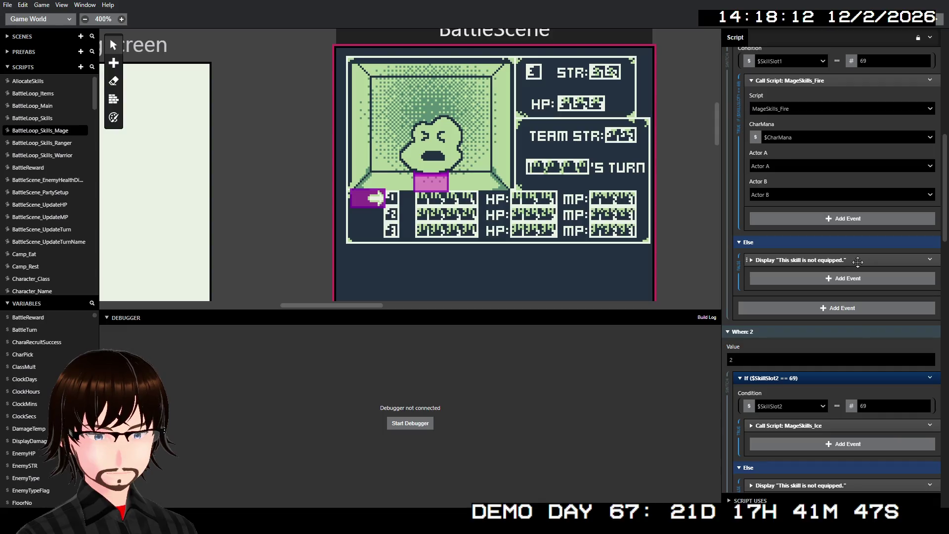
- Open the MageSkills_Dark script and expand its EnemyDamage call to see the arguments
scroll(851, 267, "down", 4)
scroll(72, 212, "down", 6)
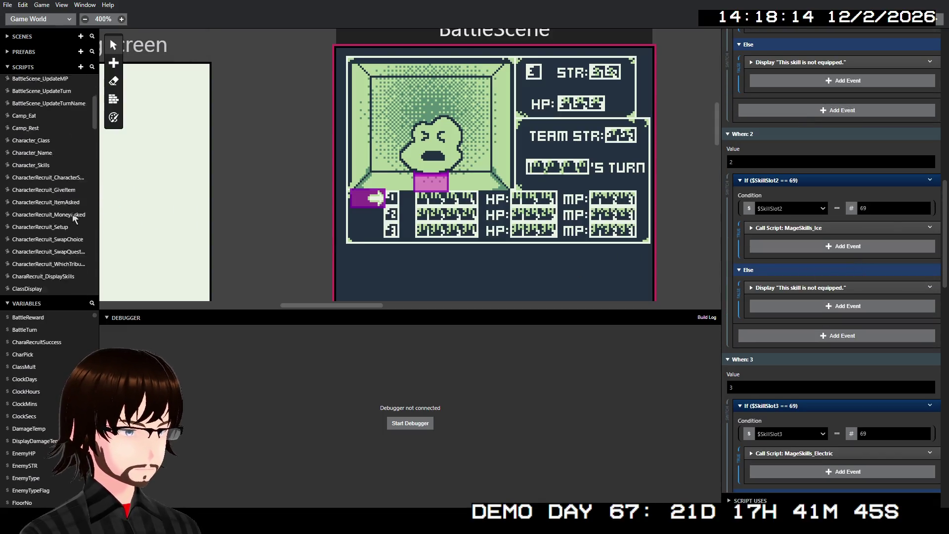
scroll(72, 212, "down", 6)
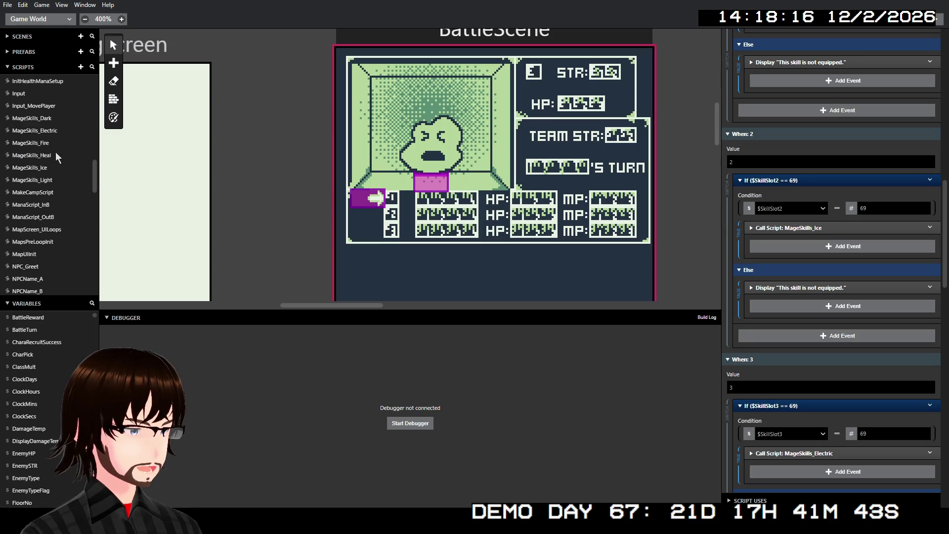
left_click(44, 119)
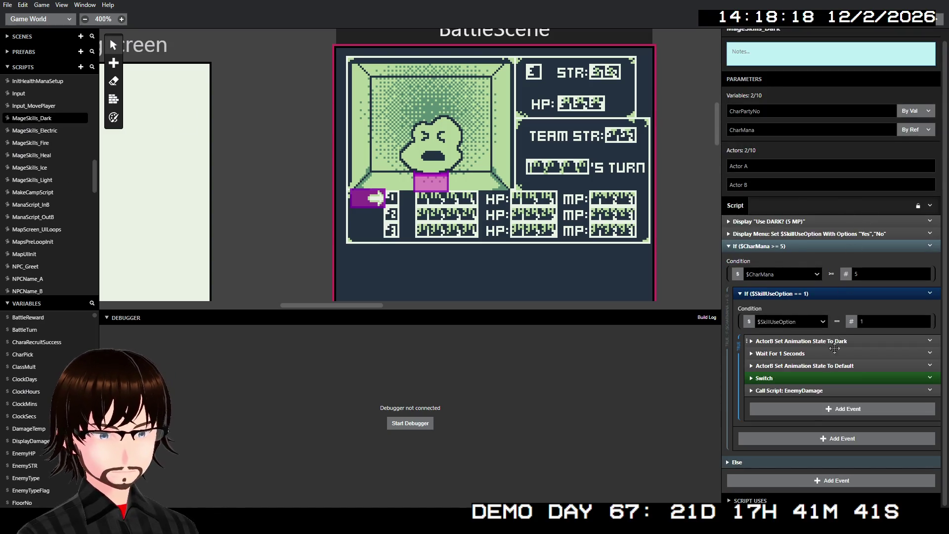
left_click(809, 391)
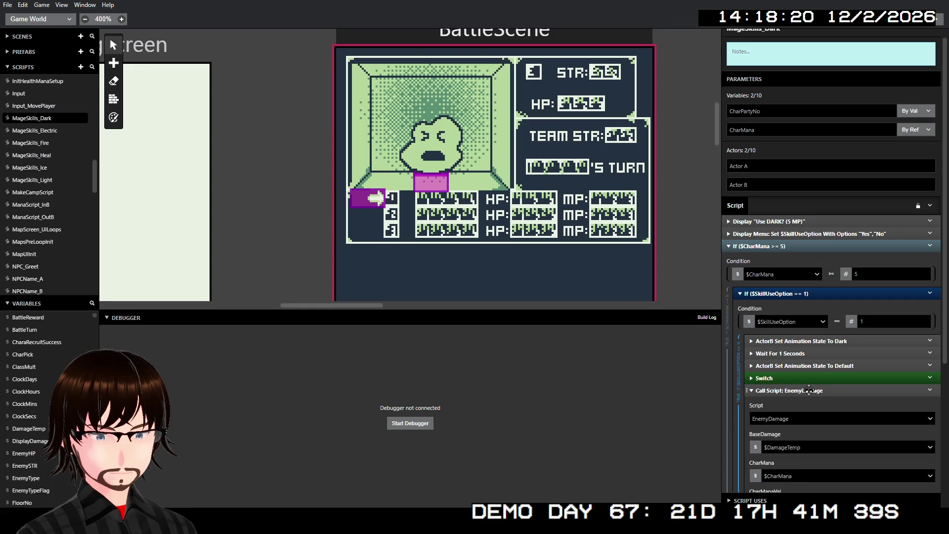
- Review the EnemyDamage call, then open the EnemyDamage script itself
scroll(811, 393, "down", 2)
scroll(835, 292, "down", 4)
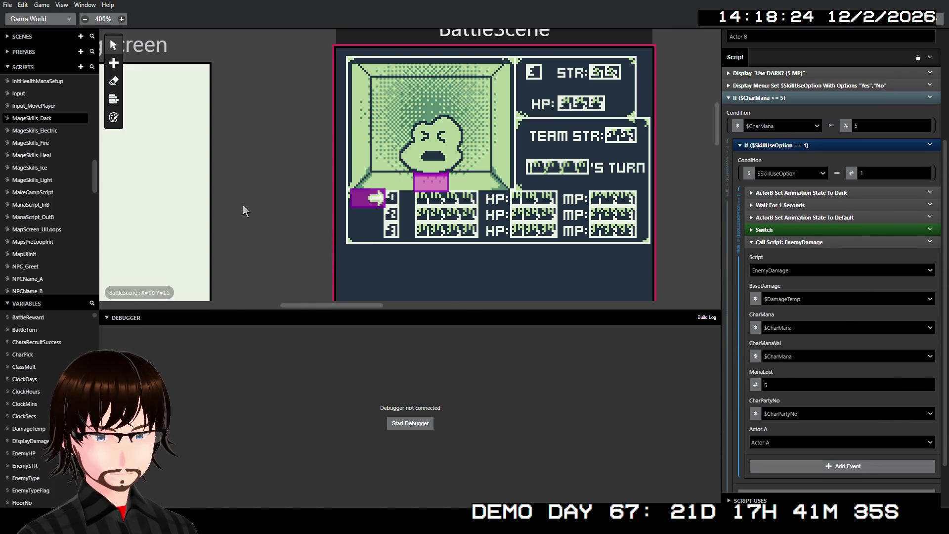
scroll(42, 147, "up", 2)
scroll(41, 146, "up", 4)
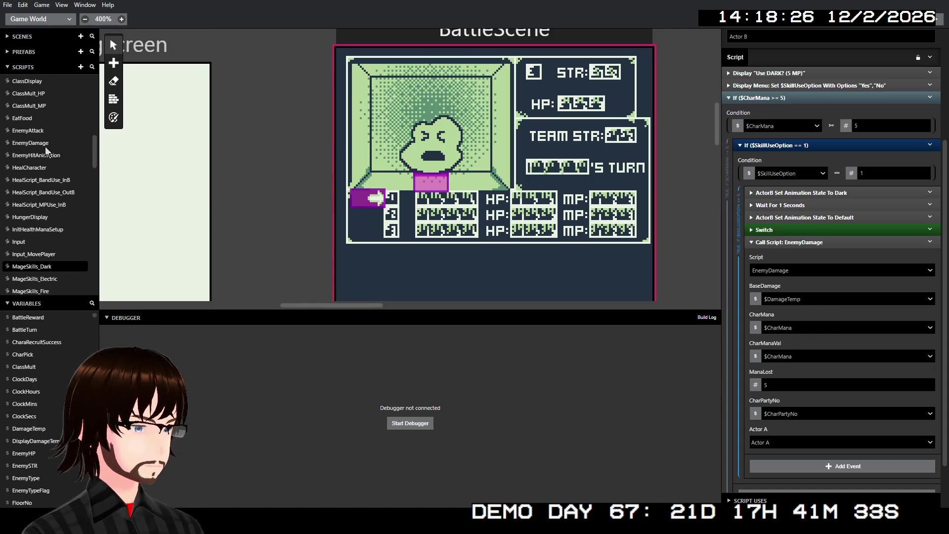
left_click(39, 144)
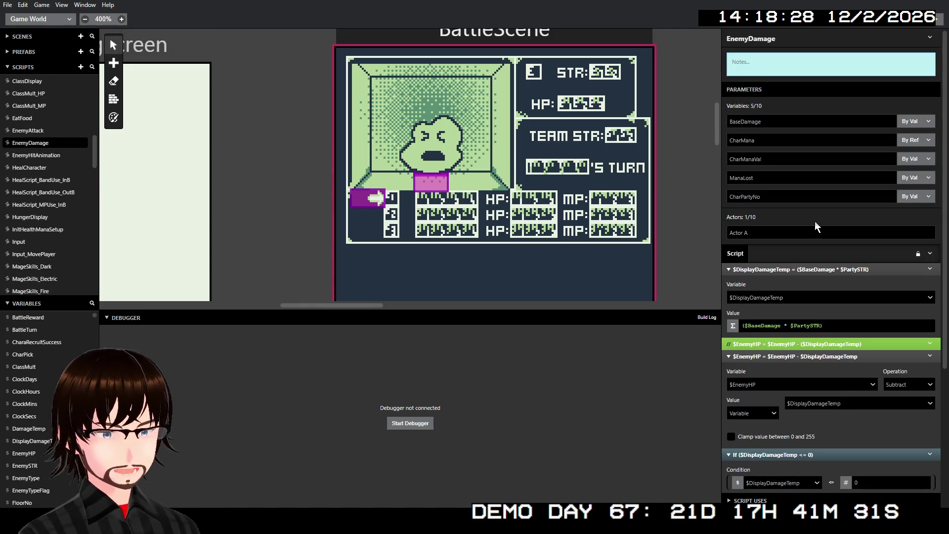
- Change BattleScene_UpdateMP's PartyMemberNo argument from $CharPartyNo to $BattleTurn, searching 'bat'
scroll(814, 221, "down", 8)
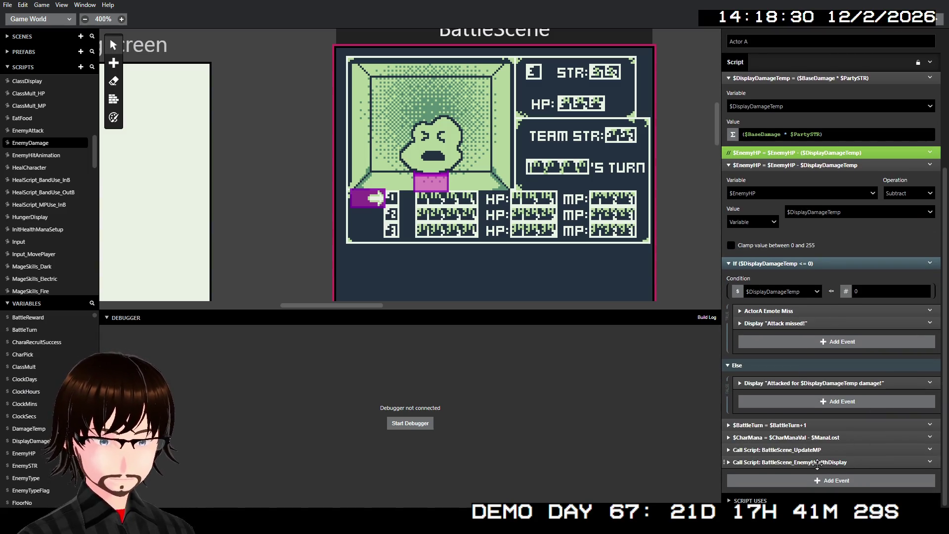
left_click(818, 451)
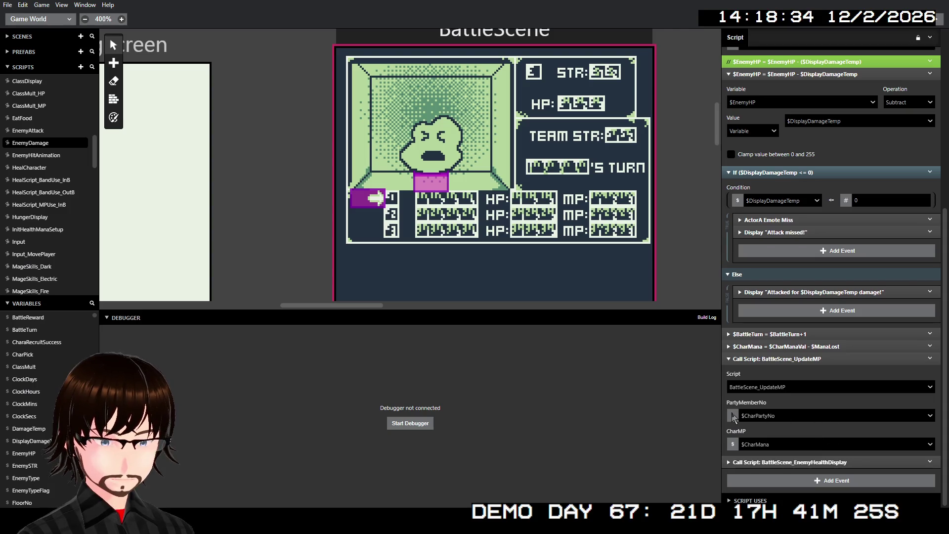
left_click(734, 418)
left_click(812, 416)
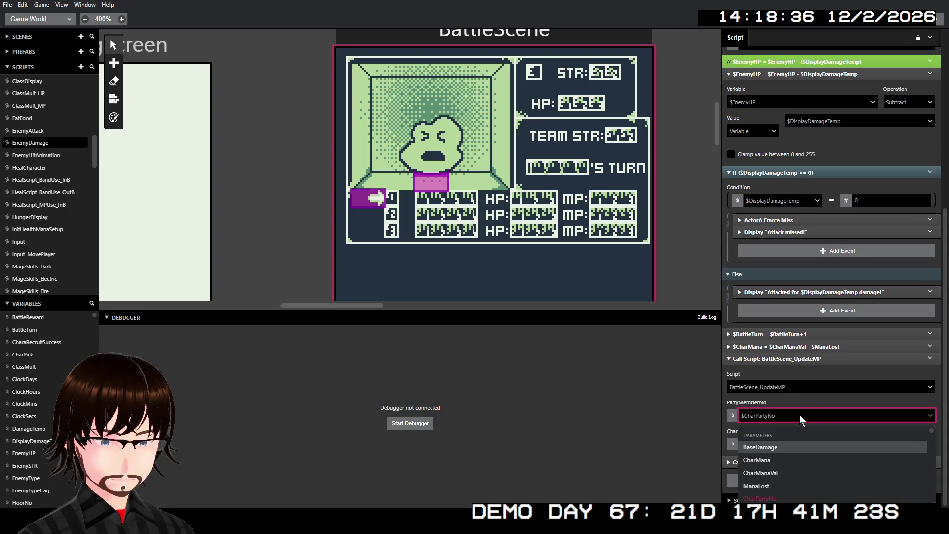
type("bat")
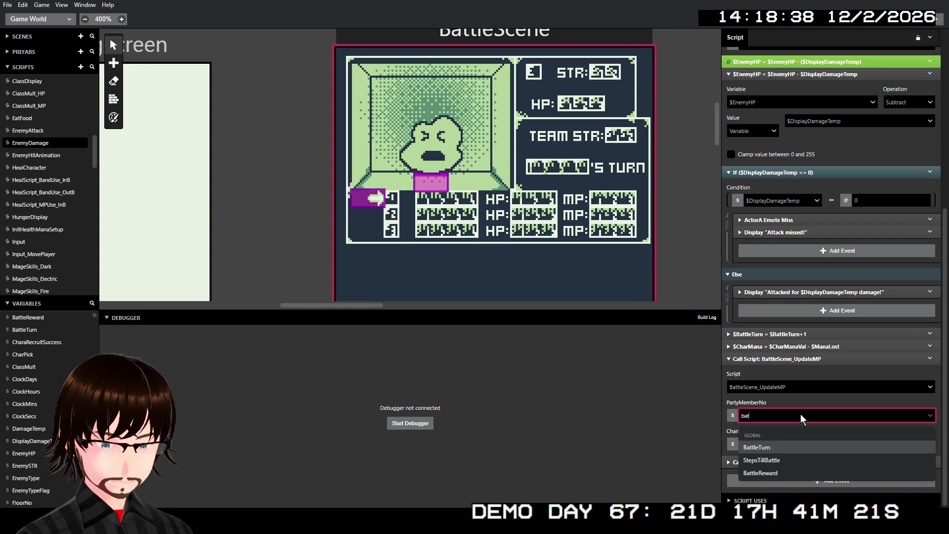
left_click(784, 445)
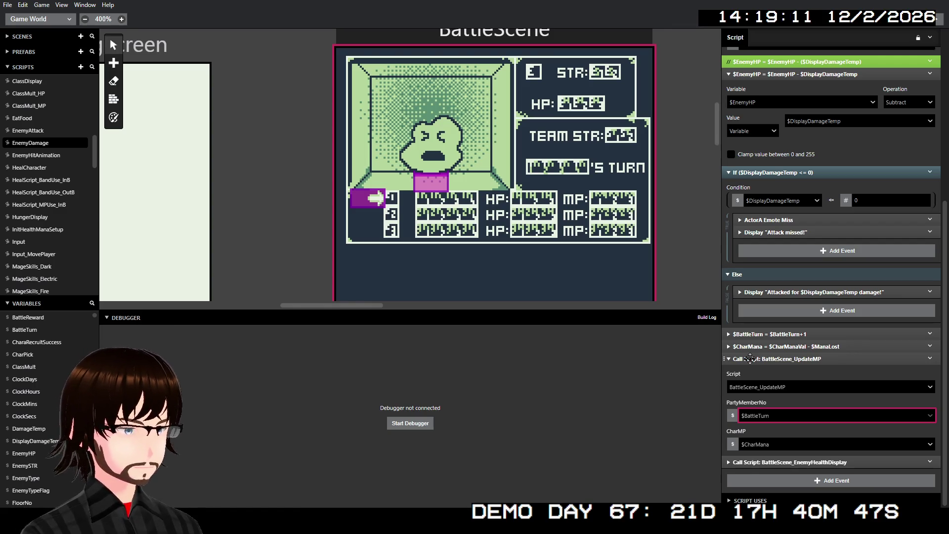
- Open EnemyAttack and expand its BattleScene_UpdateHP call to compare the party number argument
scroll(873, 360, "up", 1)
scroll(874, 361, "up", 3)
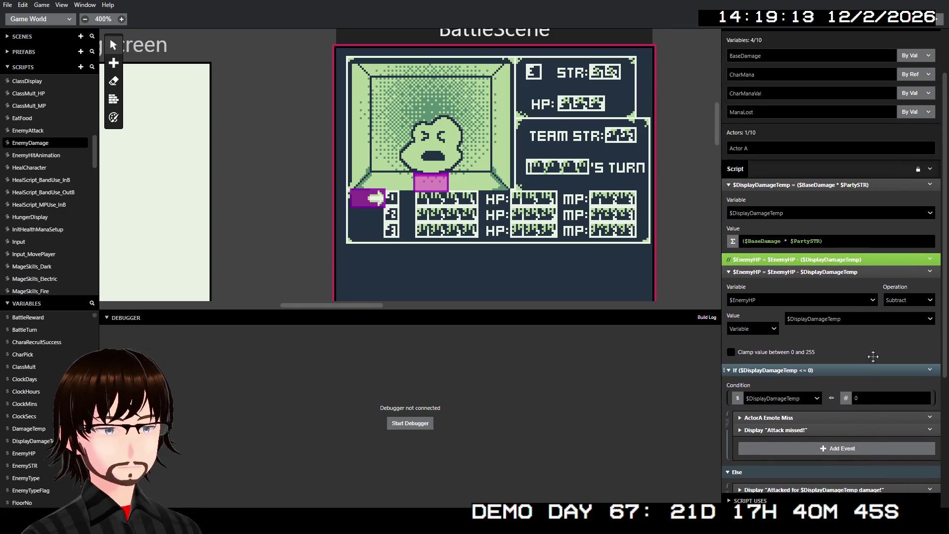
scroll(874, 362, "up", 2)
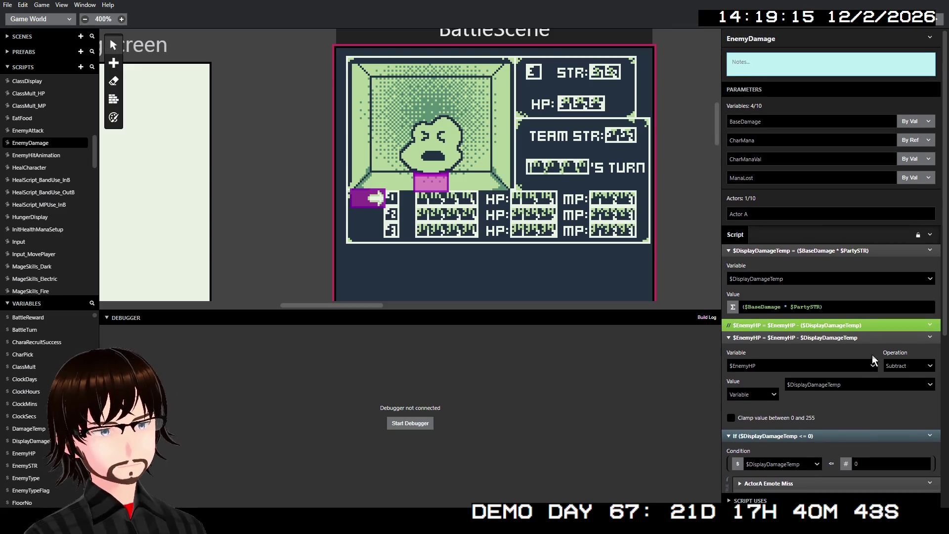
scroll(873, 360, "down", 5)
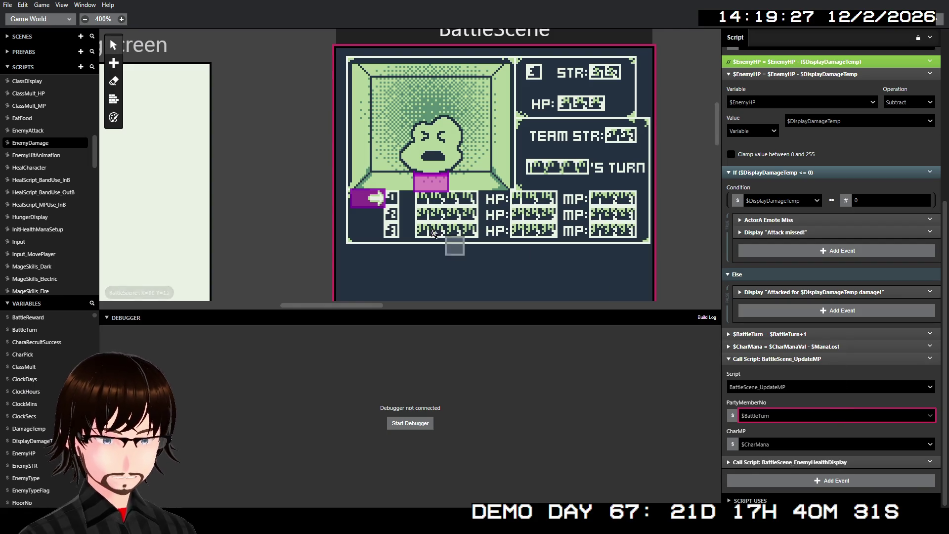
left_click(28, 131)
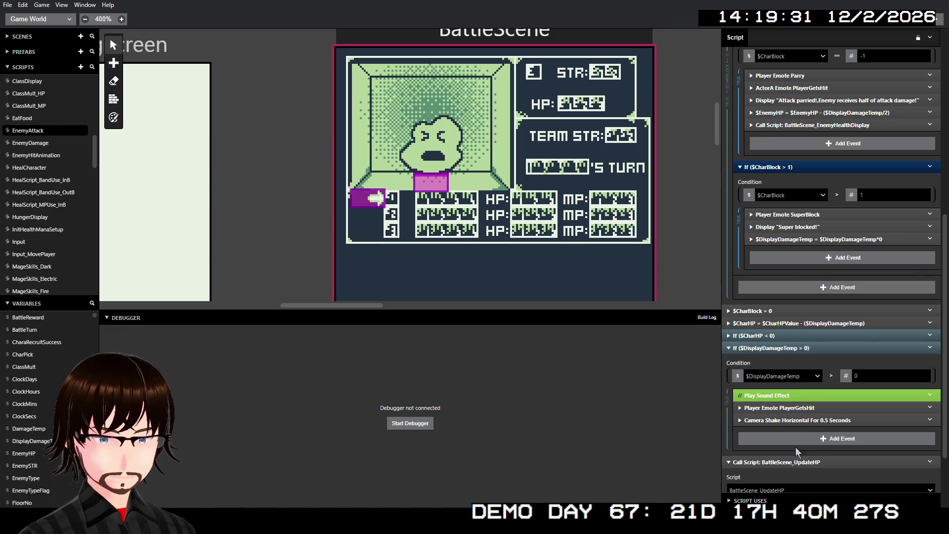
left_click(796, 462)
scroll(801, 430, "down", 2)
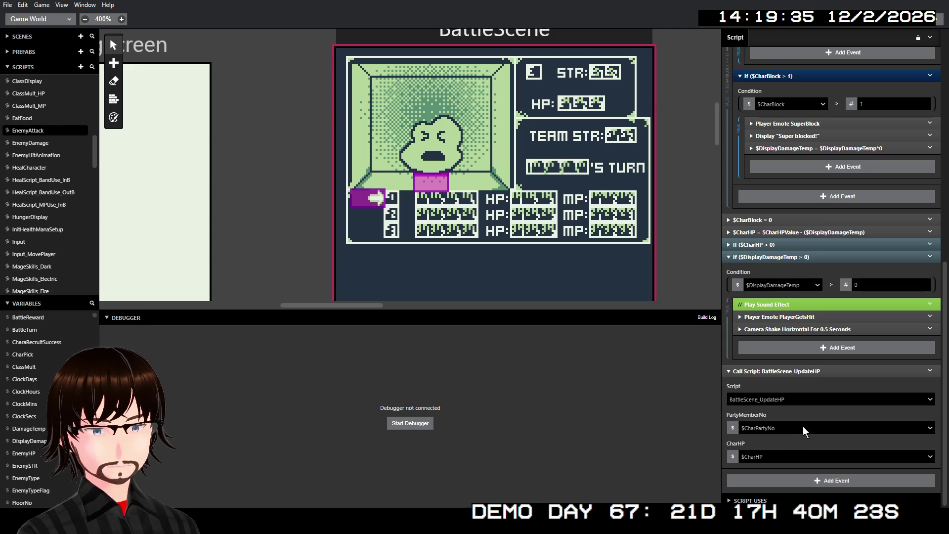
scroll(803, 426, "up", 15)
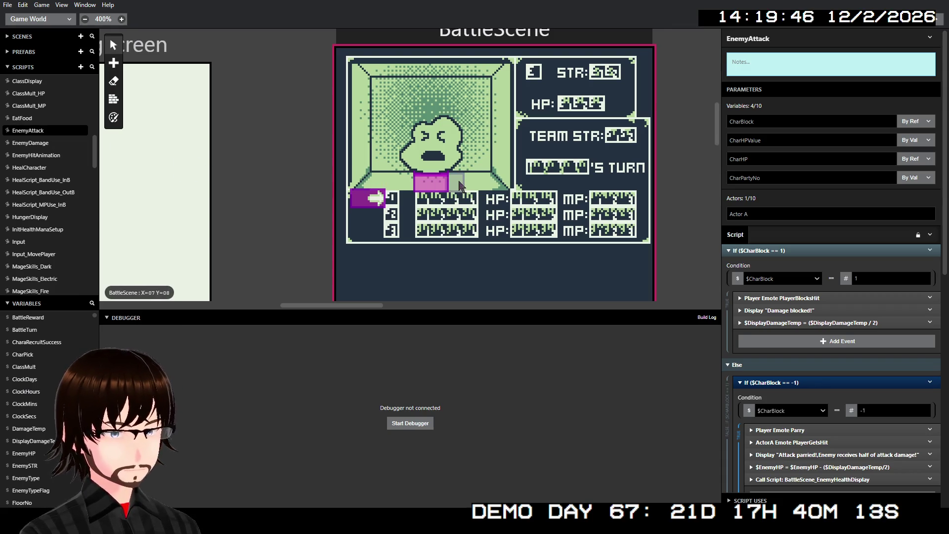
- Go back to EnemyDamage, then open the BattleLoop_Skills_Mage script
left_click(33, 142)
scroll(818, 251, "up", 5)
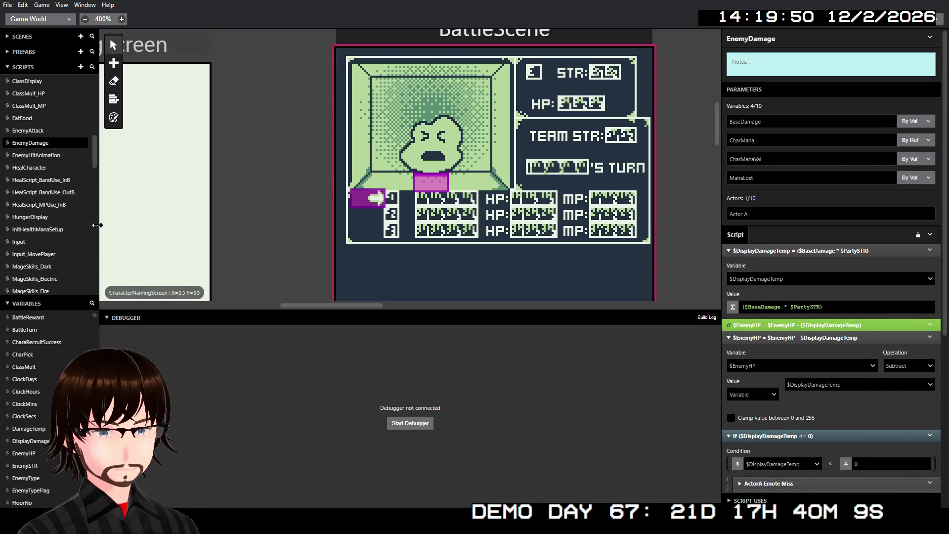
scroll(50, 185, "up", 4)
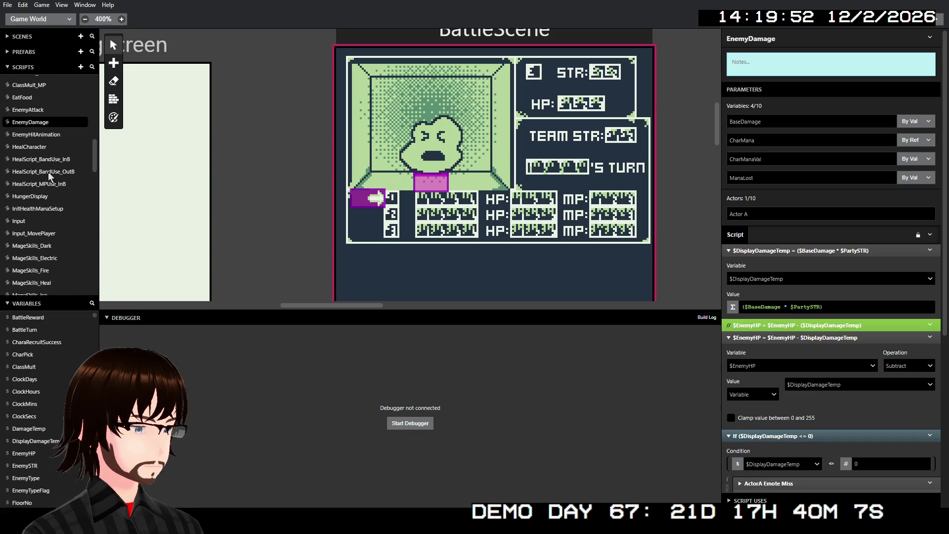
scroll(45, 178, "up", 8)
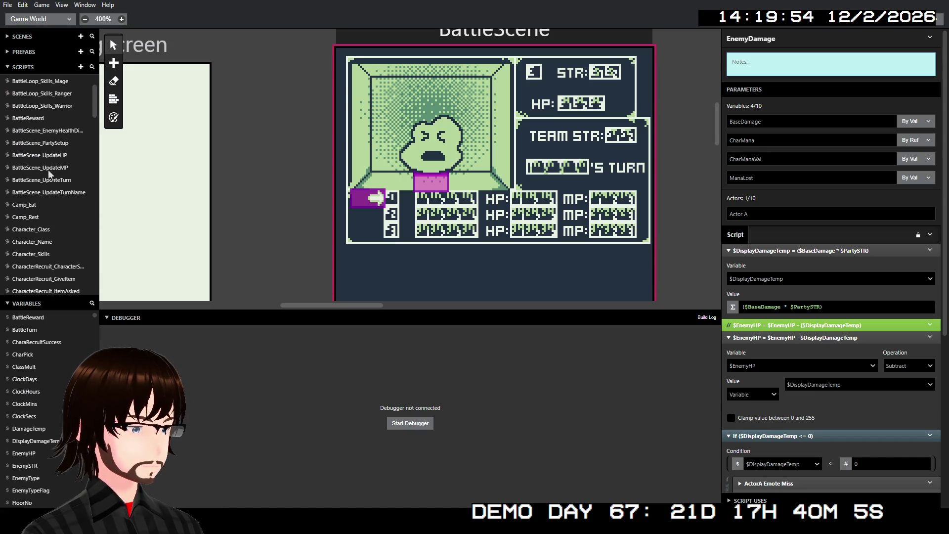
left_click(56, 132)
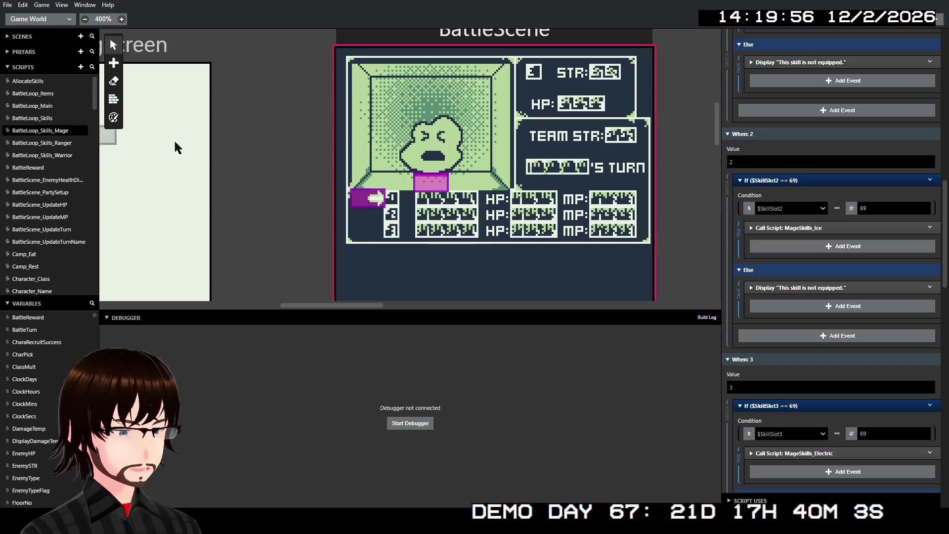
- Scroll through BattleLoop_Skills_Mage to the skill-slot-5 MageSkills_Dark call and its CharMana value
scroll(666, 297, "up", 5)
scroll(526, 243, "down", 8)
scroll(779, 268, "up", 10)
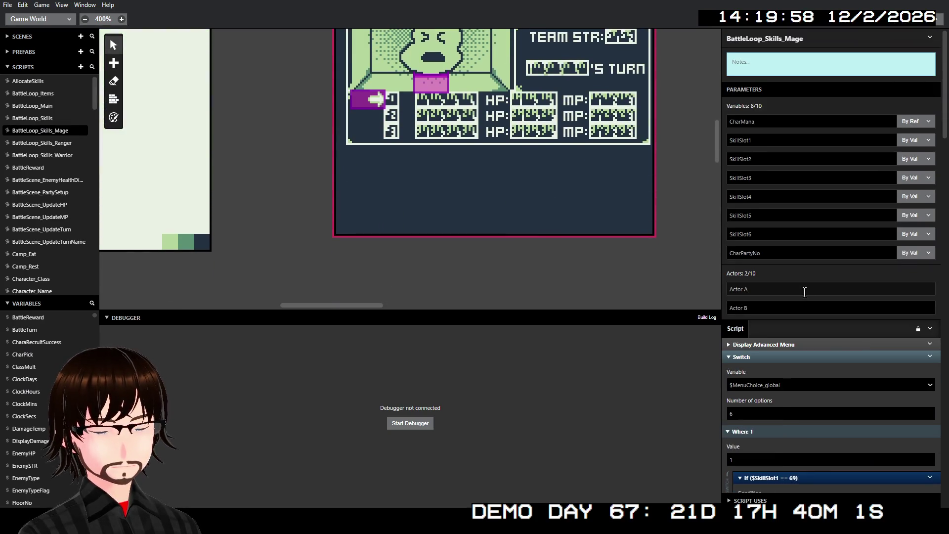
scroll(562, 237, "up", 2)
scroll(841, 276, "down", 10)
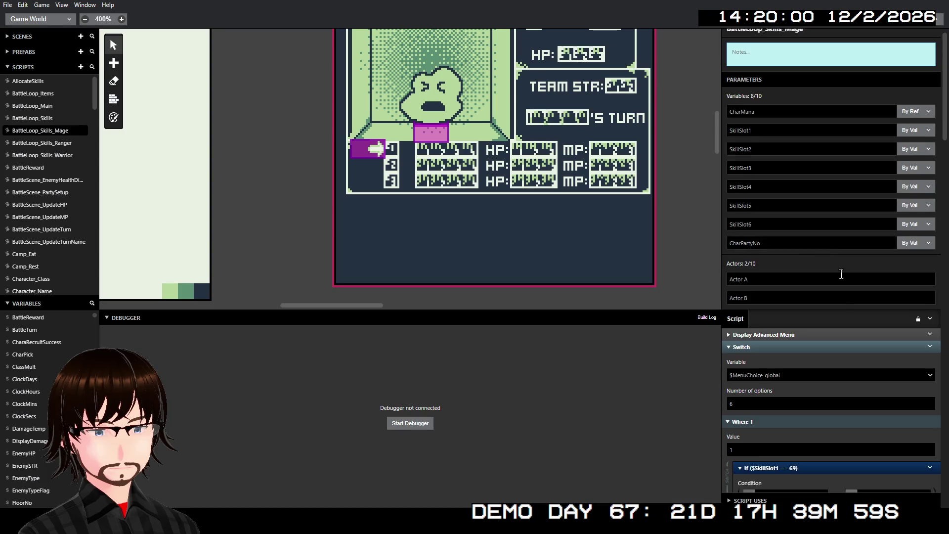
scroll(842, 276, "down", 15)
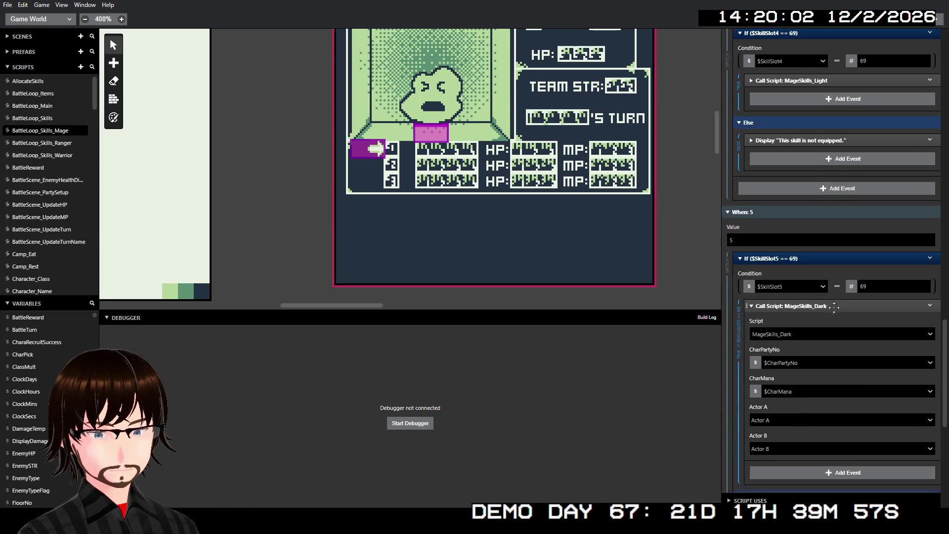
scroll(835, 307, "down", 3)
scroll(834, 307, "up", 10)
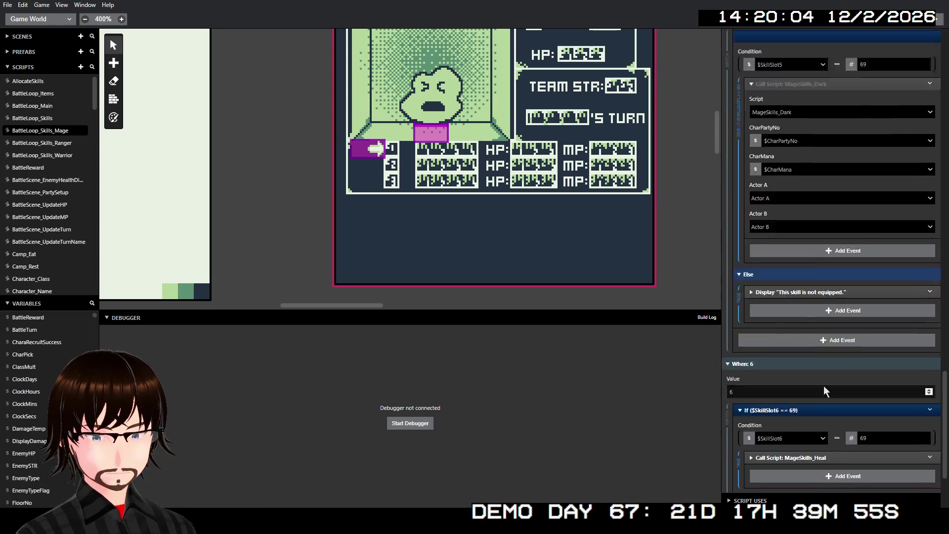
scroll(814, 358, "up", 20)
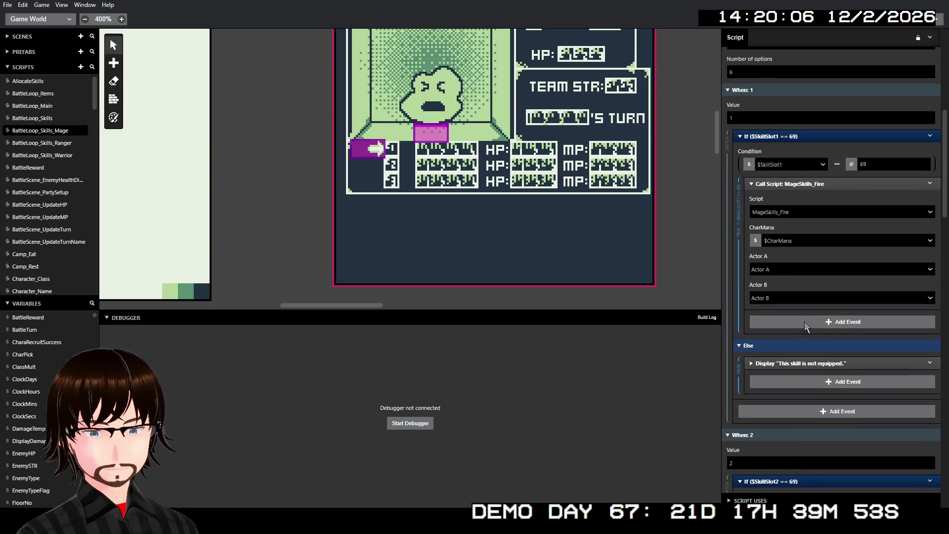
scroll(804, 317, "up", 5)
scroll(839, 339, "down", 10)
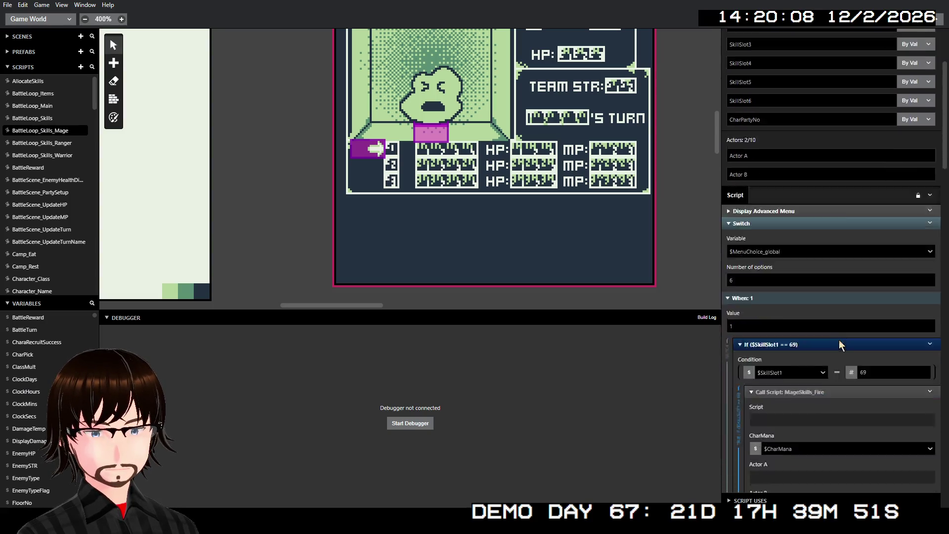
scroll(810, 274, "down", 12)
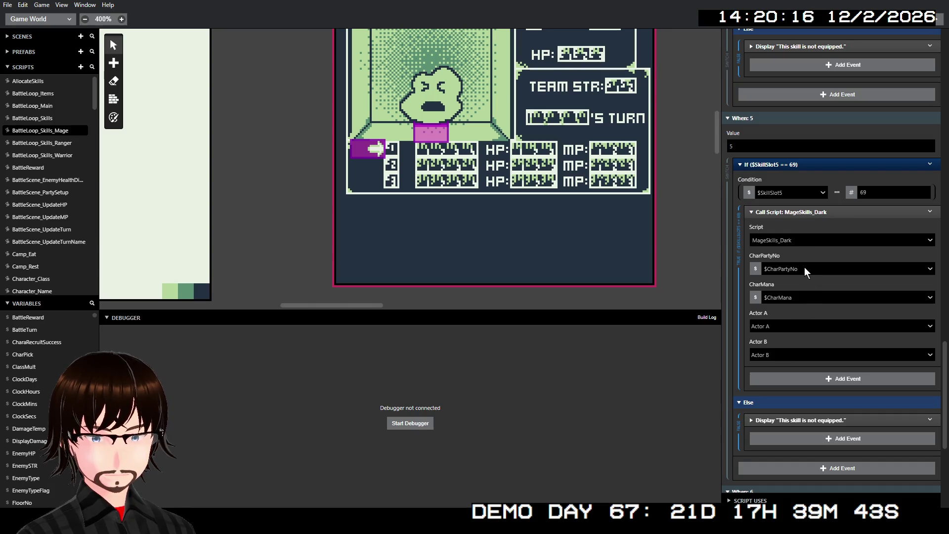
- Open the MageSkills_Dark script
scroll(20, 155, "down", 3)
scroll(19, 155, "down", 5)
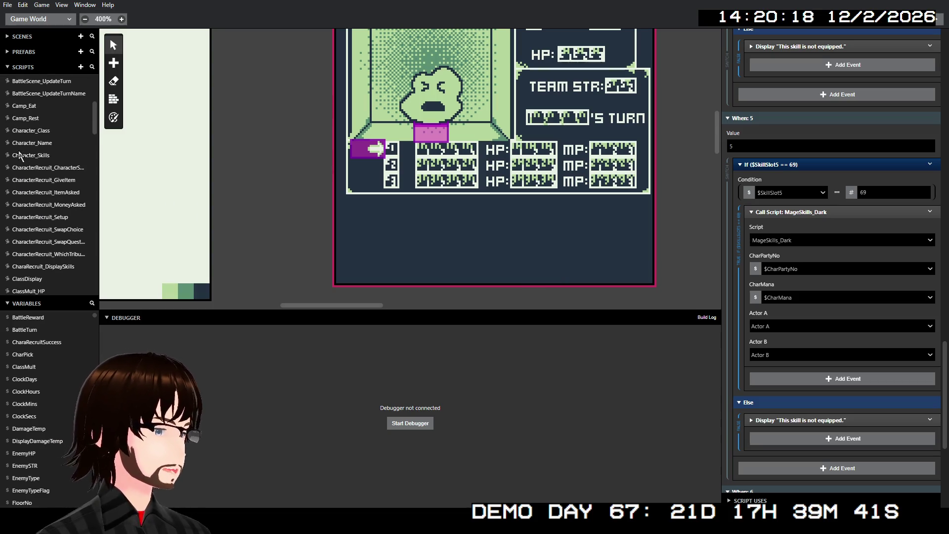
scroll(30, 155, "down", 15)
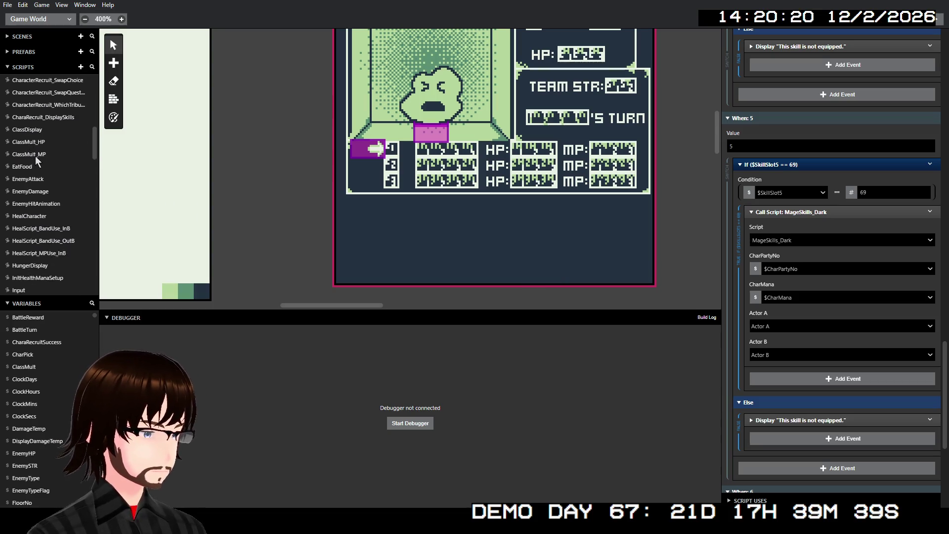
scroll(35, 140, "up", 2)
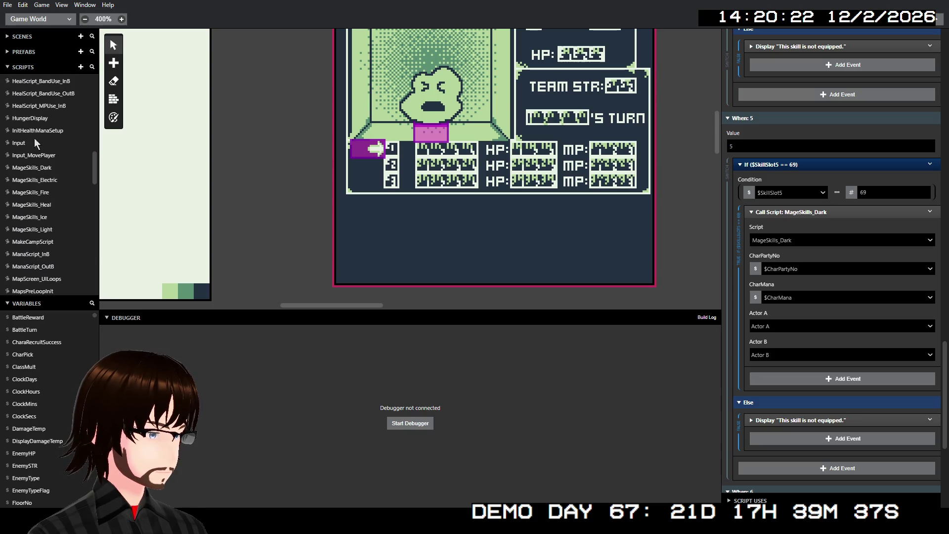
left_click(34, 168)
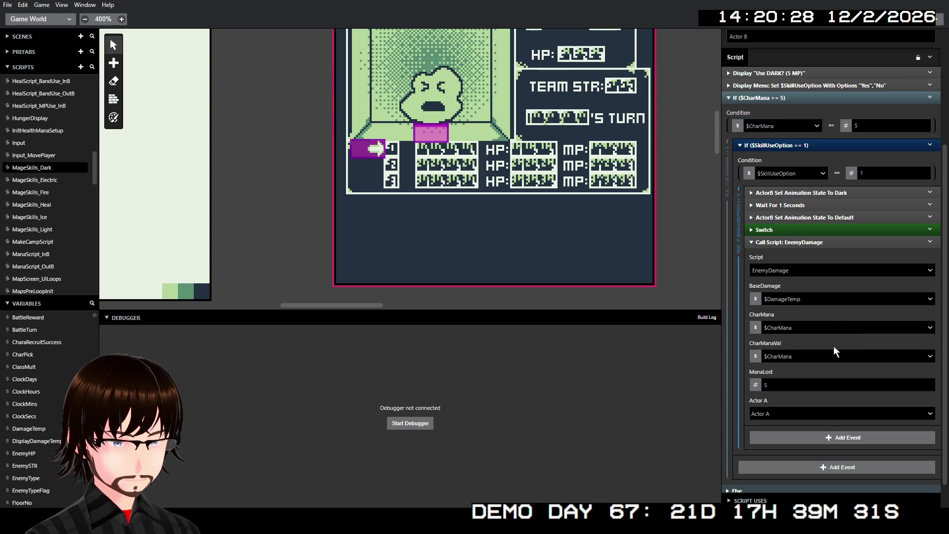
- Check the EnemyDamage call and not-enough-mana branch, then select the CharPartyNo parameter name
left_click(830, 242)
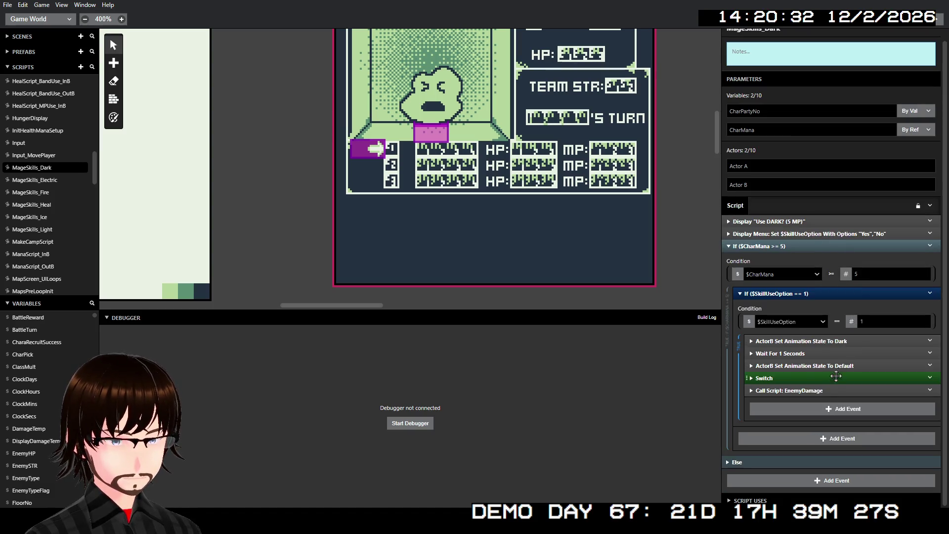
left_click(826, 390)
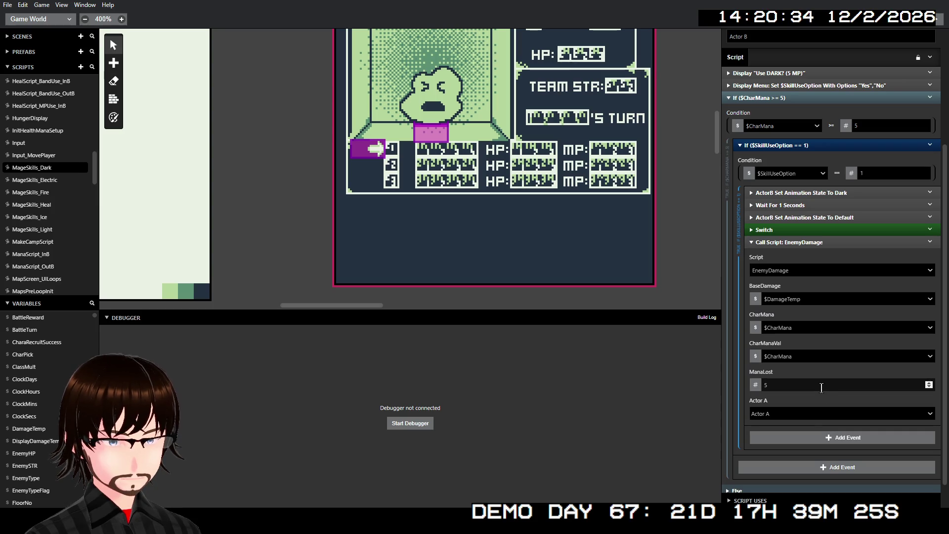
left_click(818, 243)
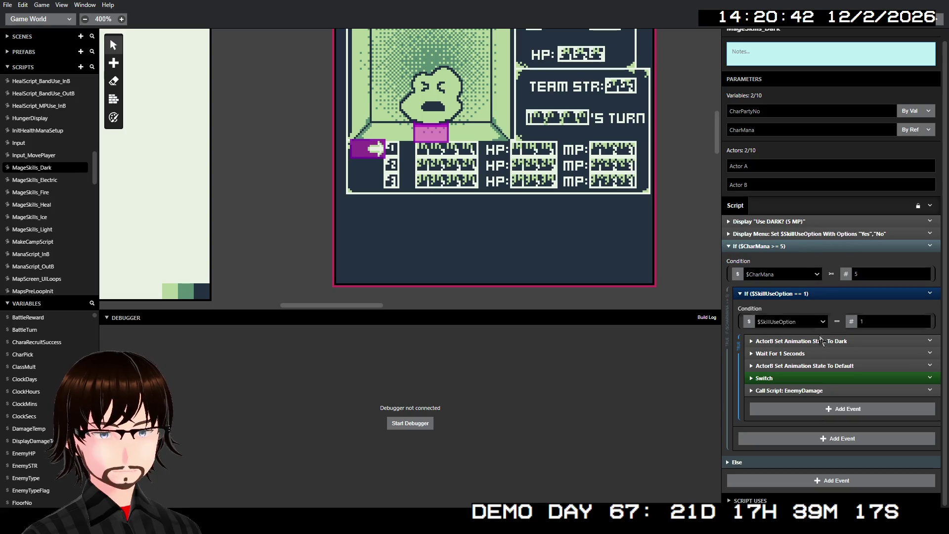
left_click(740, 463)
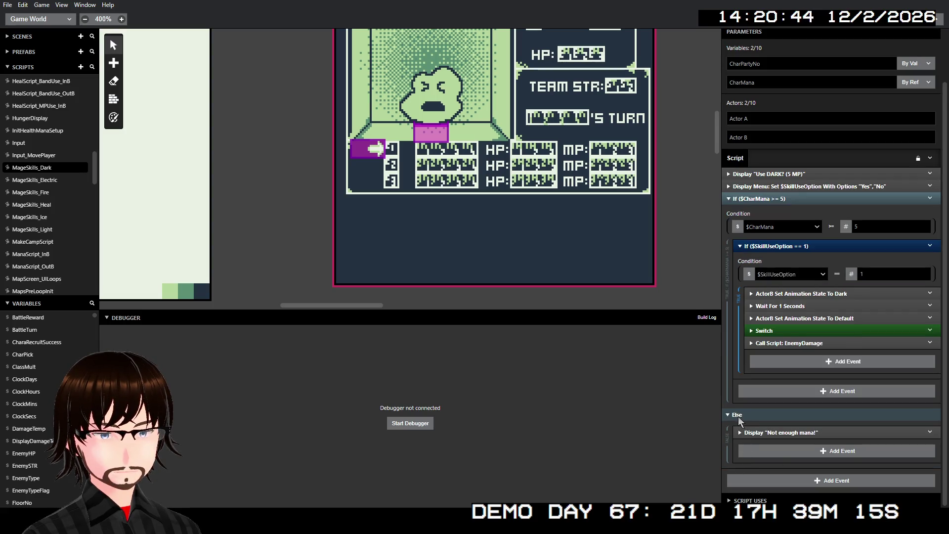
left_click(738, 417)
double_click(781, 112)
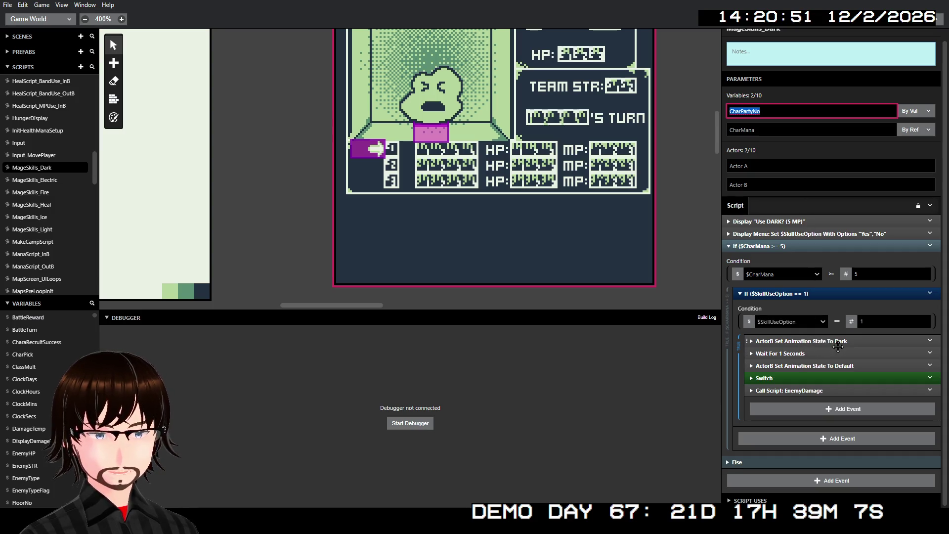
- Expand the Switch event and the EnemyDamage call to show their options and parameters
left_click(811, 378)
scroll(802, 379, "down", 2)
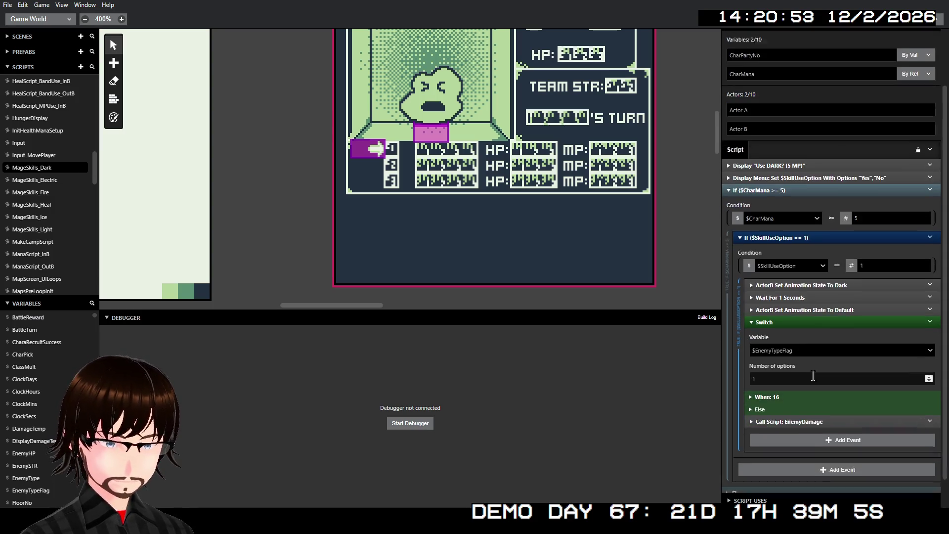
left_click(779, 390)
scroll(842, 381, "down", 3)
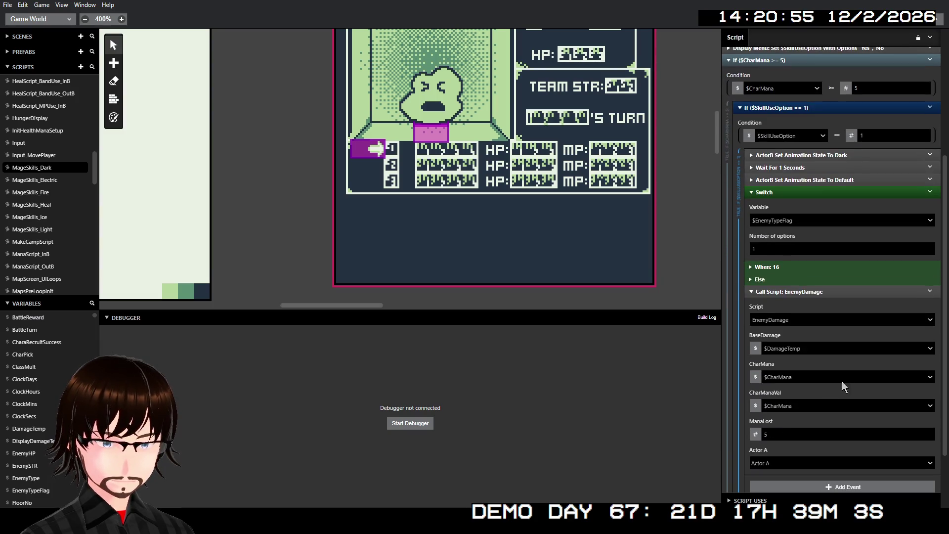
scroll(845, 376, "down", 1)
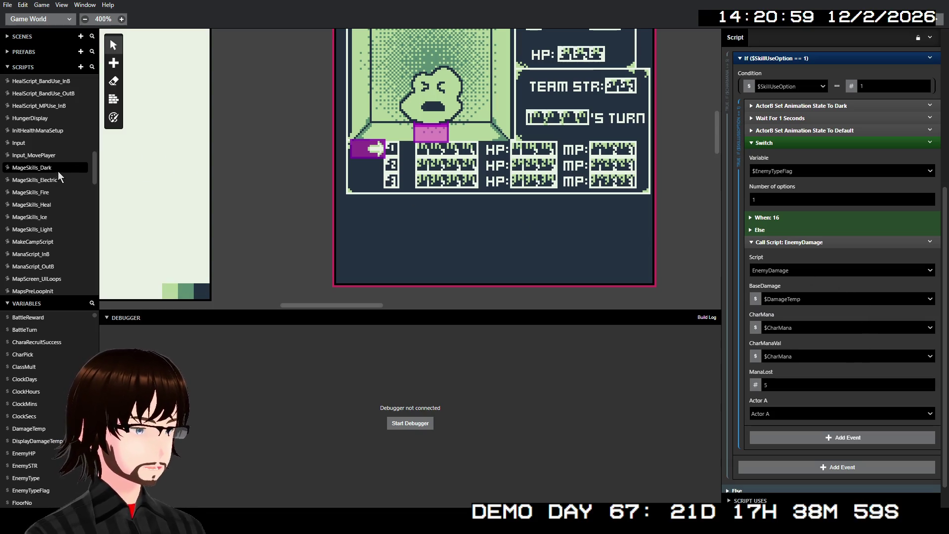
scroll(58, 171, "up", 5)
scroll(830, 198, "up", 5)
- Delete the CharPartyNo parameter name so the first parameter reverts to Variable A
double_click(734, 121)
key("BackSpace")
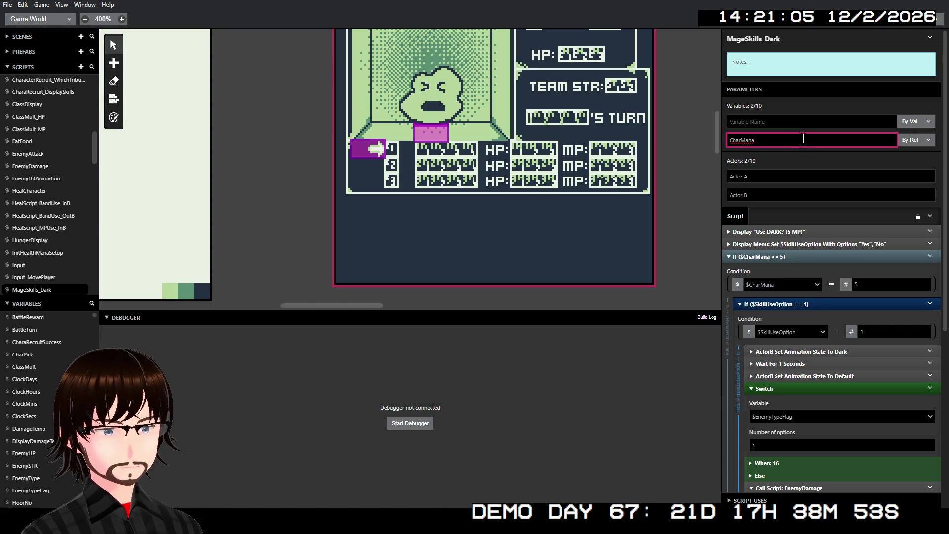
left_click(796, 231)
left_click(796, 231)
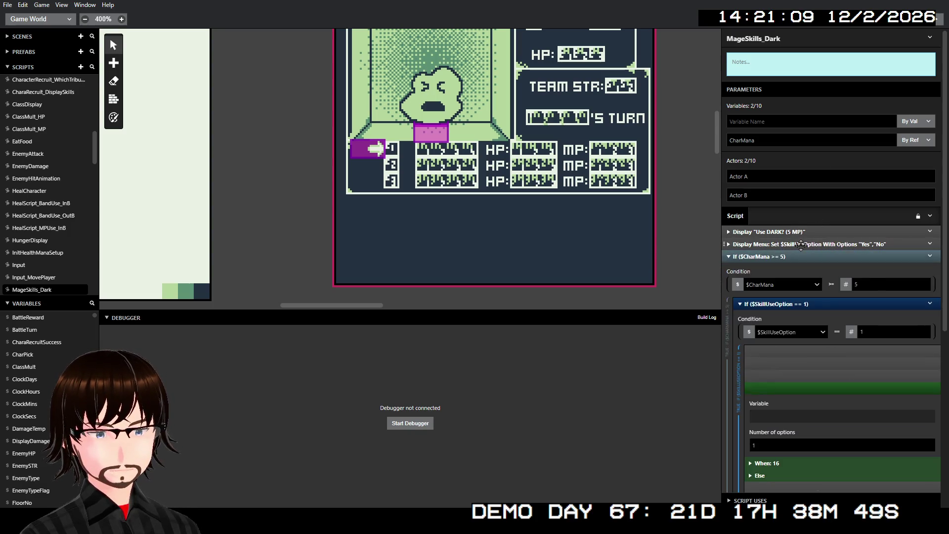
scroll(811, 326, "down", 2)
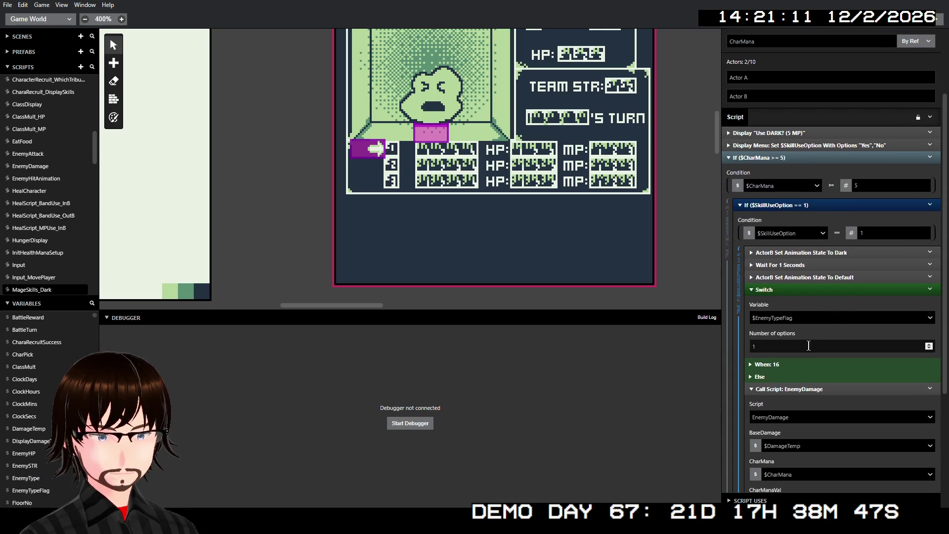
left_click(781, 295)
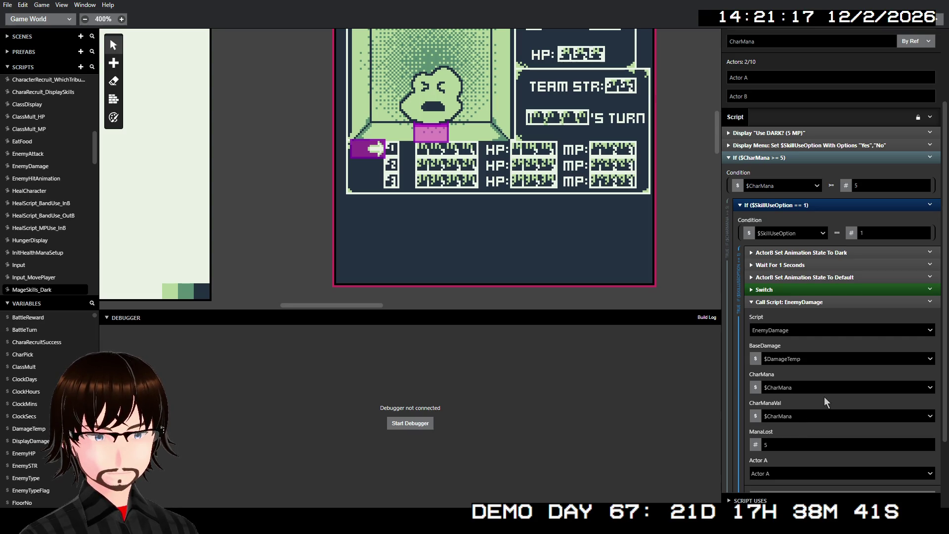
- Check the EnemyDamage call's BaseDamage value and keep it as $DamageTemp
scroll(865, 360, "down", 5)
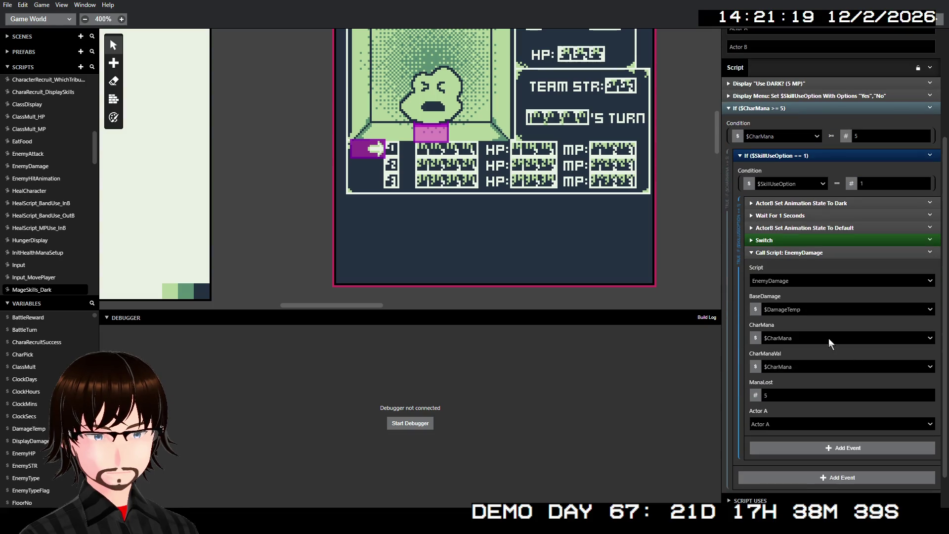
left_click(815, 310)
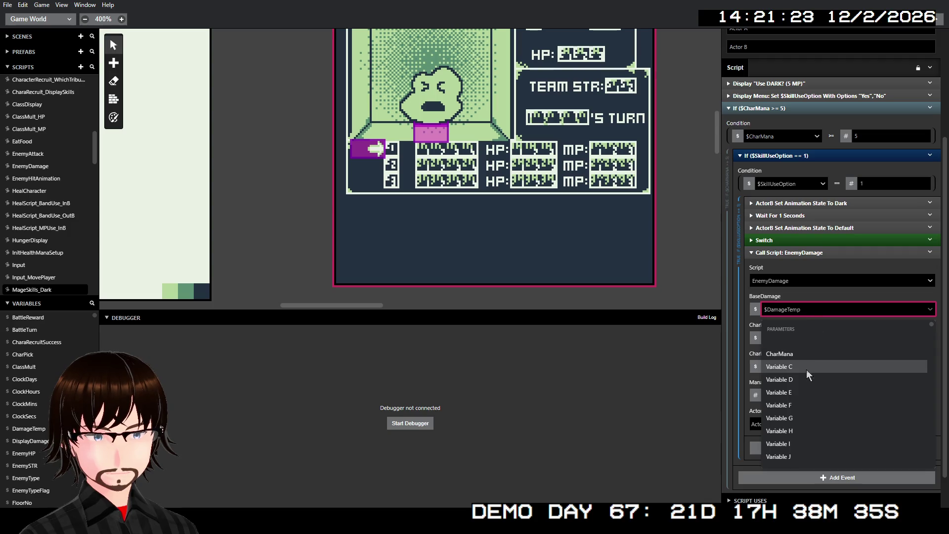
left_click(811, 308)
left_click(811, 309)
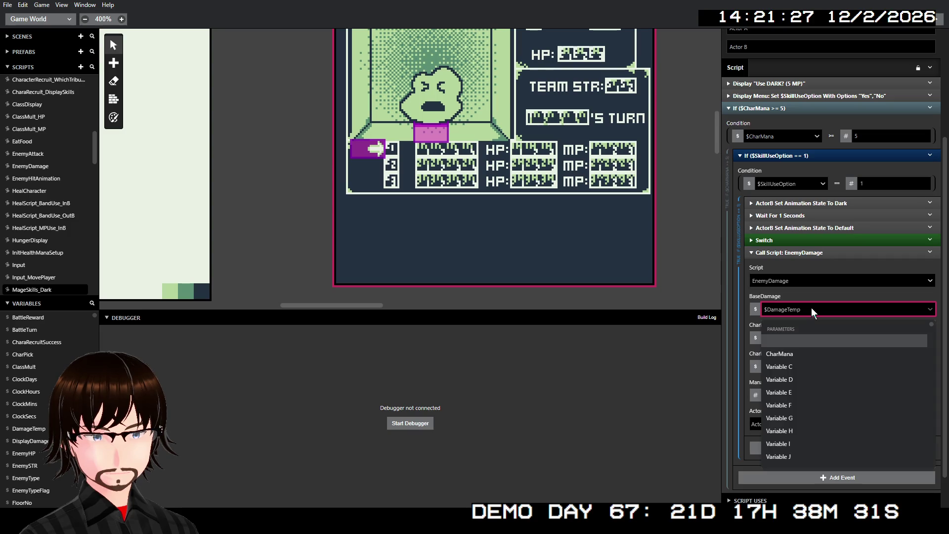
scroll(830, 349, "down", 3)
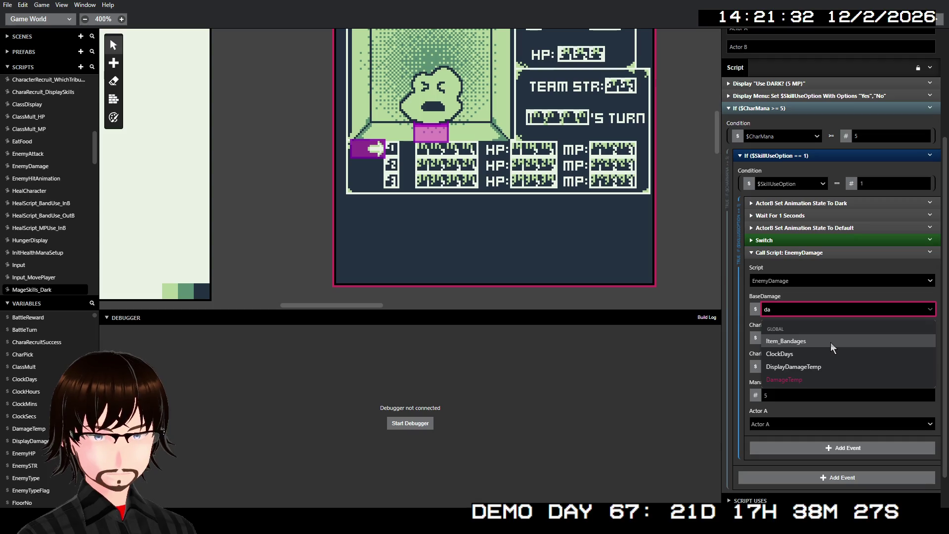
left_click(806, 382)
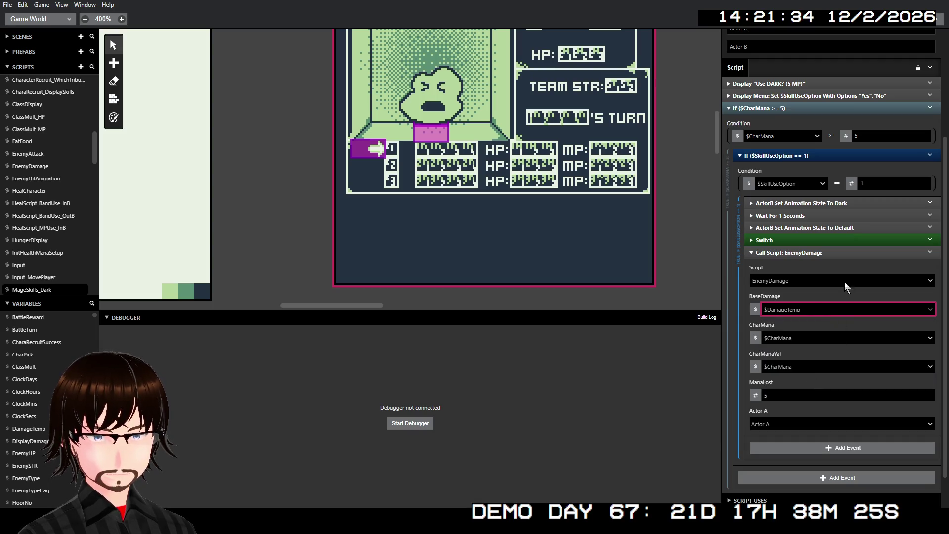
scroll(846, 281, "up", 3)
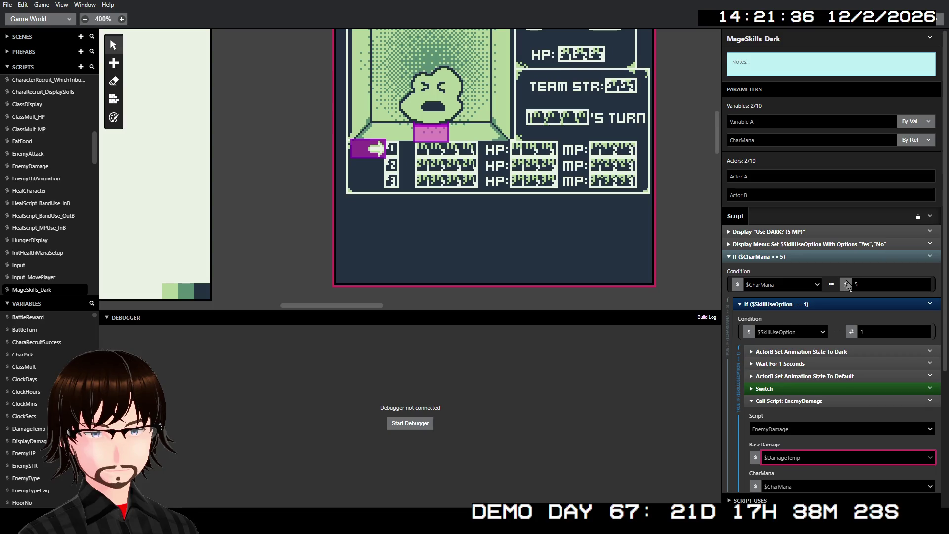
scroll(841, 297, "down", 3)
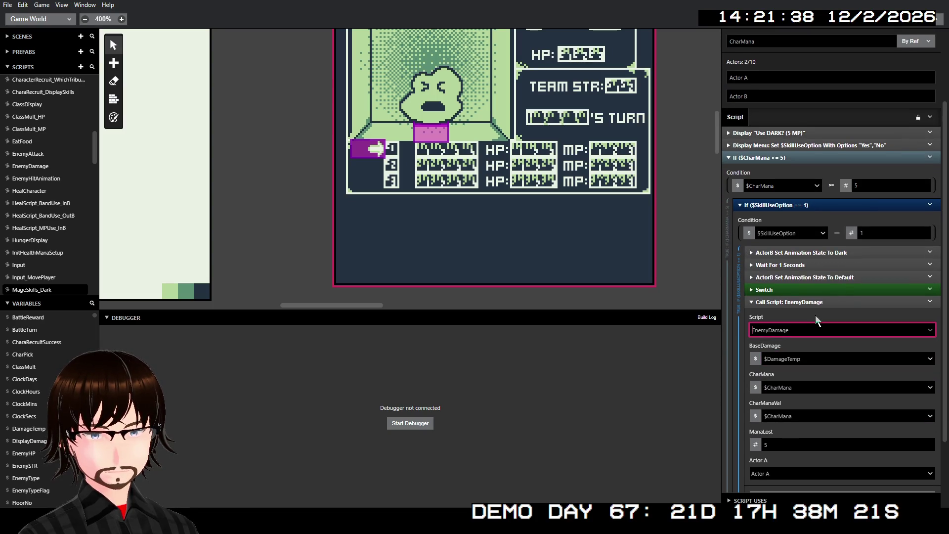
left_click(811, 302)
left_click(800, 365)
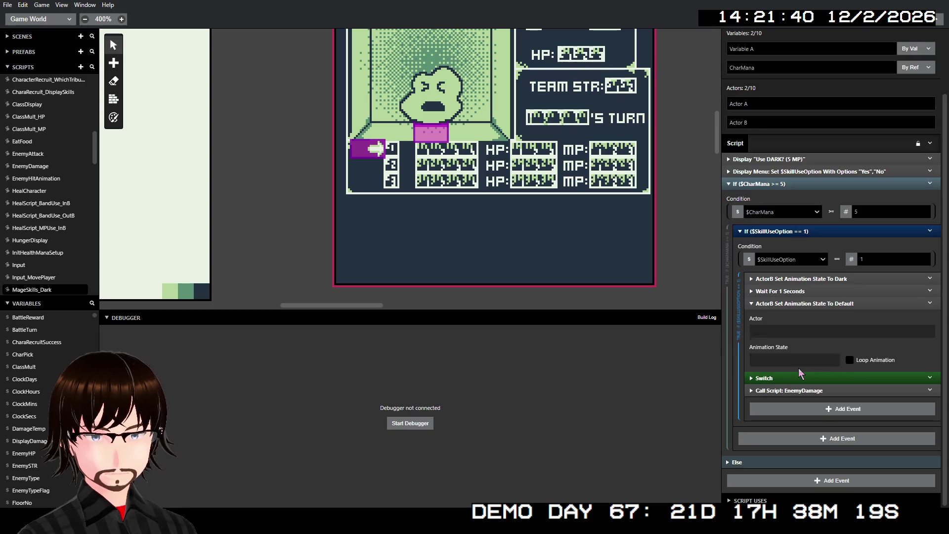
left_click(806, 305)
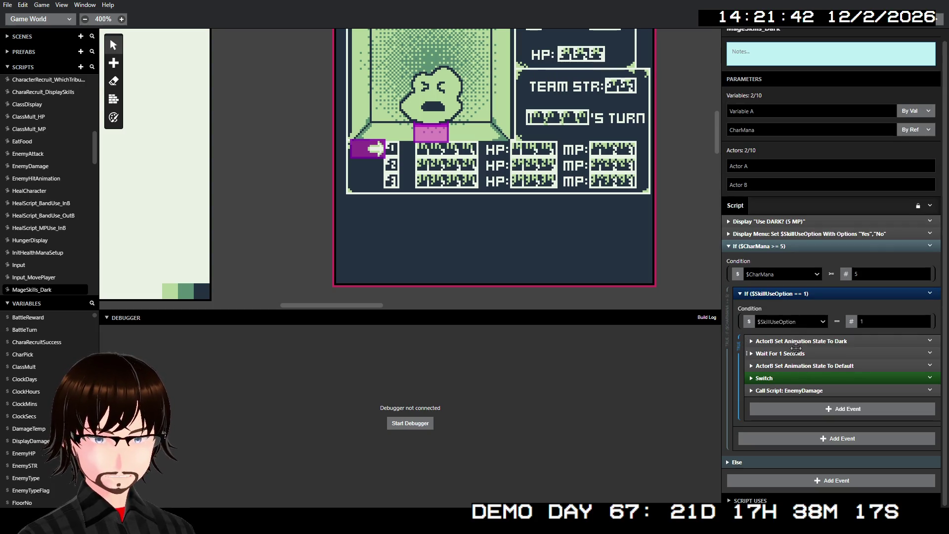
left_click(794, 343)
left_click(797, 322)
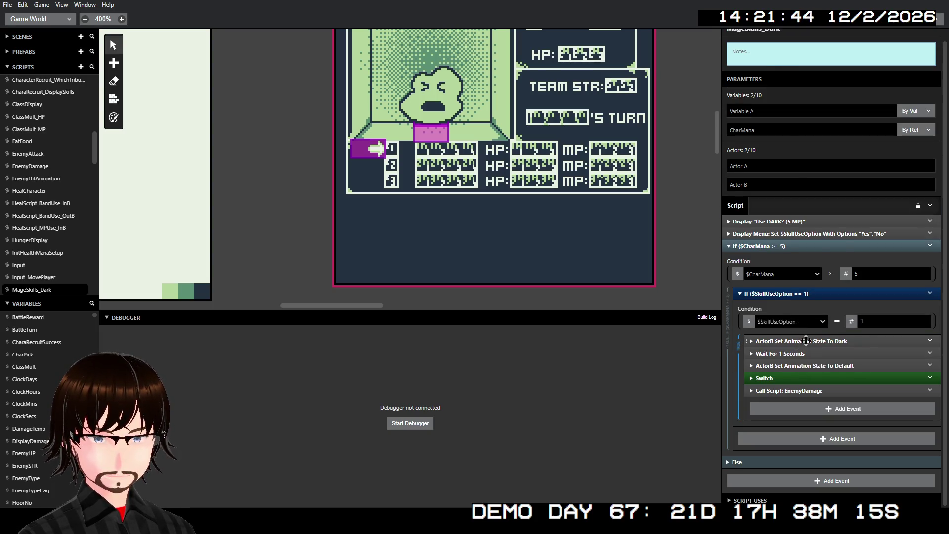
left_click(797, 341)
left_click(809, 307)
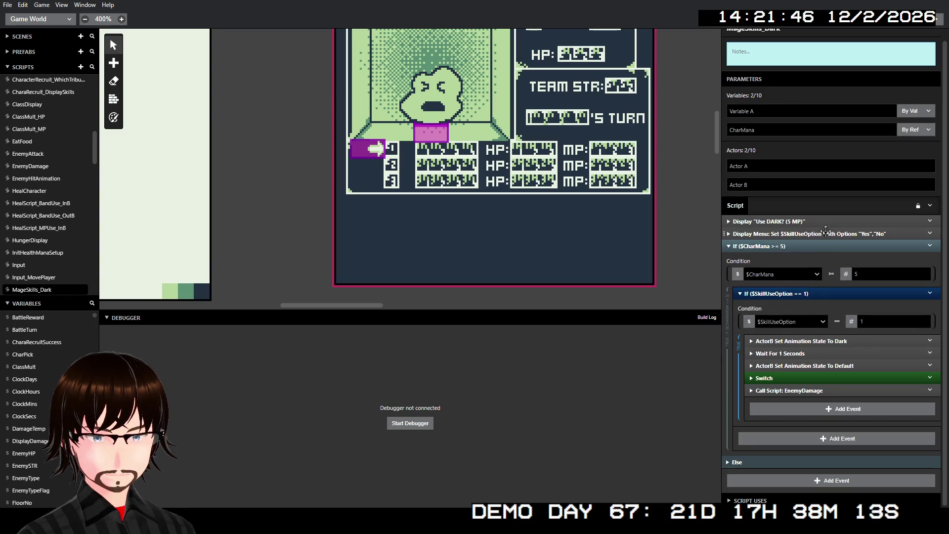
left_click(812, 223)
left_click(811, 223)
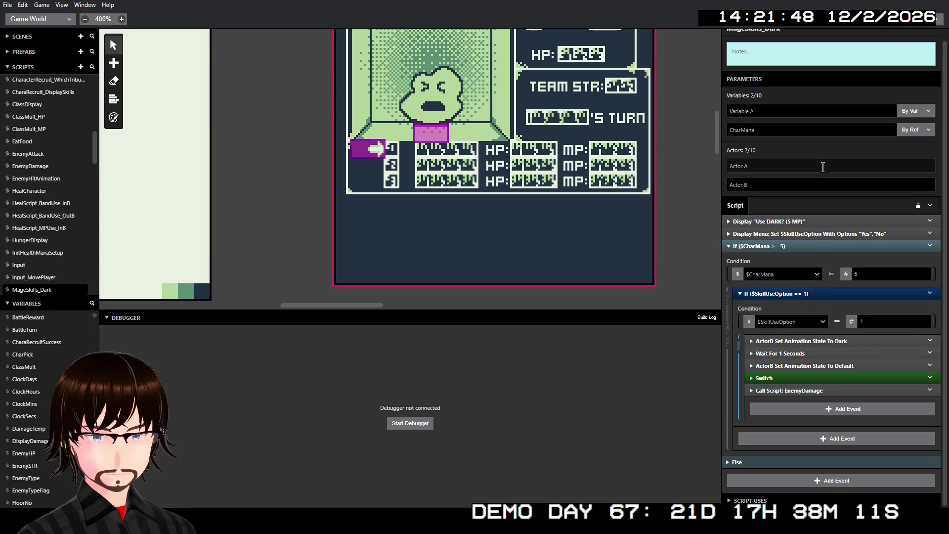
left_click(811, 234)
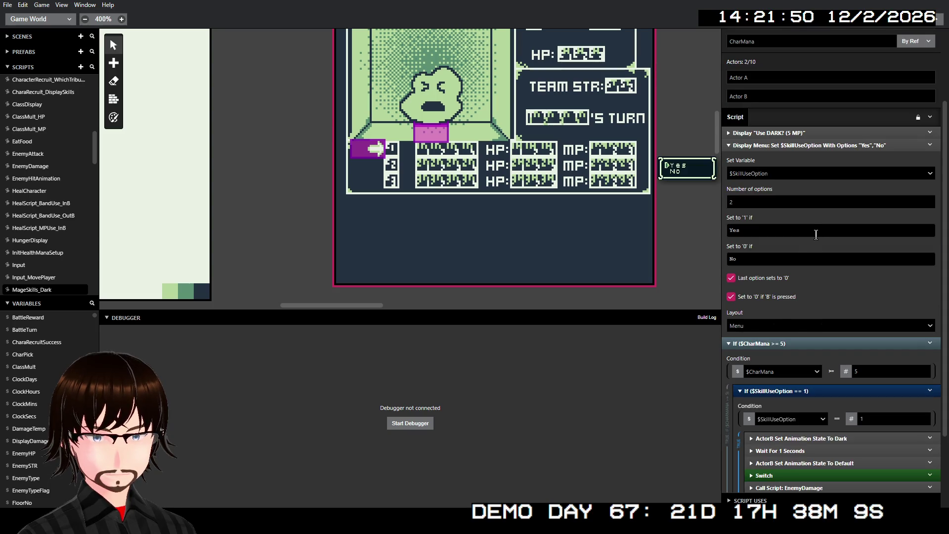
left_click(831, 145)
scroll(770, 461, "down", 1)
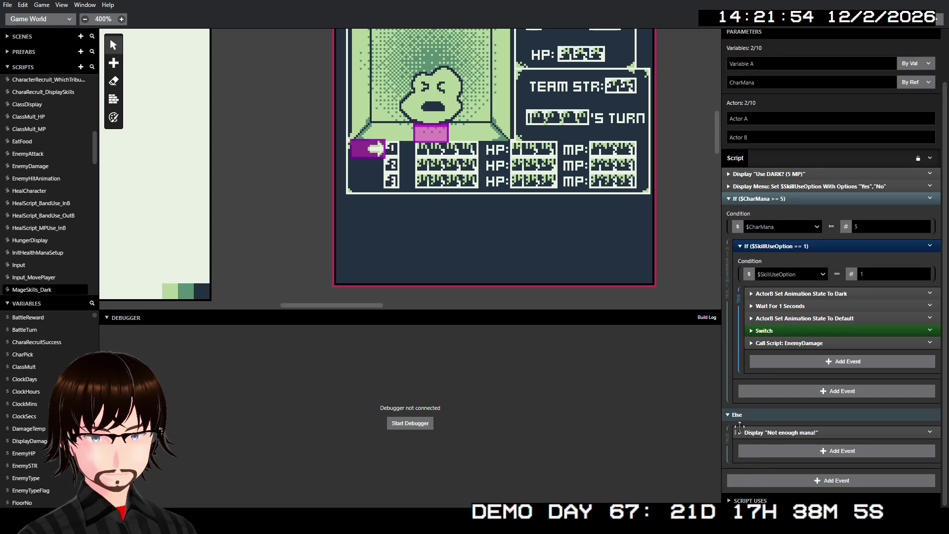
left_click(739, 417)
left_click(797, 122)
left_click(796, 108)
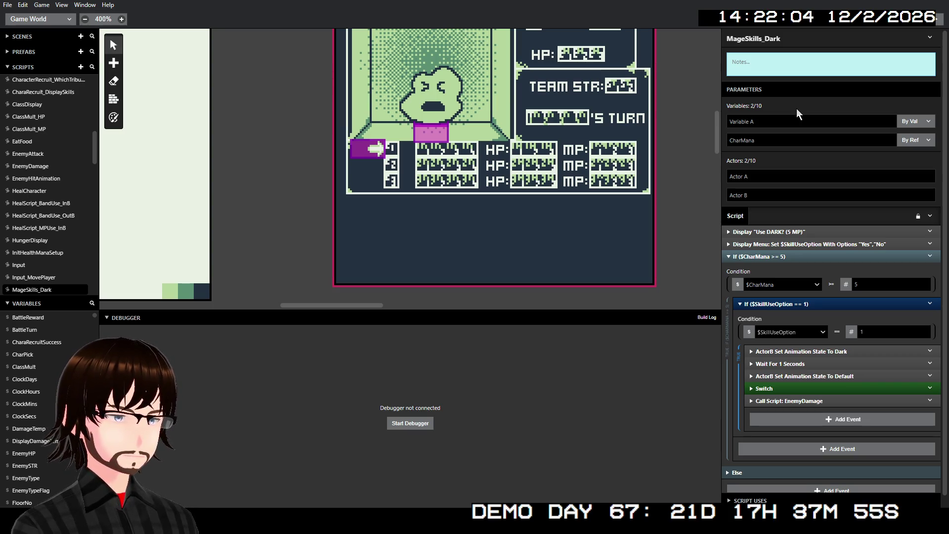
scroll(23, 225, "down", 4)
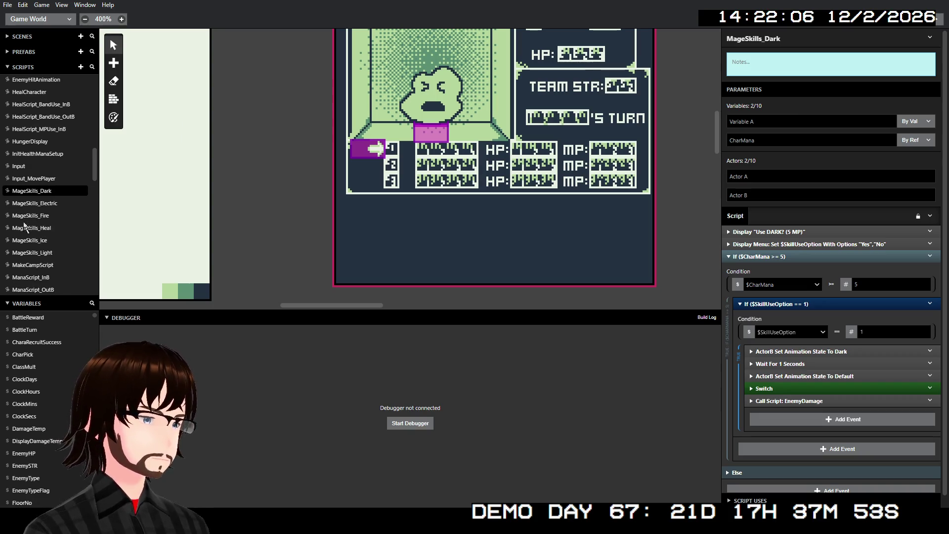
- Compare with MageSkills_Electric, then return to MageSkills_Dark and scroll to its top
left_click(46, 204)
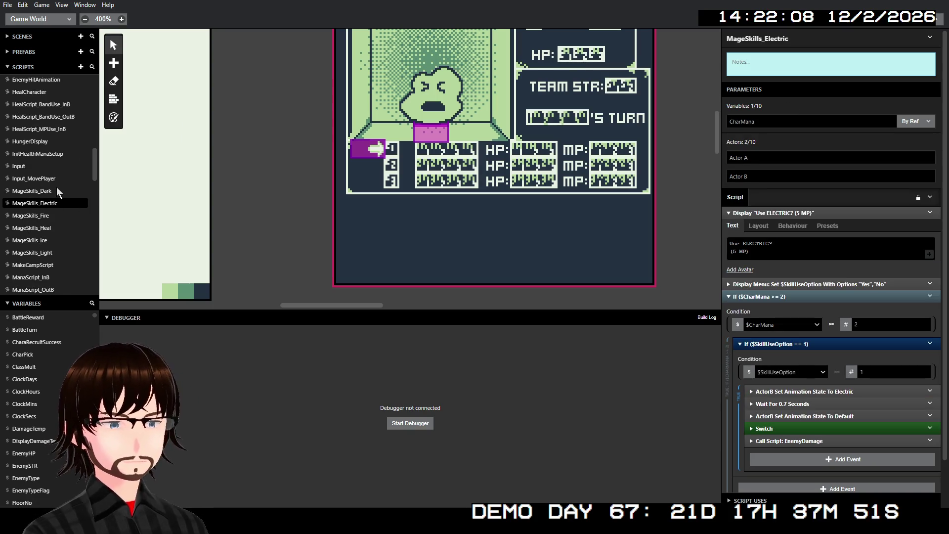
left_click(49, 190)
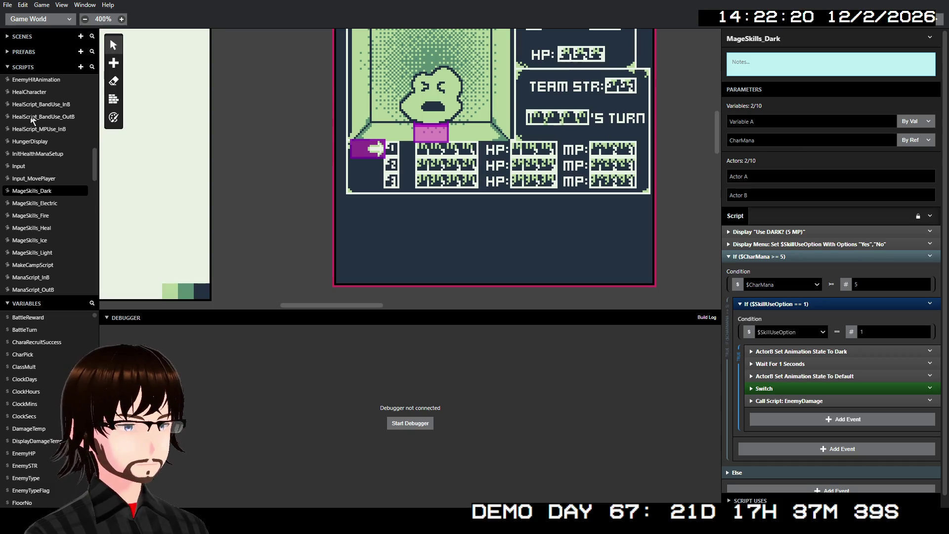
scroll(58, 158, "up", 4)
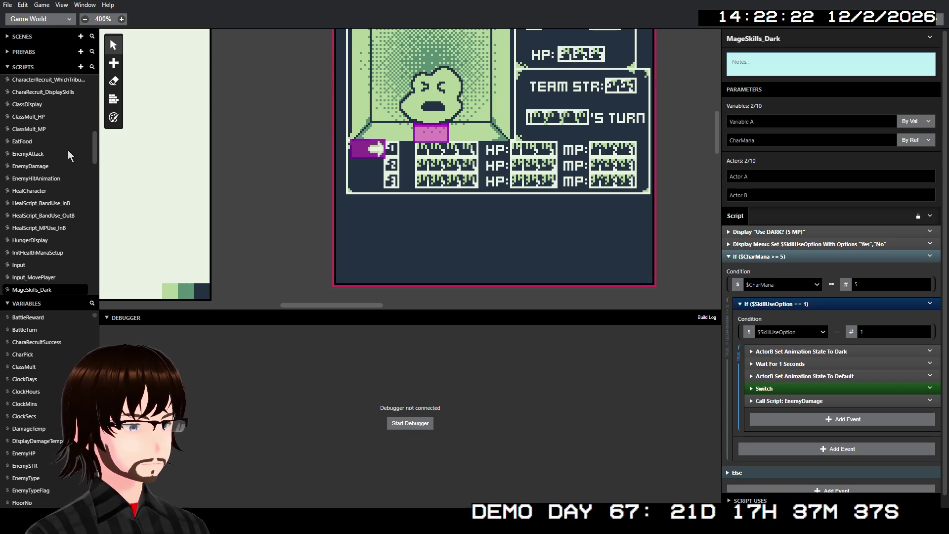
scroll(66, 163, "up", 9)
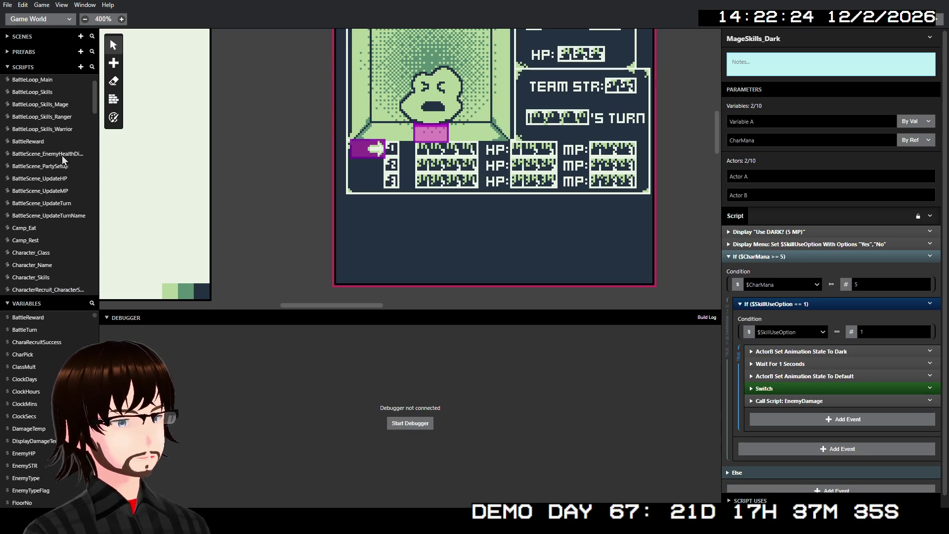
- Open BattleLoop_Skills_Mage and browse the MageSkills_Dark call's Variable A list without changing it
left_click(52, 108)
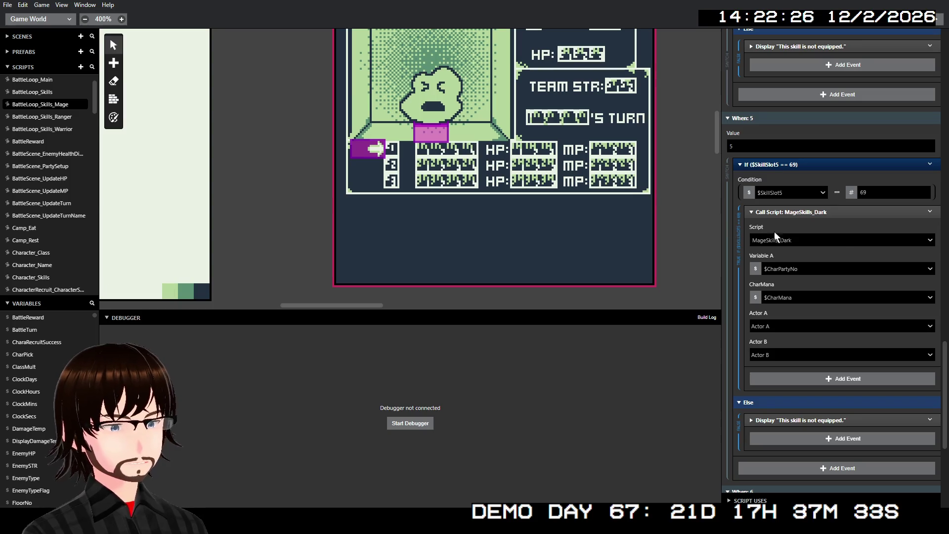
left_click(809, 273)
left_click(802, 271)
left_click(802, 270)
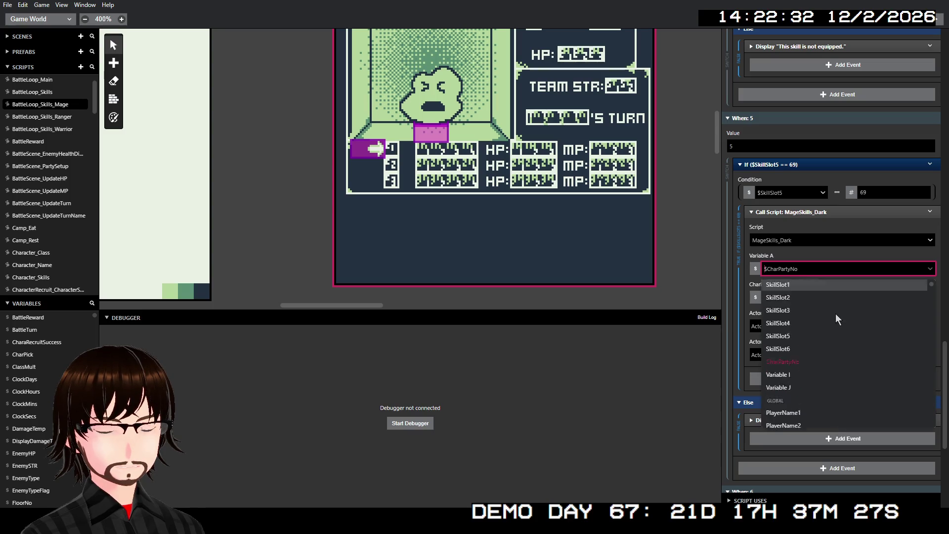
double_click(811, 263)
left_click(811, 263)
left_click(811, 263)
left_click(809, 270)
- Switch the When: 5 MageSkills_Dark call's Variable A to the number 0
scroll(801, 267, "up", 10)
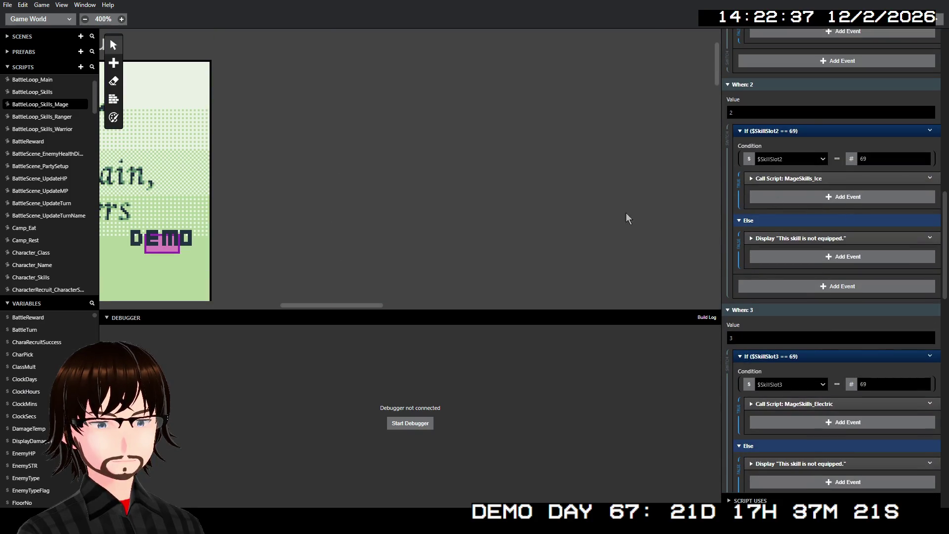
scroll(626, 213, "down", 5)
scroll(841, 235, "down", 8)
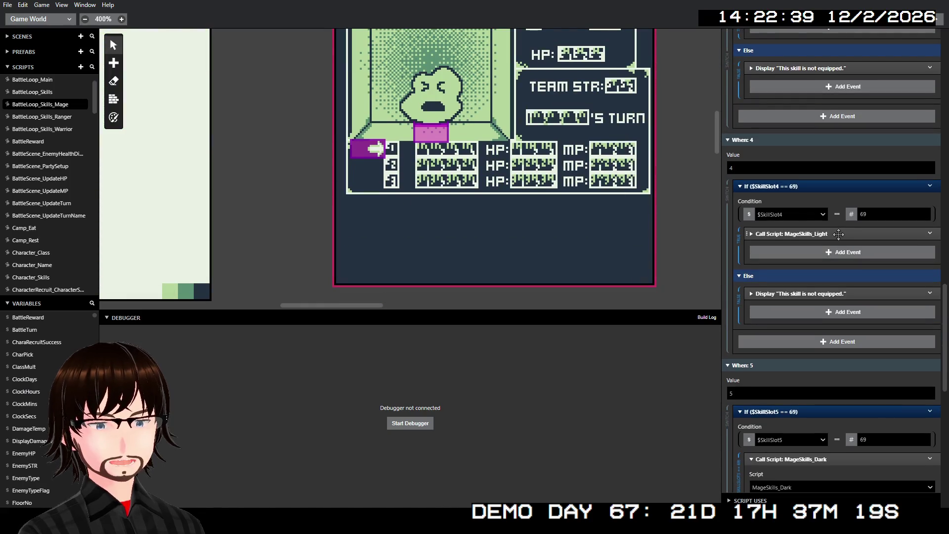
scroll(836, 247, "down", 8)
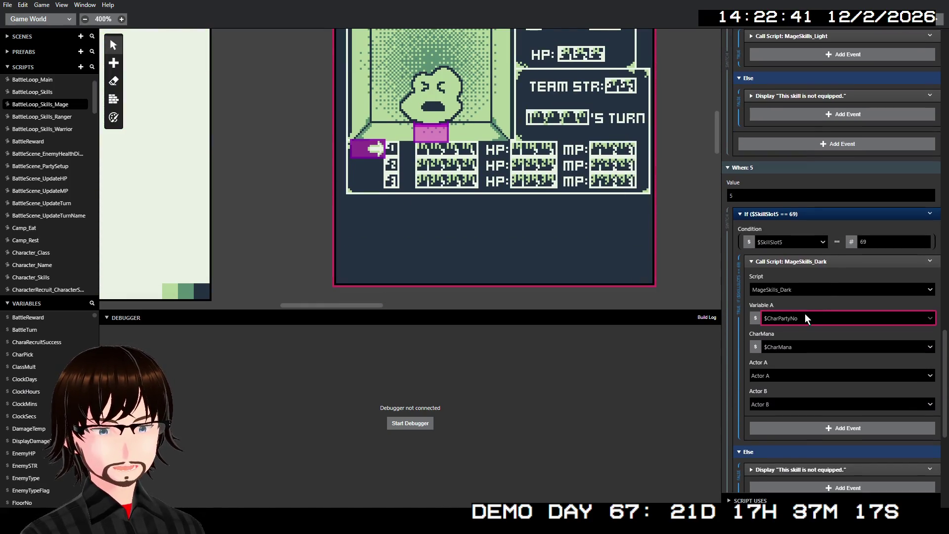
left_click(802, 318)
left_click(756, 318)
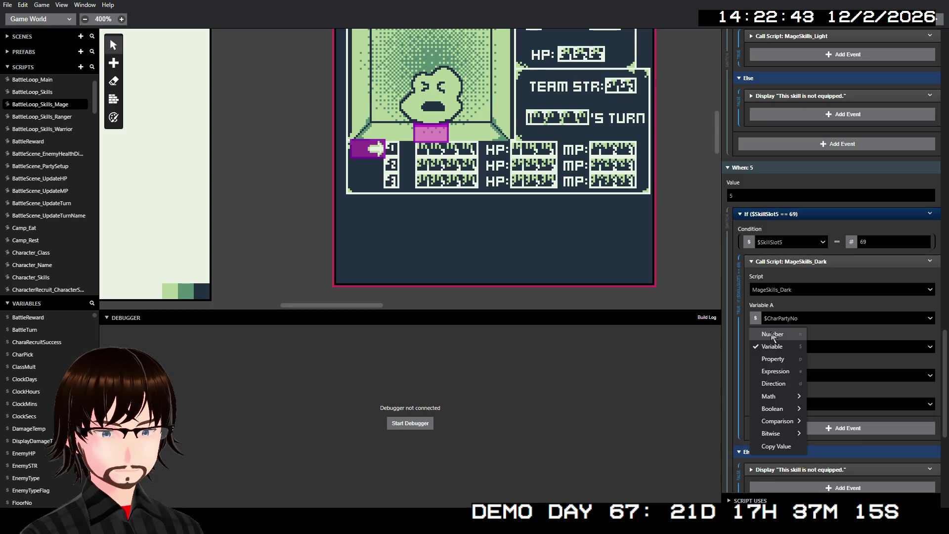
left_click(772, 333)
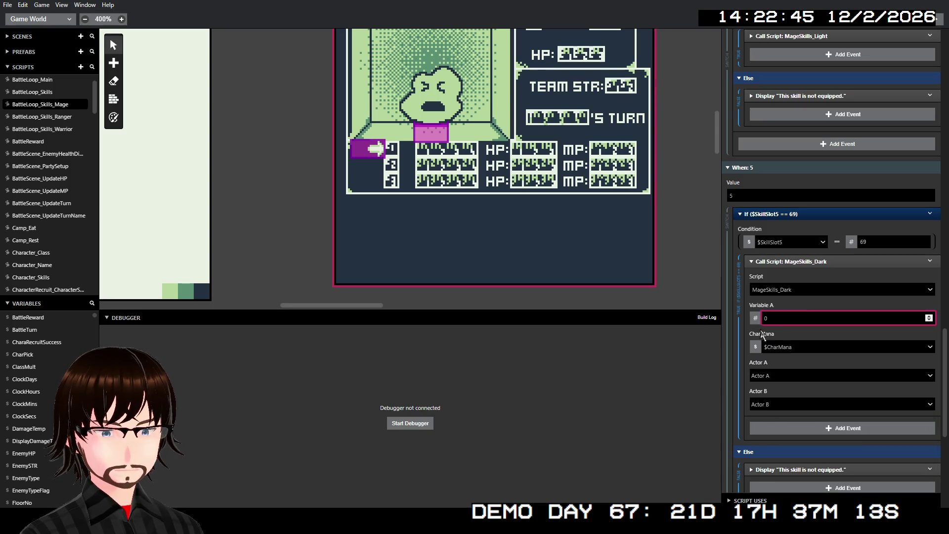
scroll(852, 271, "up", 20)
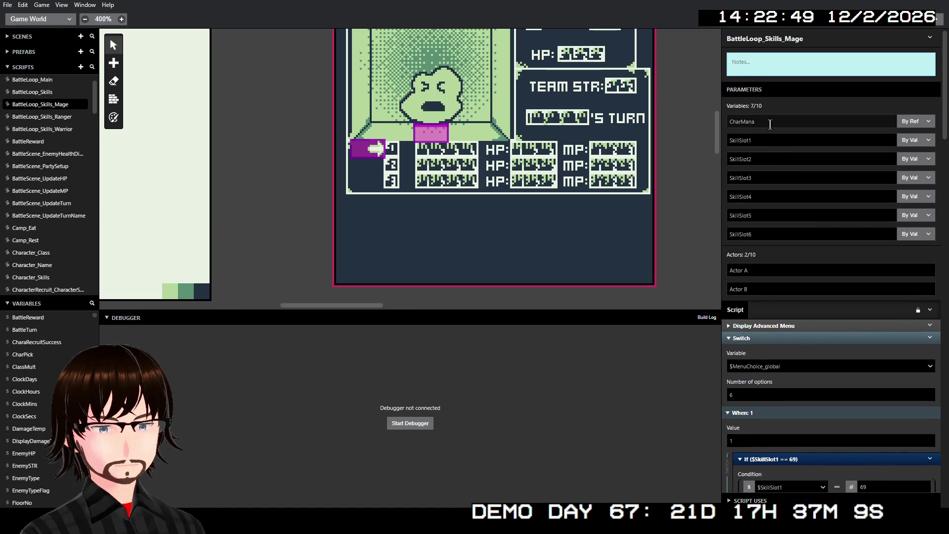
- Open BattleLoop_Skills and confirm its When: 141 call passes $CharMana to the Mage loop
scroll(826, 247, "down", 15)
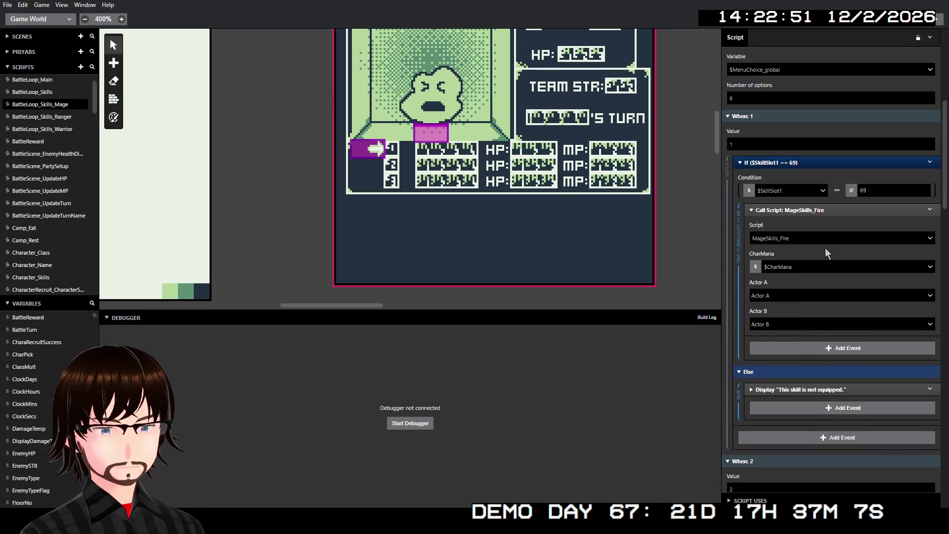
scroll(49, 142, "up", 1)
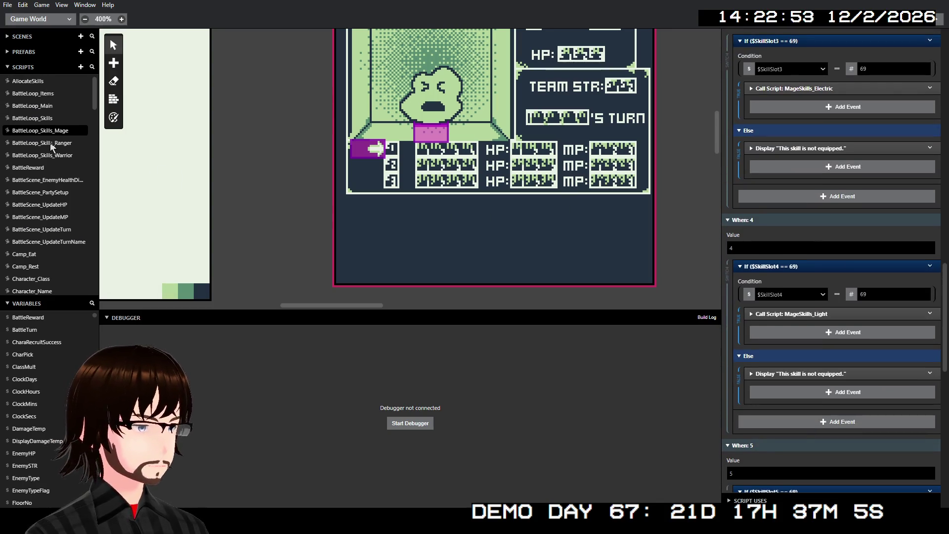
left_click(38, 118)
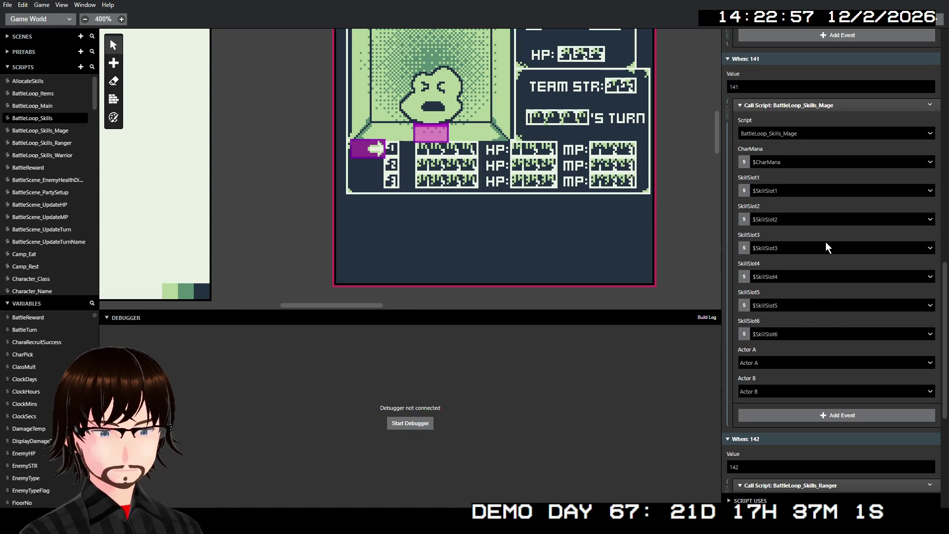
scroll(828, 245, "down", 2)
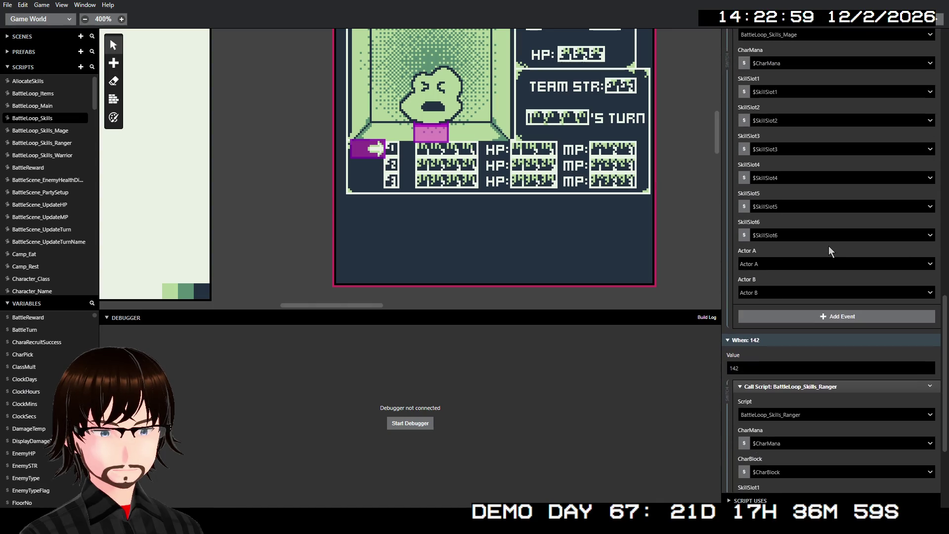
- Open the BattleLoop_Main script and look over its cases
left_click(53, 108)
scroll(782, 245, "down", 15)
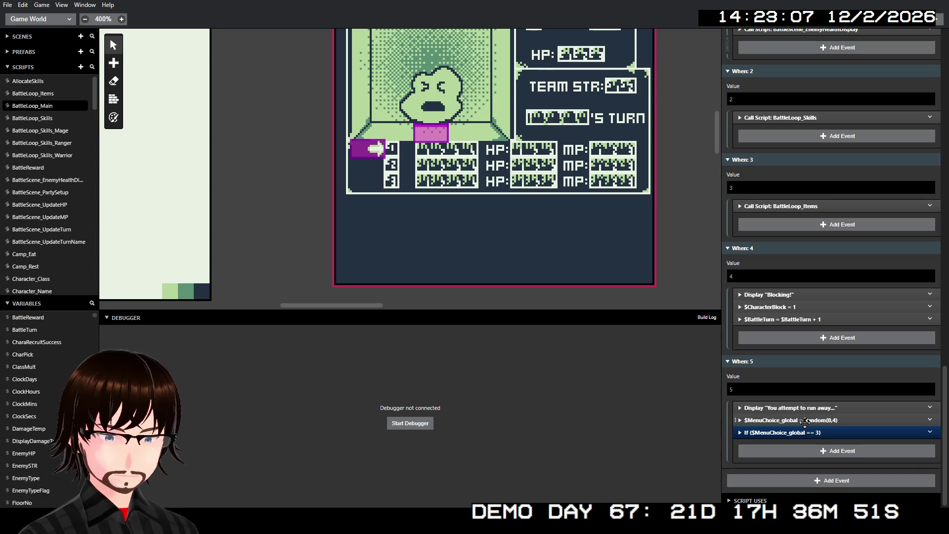
scroll(838, 342, "up", 3)
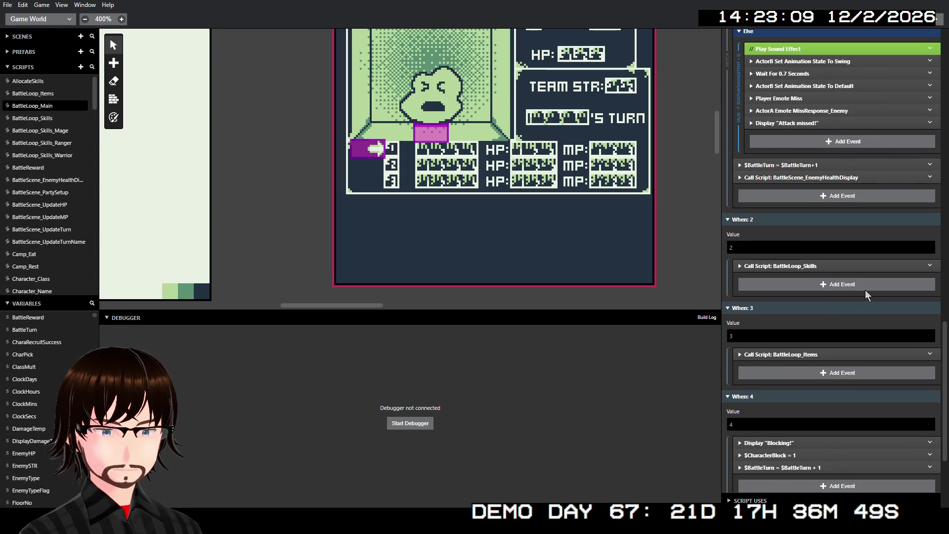
- Inspect BattleLoop_Main's BattleLoop_Skills call with its $CharMana argument, then return to BattleLoop_Skills_Mage
scroll(862, 280, "up", 1)
left_click(804, 317)
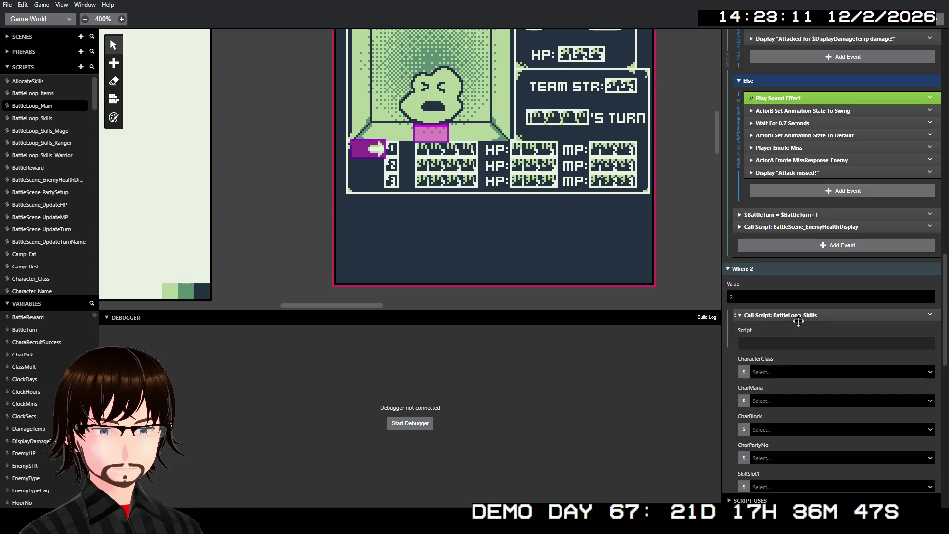
scroll(832, 313, "down", 4)
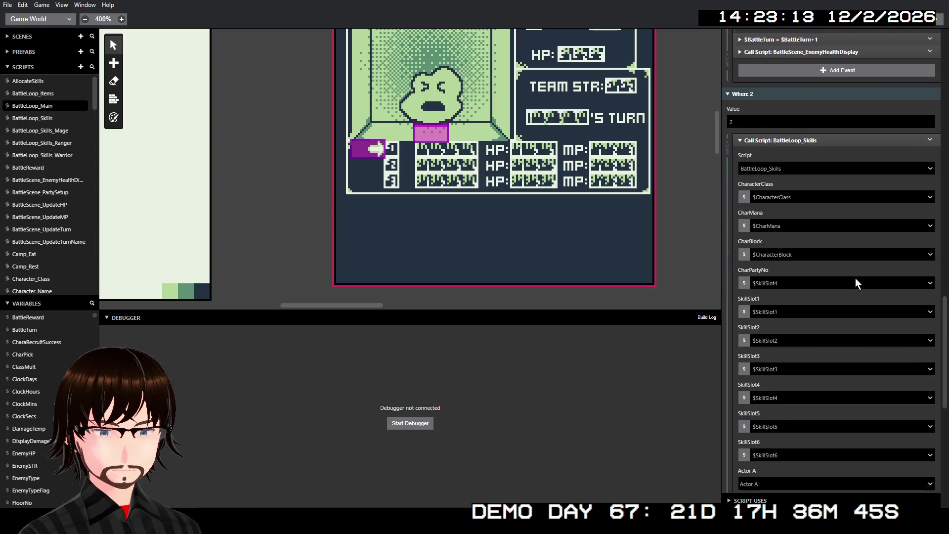
scroll(855, 278, "up", 2)
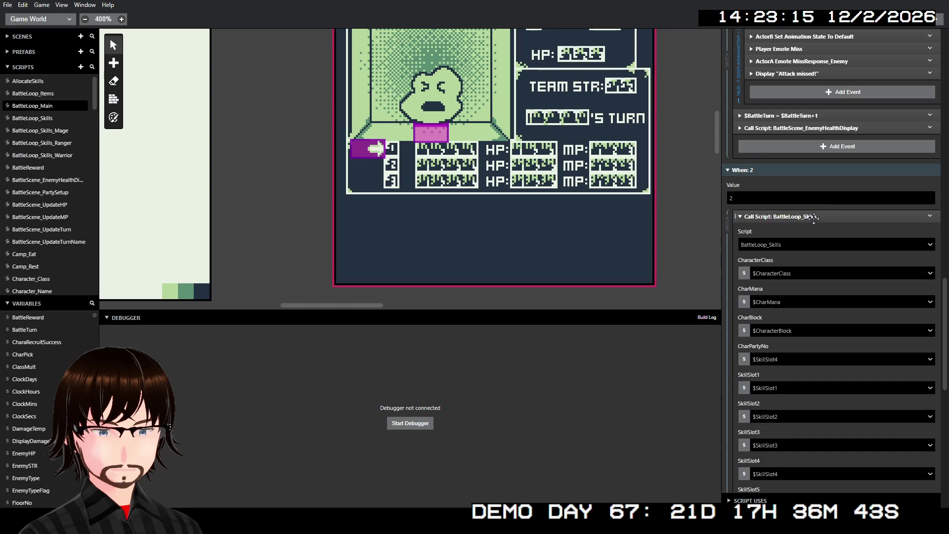
left_click(865, 215)
scroll(868, 220, "up", 4)
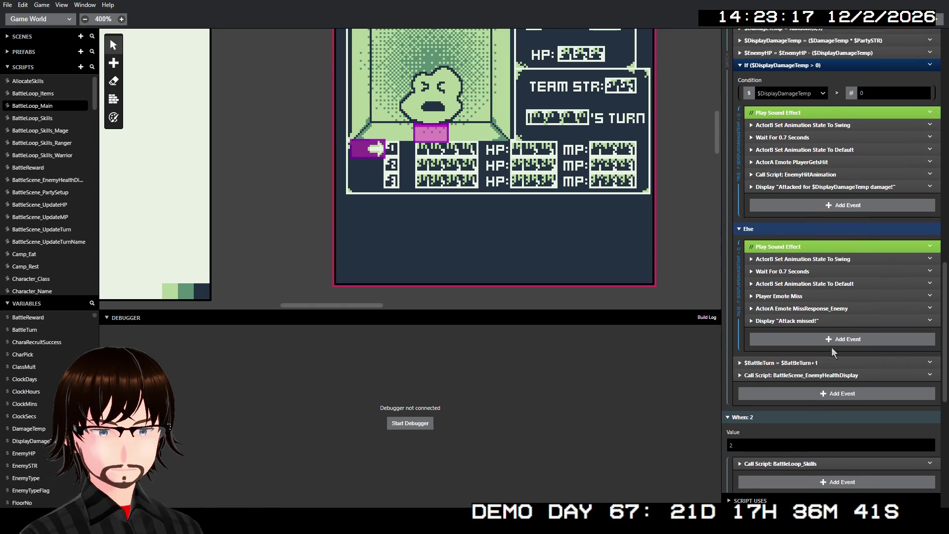
scroll(835, 316, "up", 2)
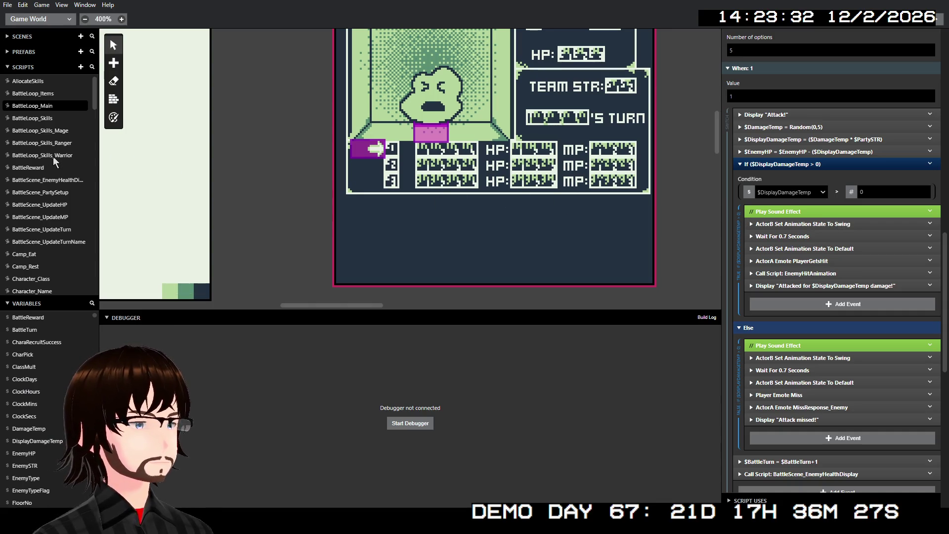
left_click(50, 132)
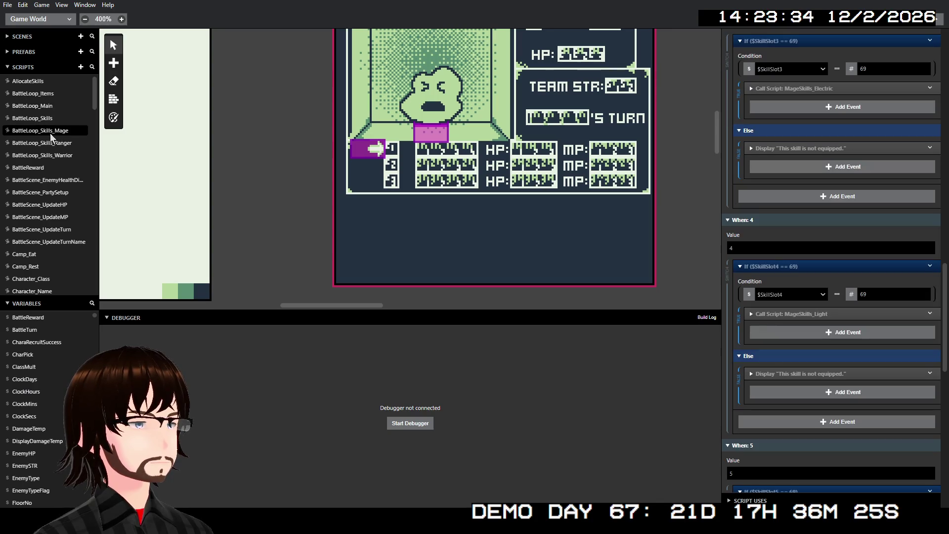
- Scroll past the Switch's last case and open the event picker at the end of BattleLoop_Skills_Mage
scroll(862, 310, "down", 1)
scroll(861, 317, "down", 8)
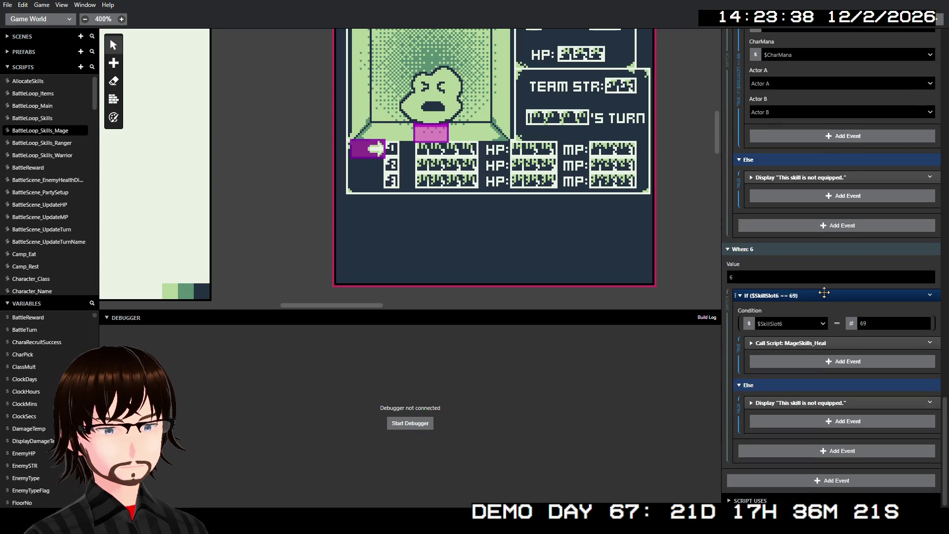
scroll(824, 291, "up", 15)
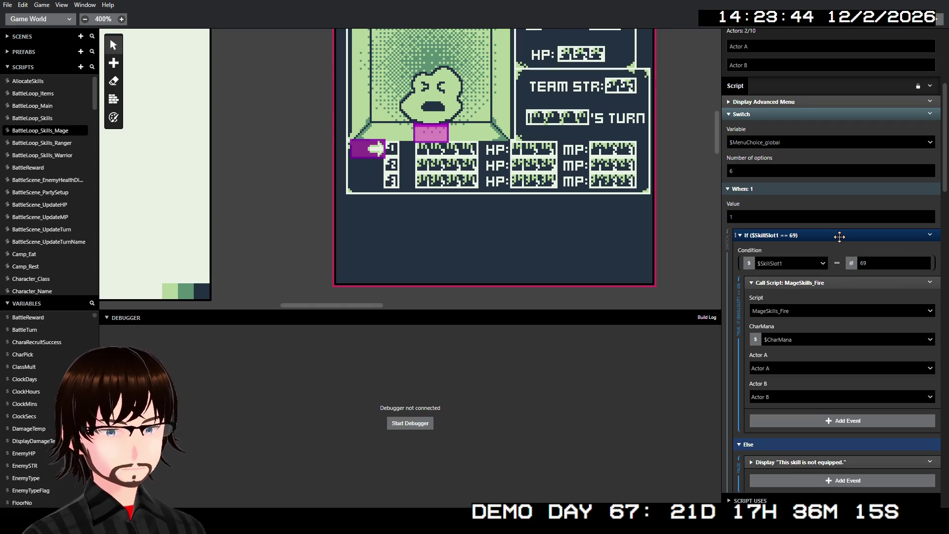
scroll(839, 236, "down", 20)
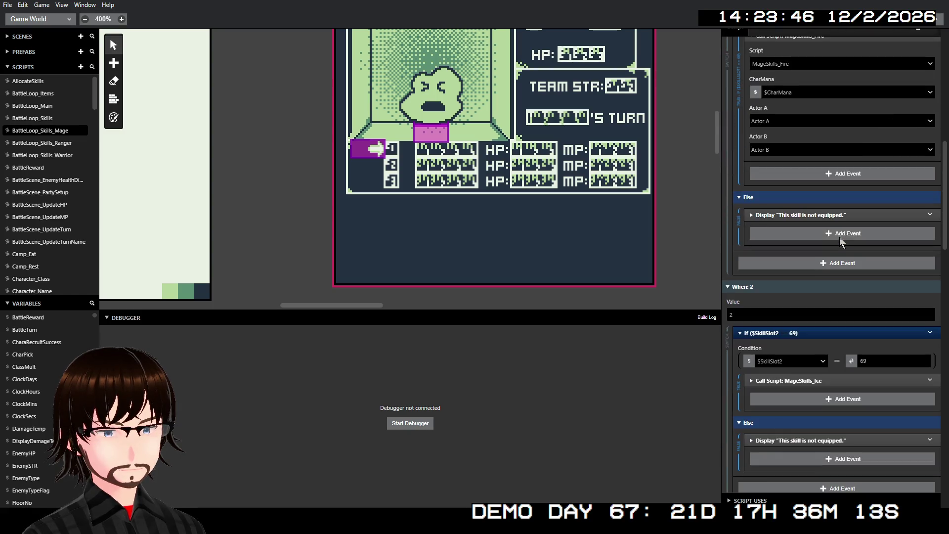
scroll(836, 243, "down", 3)
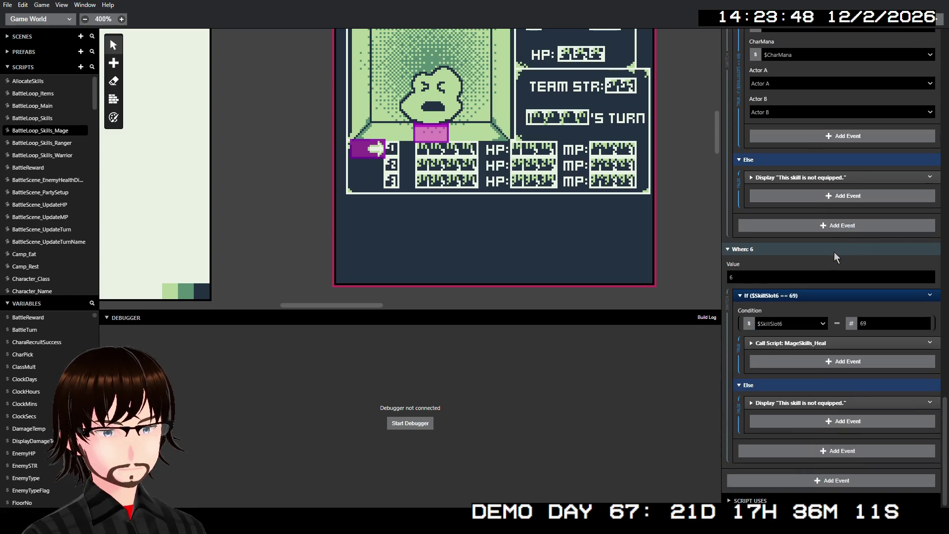
left_click(803, 482)
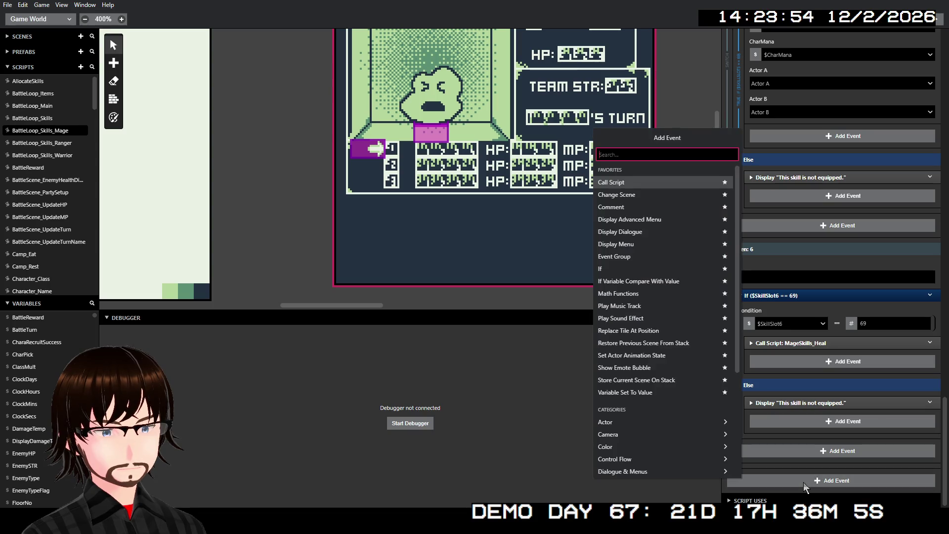
- Add a Call Script event at the end that calls BattleScene_UpdateMP
left_click(642, 181)
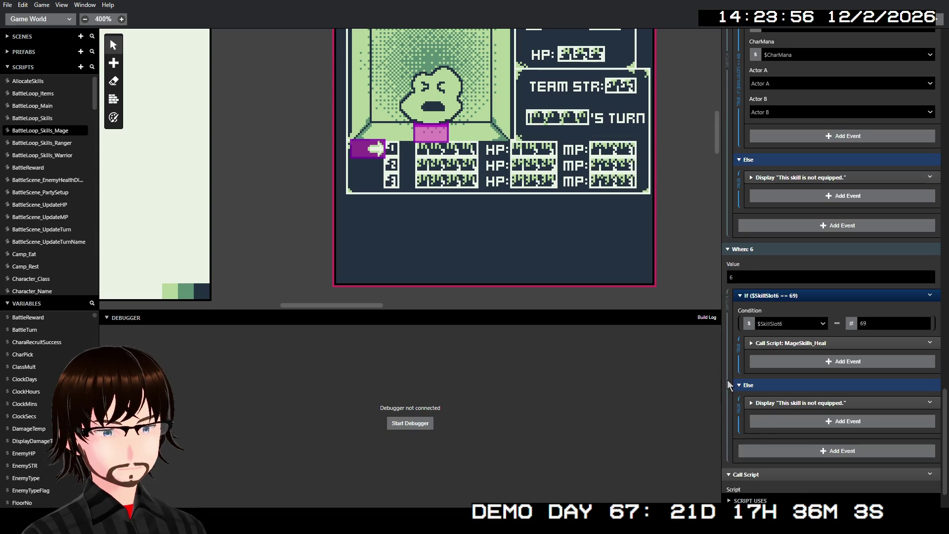
scroll(799, 340, "down", 2)
left_click(763, 462)
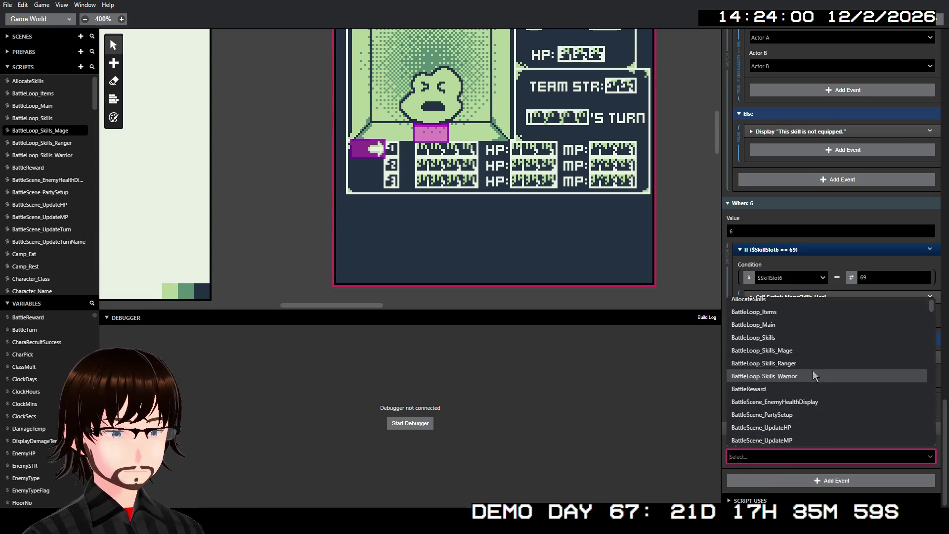
scroll(813, 370, "down", 2)
left_click(791, 342)
- Set the call's PartyMemberNo to $BattleTurn and CharMP to $CharMana
scroll(802, 437, "down", 2)
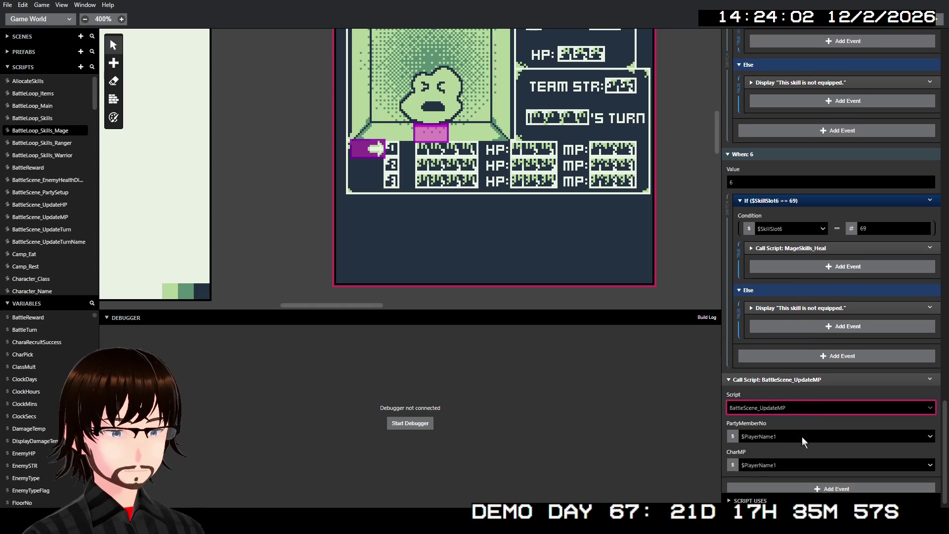
left_click(774, 430)
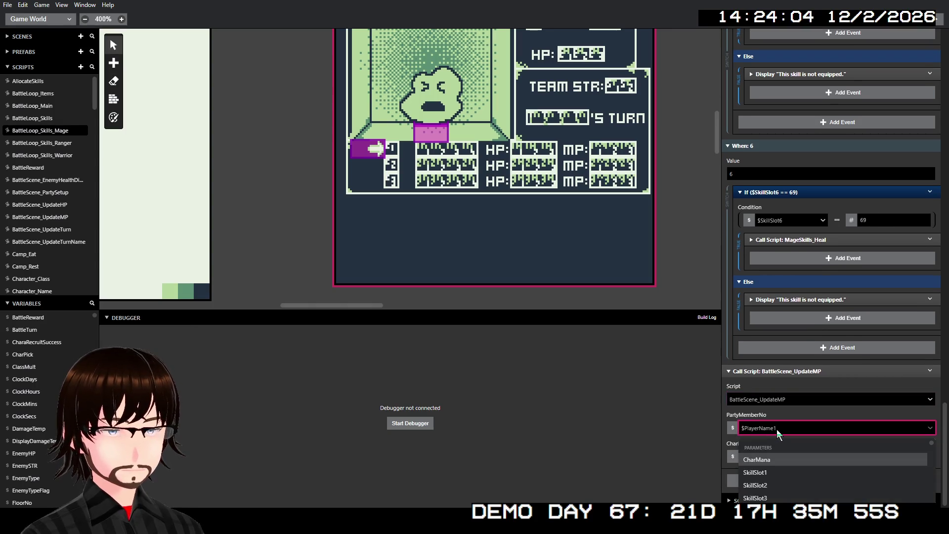
type("batt")
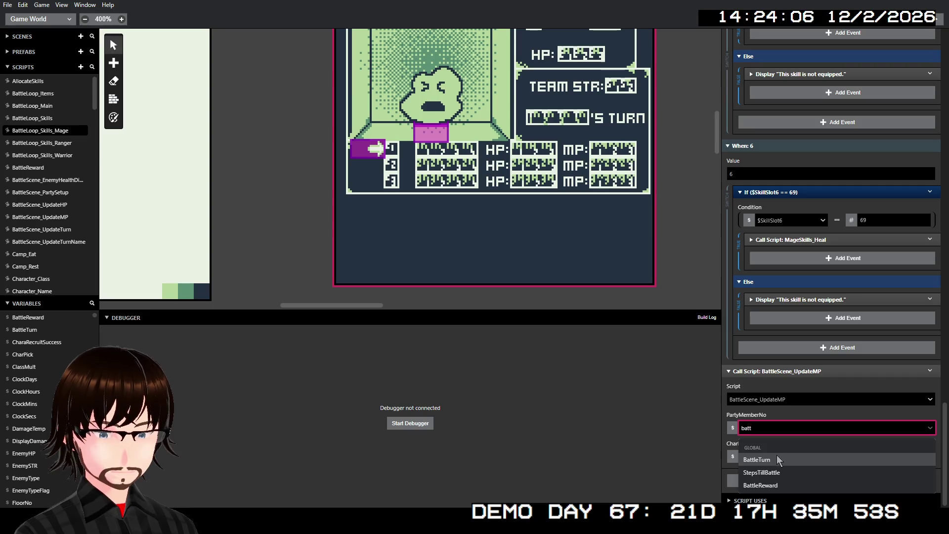
left_click(779, 459)
left_click(787, 458)
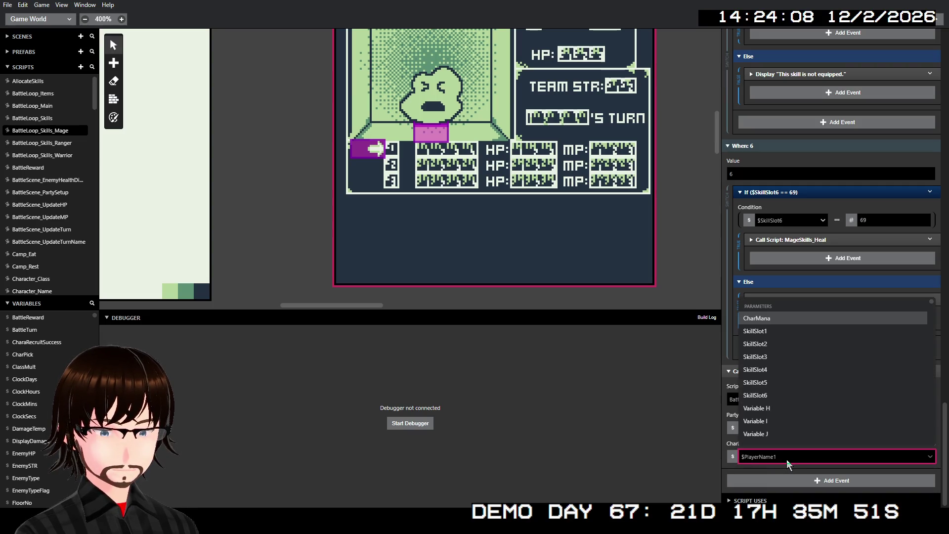
left_click(772, 316)
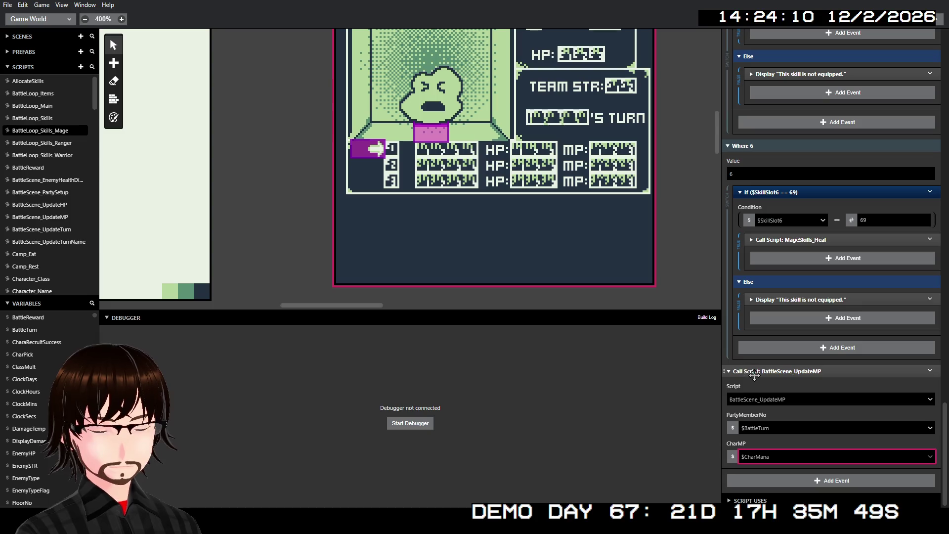
- Collapse the UpdateMP call, Switch and Display Advanced Menu events and recheck the new call
left_click(754, 373)
scroll(835, 348, "up", 20)
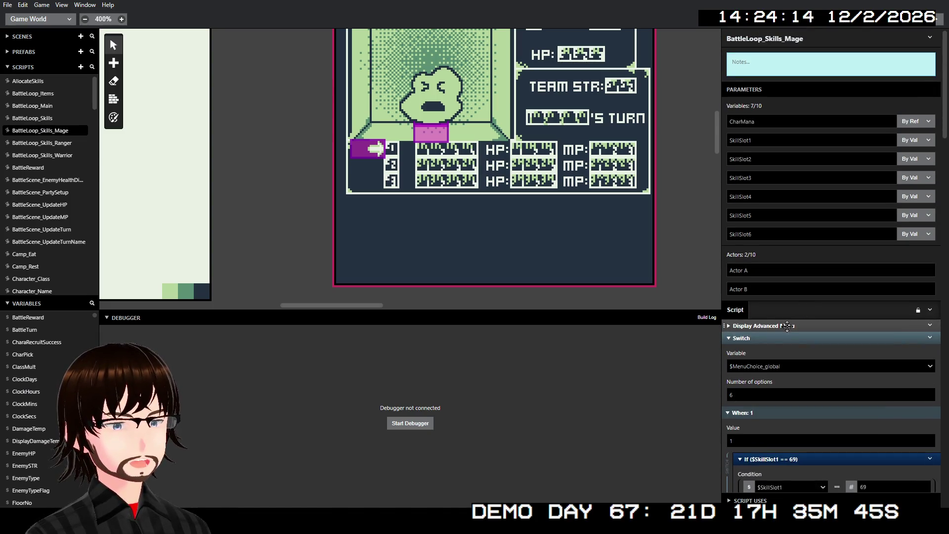
left_click(764, 340)
left_click(771, 325)
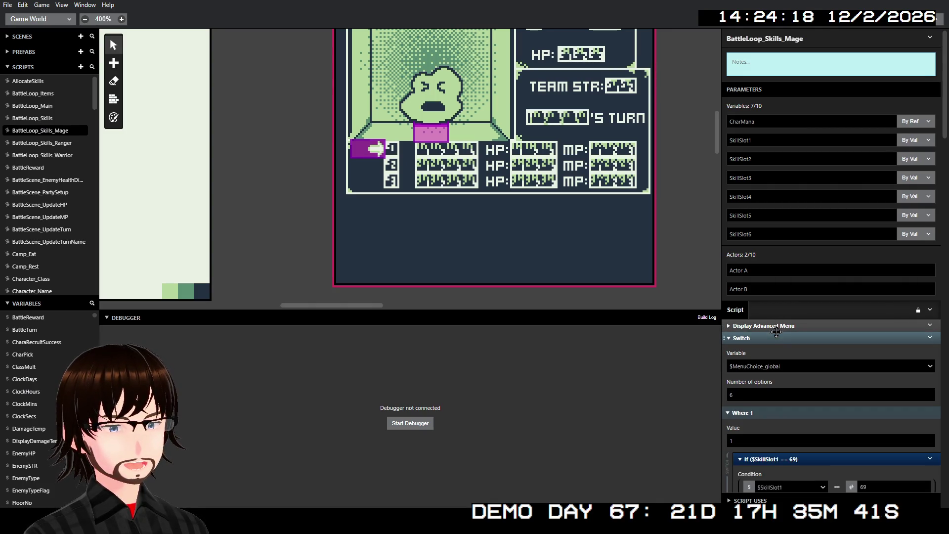
left_click(776, 325)
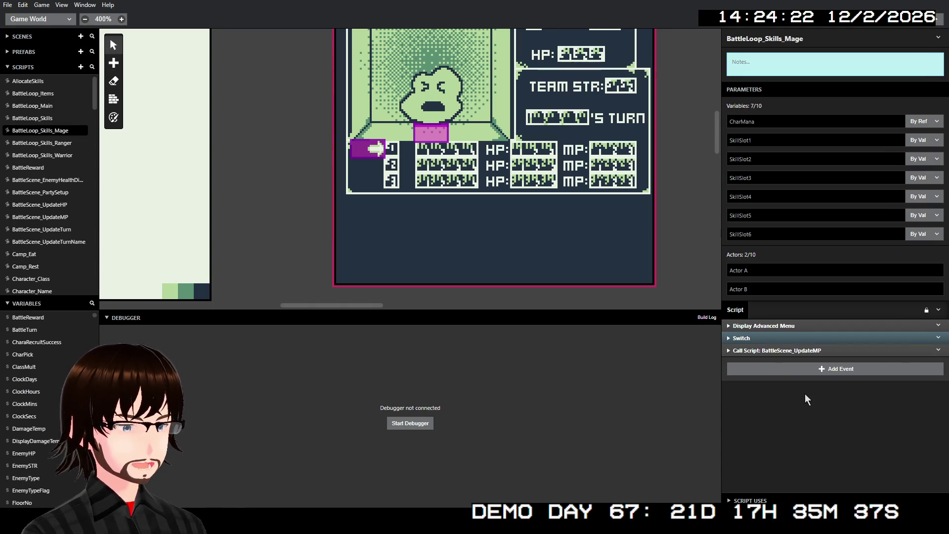
left_click(782, 351)
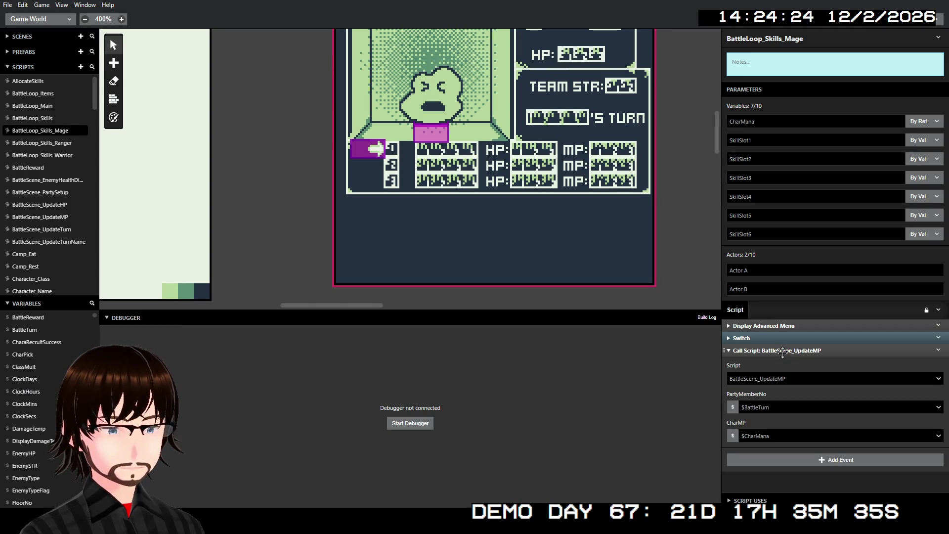
left_click(783, 350)
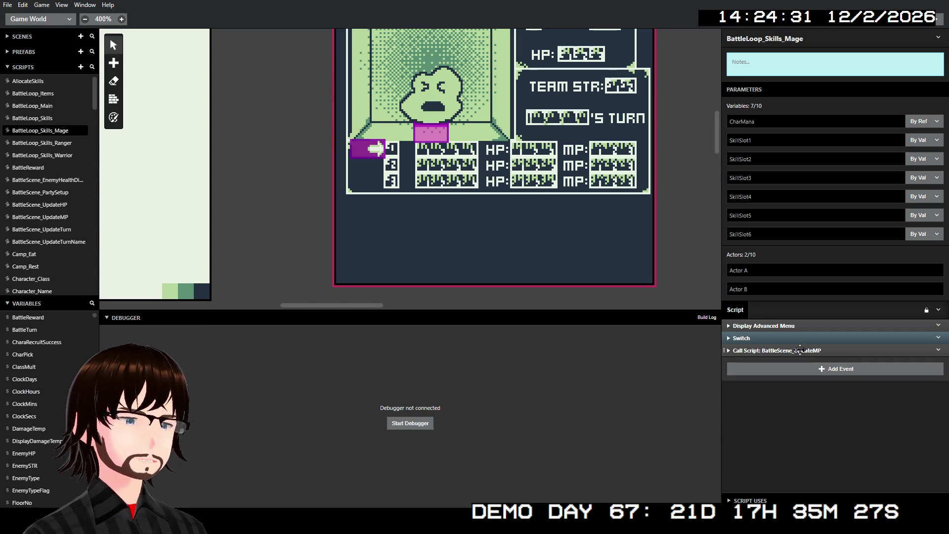
scroll(594, 144, "up", 5)
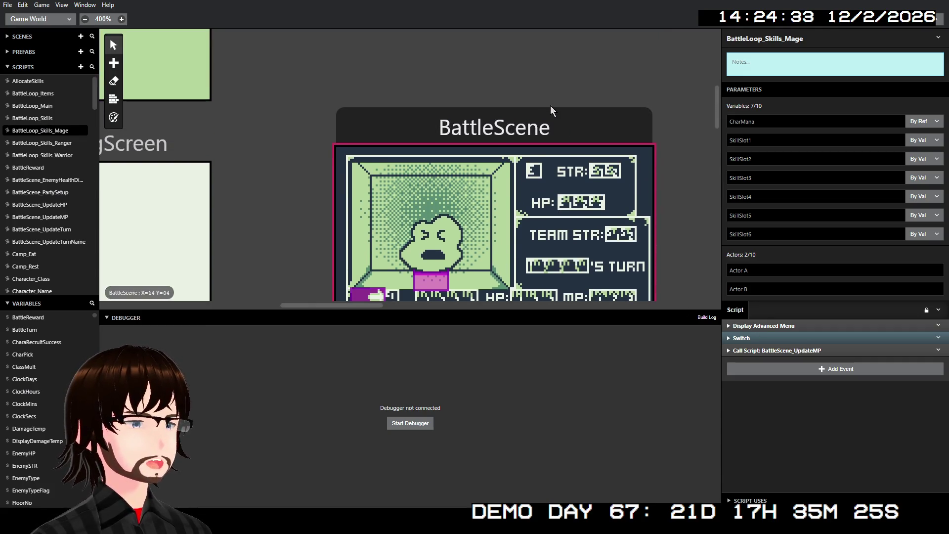
left_click(550, 111)
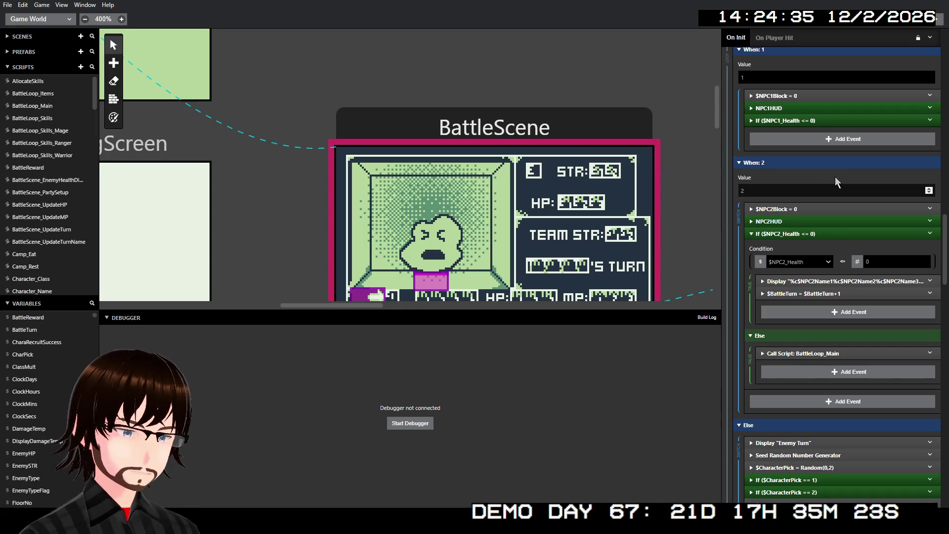
- Disable the NPC2HUD and NPC1HUD groups in BattleScene's On Init
left_click(803, 222)
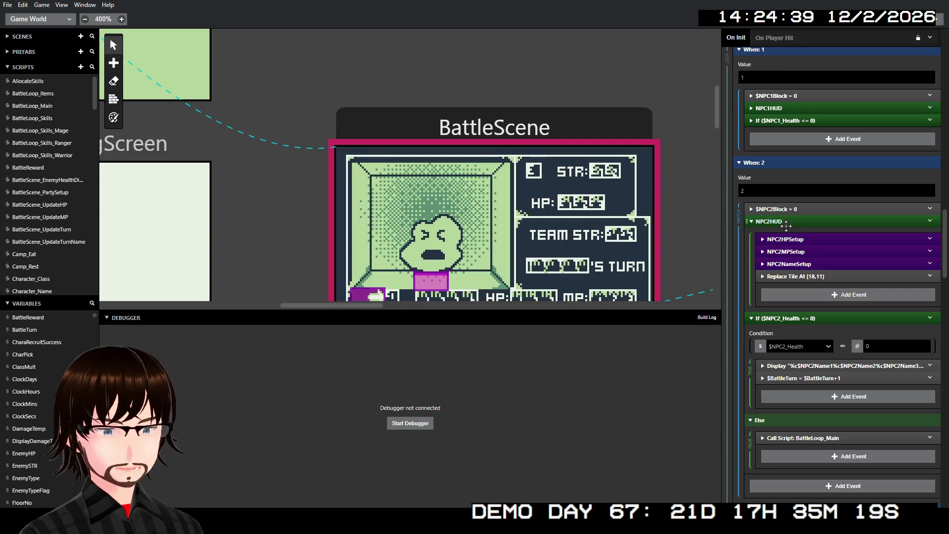
right_click(779, 221)
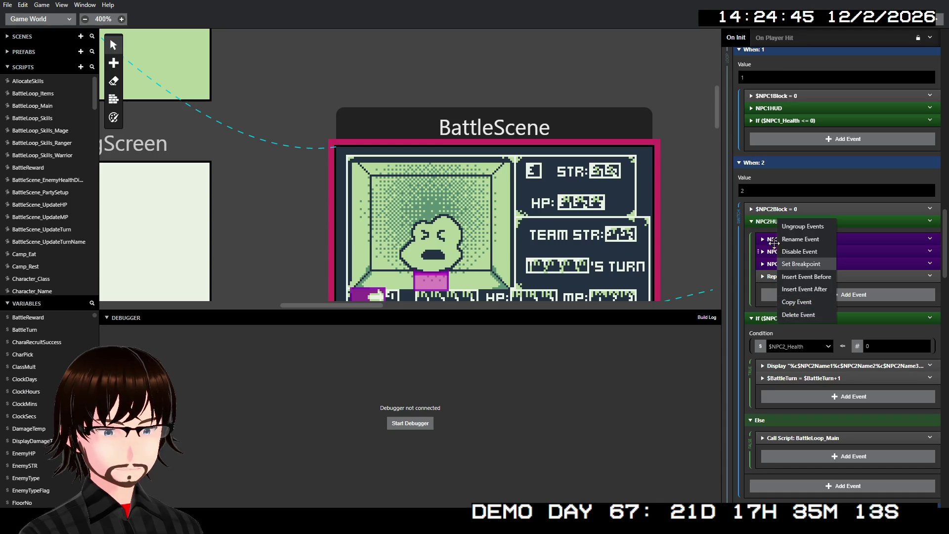
left_click(810, 254)
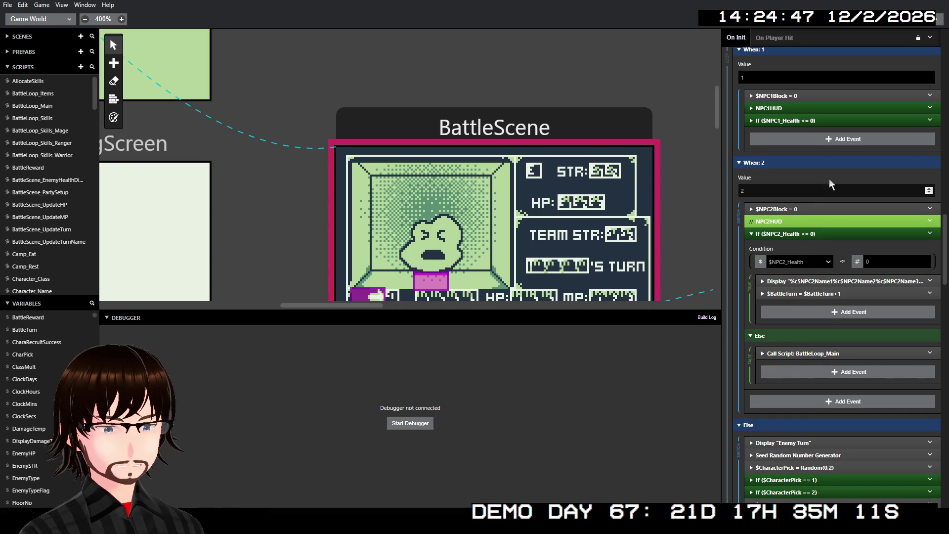
scroll(829, 179, "up", 3)
right_click(767, 204)
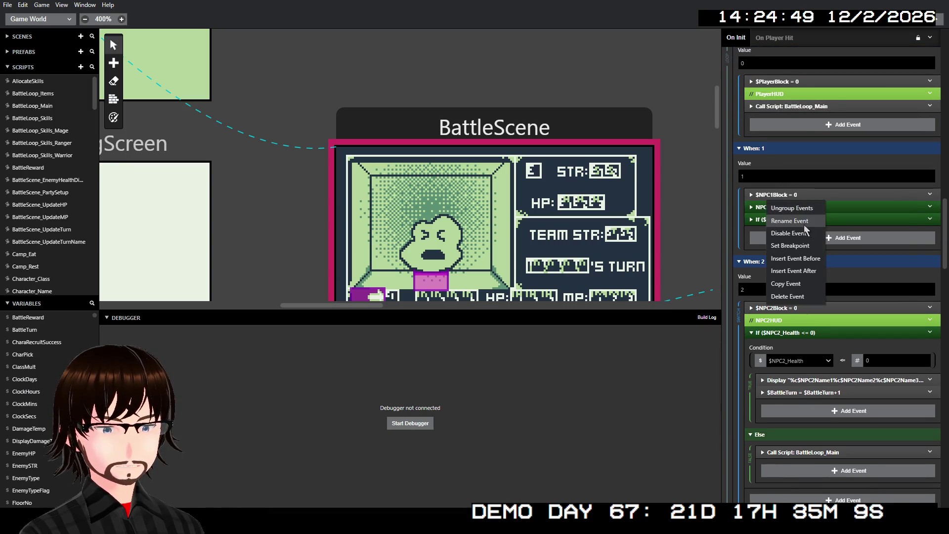
left_click(812, 232)
- Inspect the NPC1_Health check, its BattleLoop_Main call, BattleTurn increment and 'is dead!' message
left_click(805, 195)
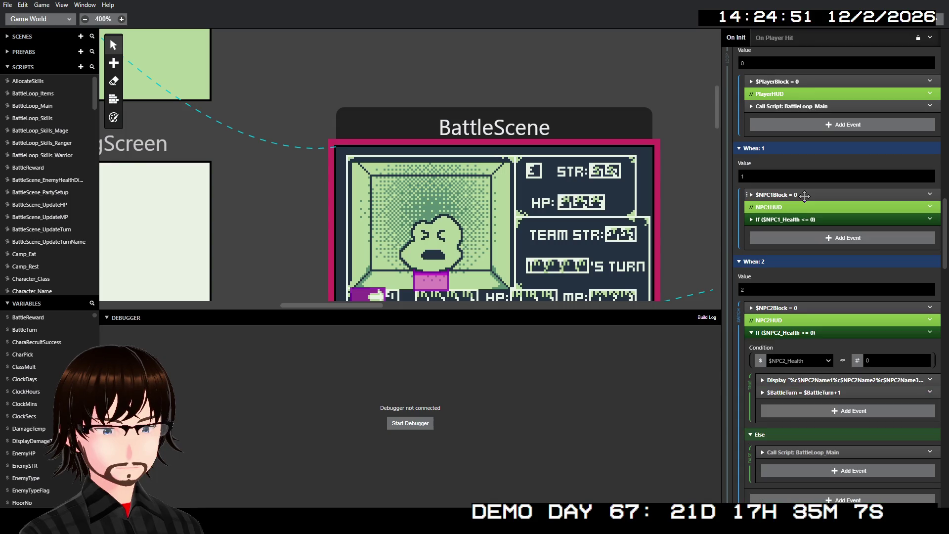
left_click(808, 220)
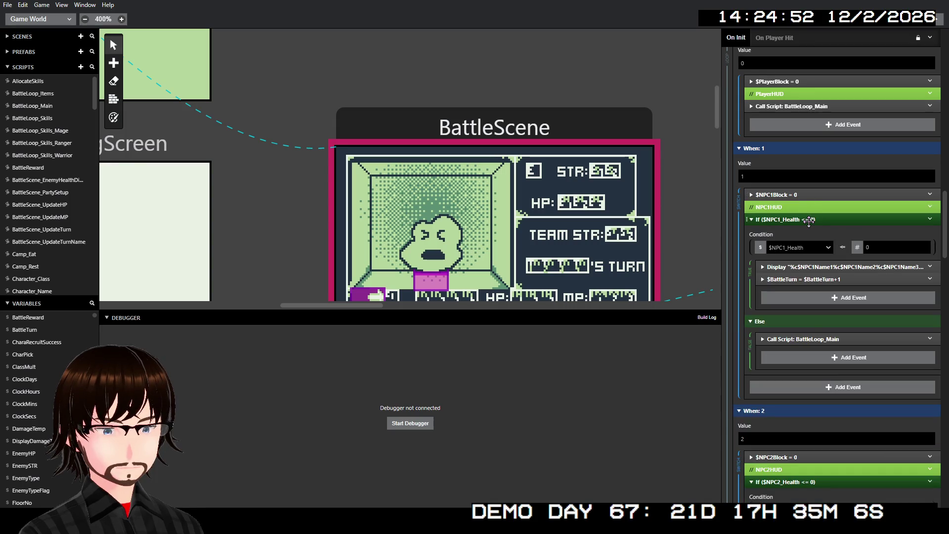
left_click(814, 339)
scroll(806, 337, "down", 5)
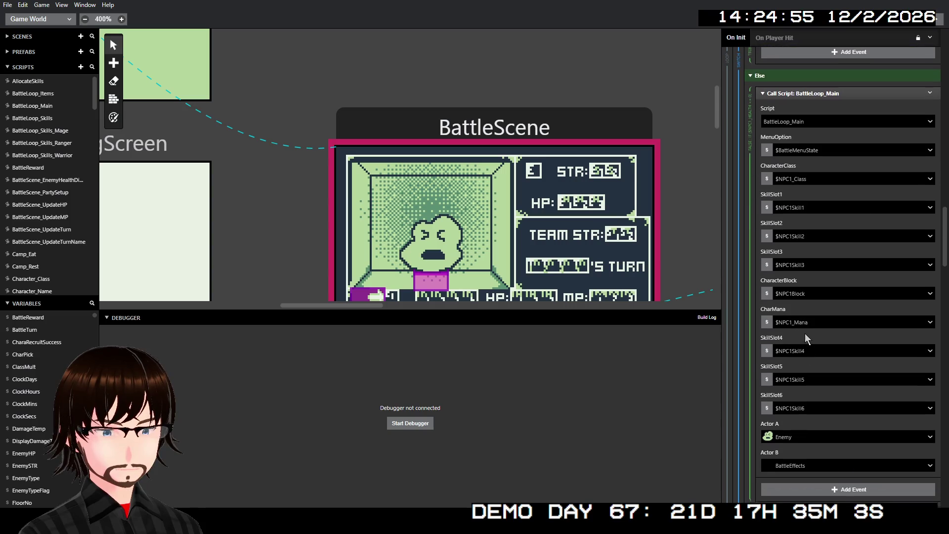
scroll(806, 332, "up", 3)
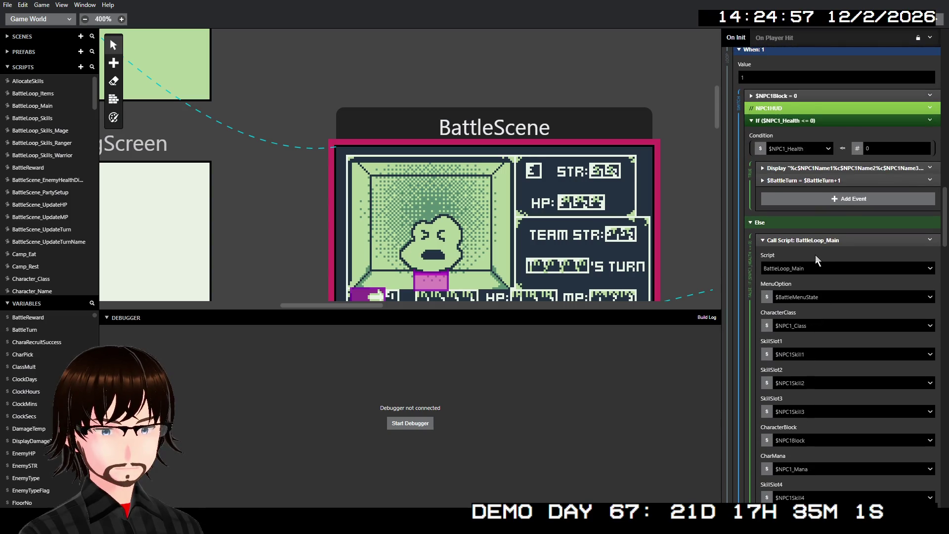
left_click(813, 240)
left_click(828, 183)
left_click(828, 181)
left_click(839, 169)
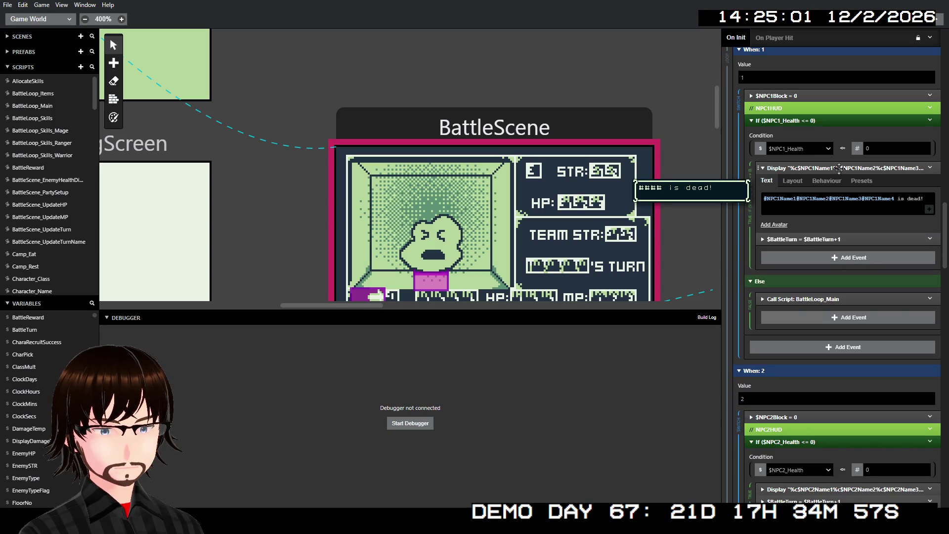
left_click(839, 168)
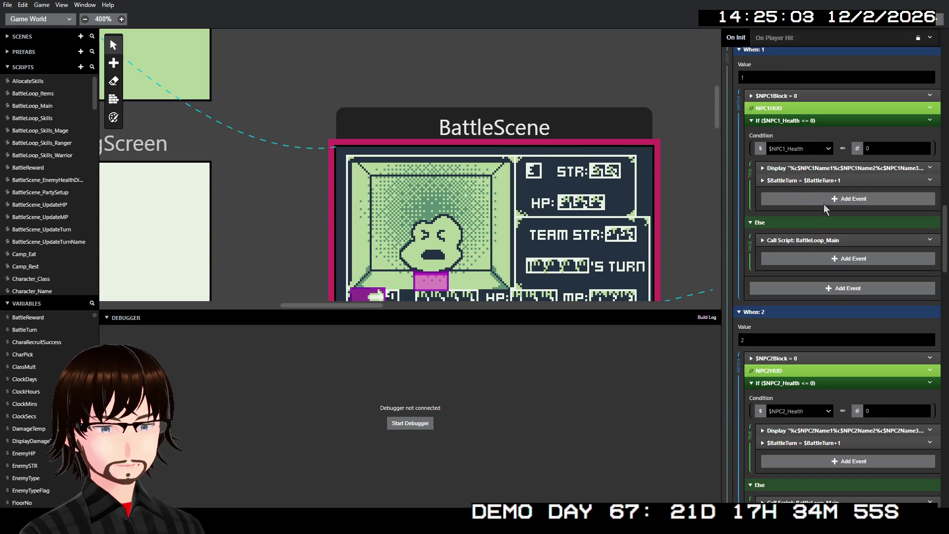
- Collapse the NPC1_Health and NPC2_Health checks and move down to the Else branch
scroll(823, 223, "up", 3)
left_click(812, 270)
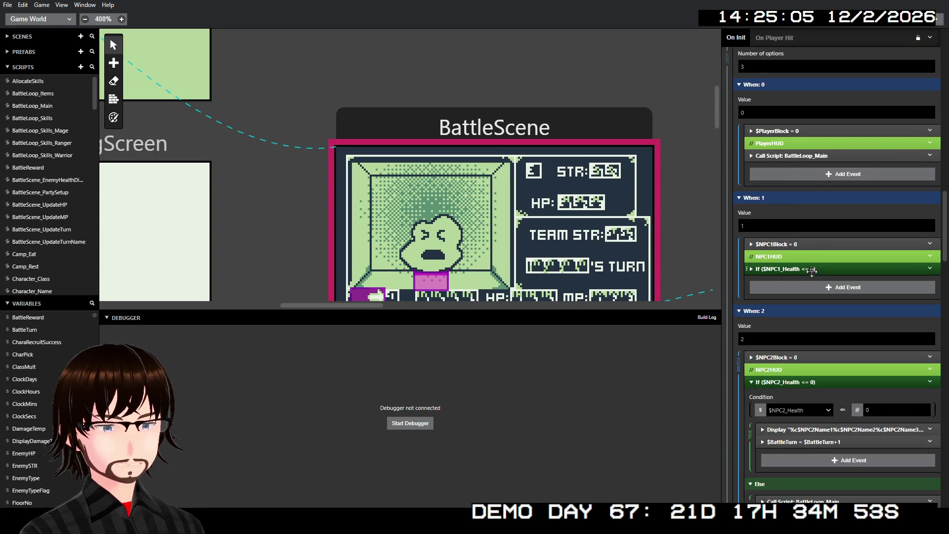
scroll(811, 267, "down", 3)
left_click(801, 234)
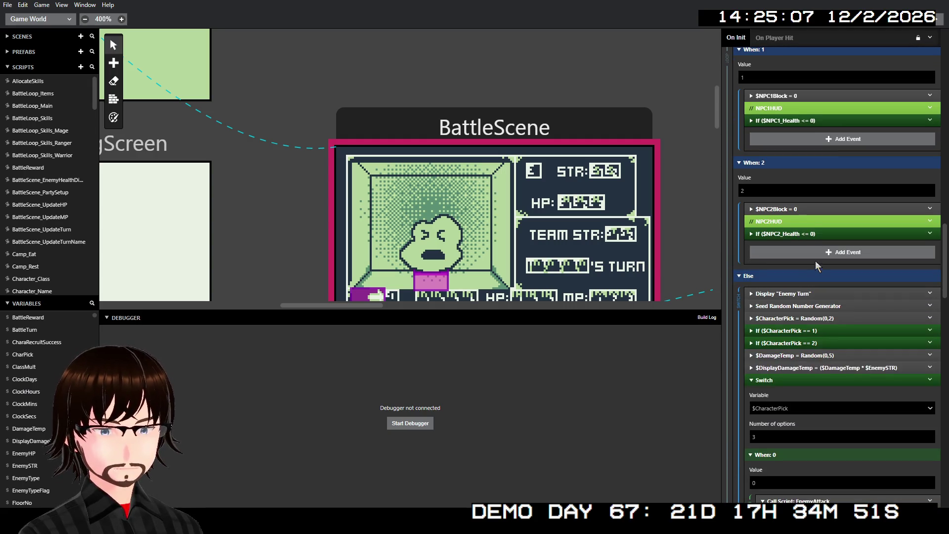
scroll(819, 264, "down", 8)
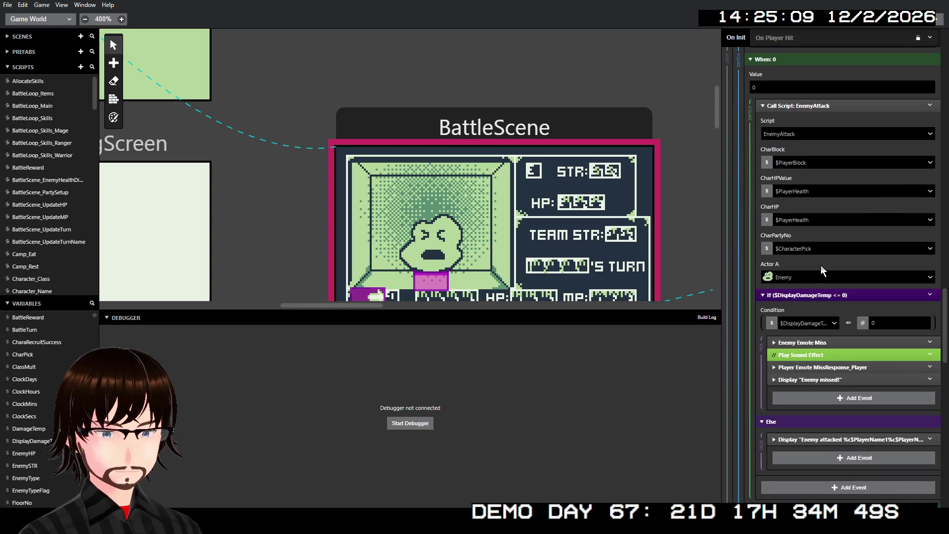
scroll(821, 262, "down", 4)
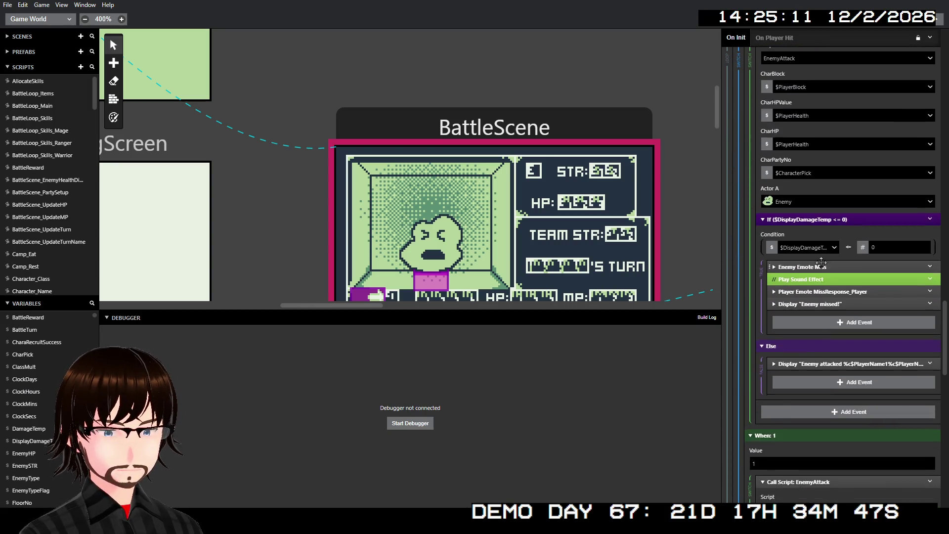
scroll(821, 263, "down", 8)
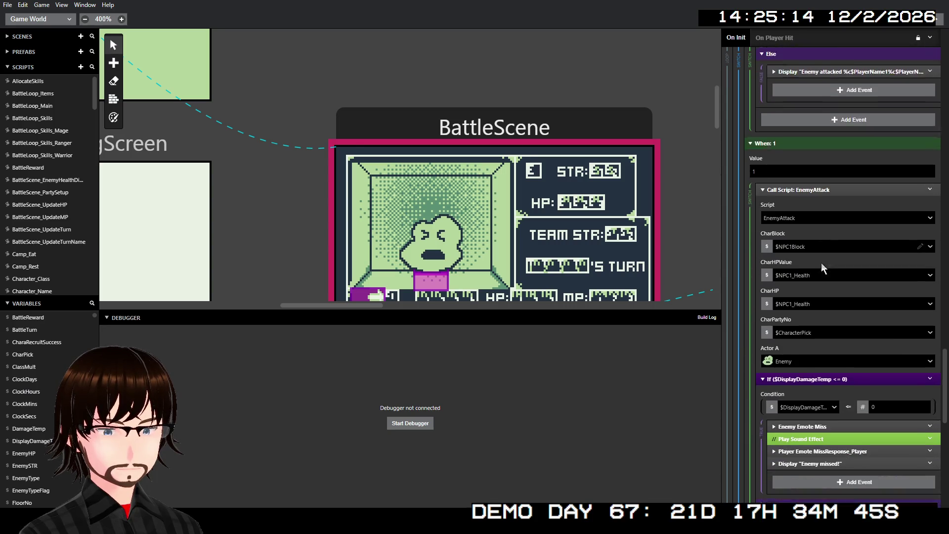
scroll(822, 271, "down", 5)
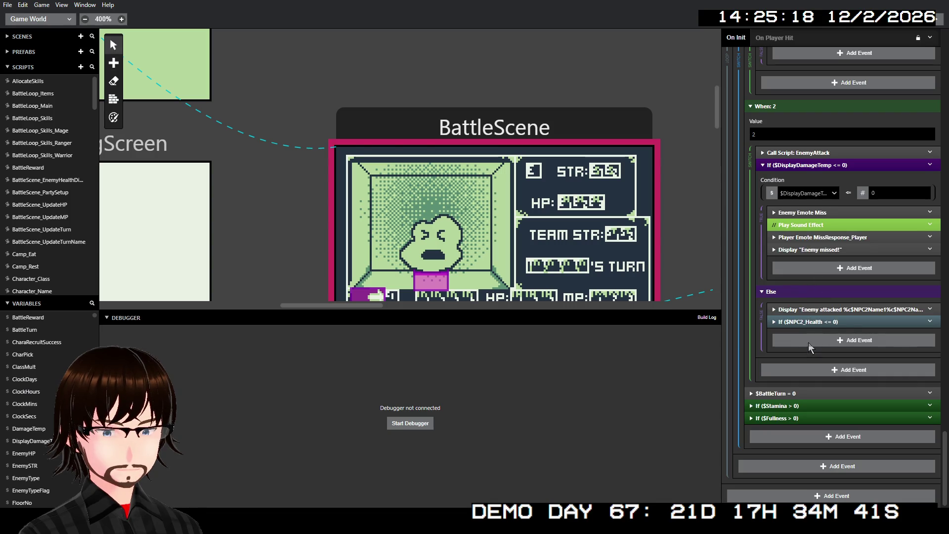
left_click(802, 322)
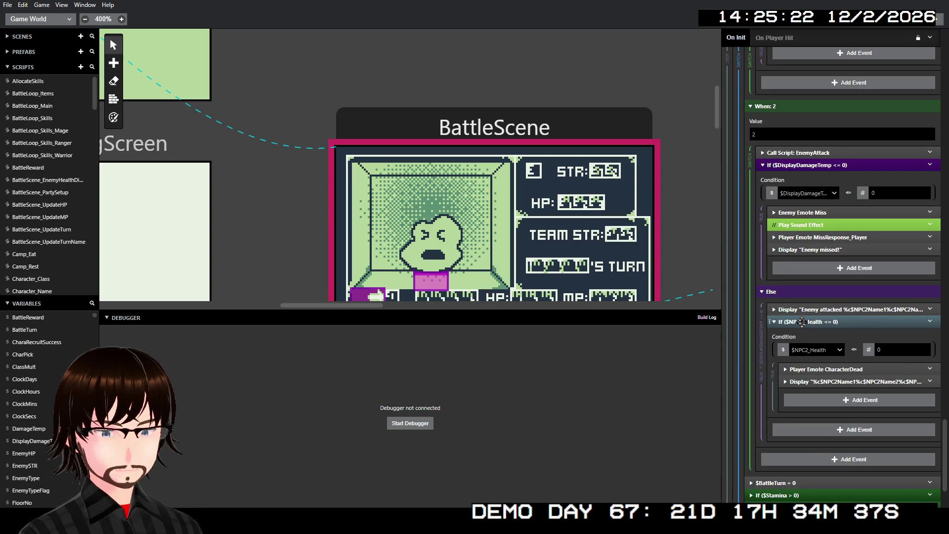
left_click(802, 322)
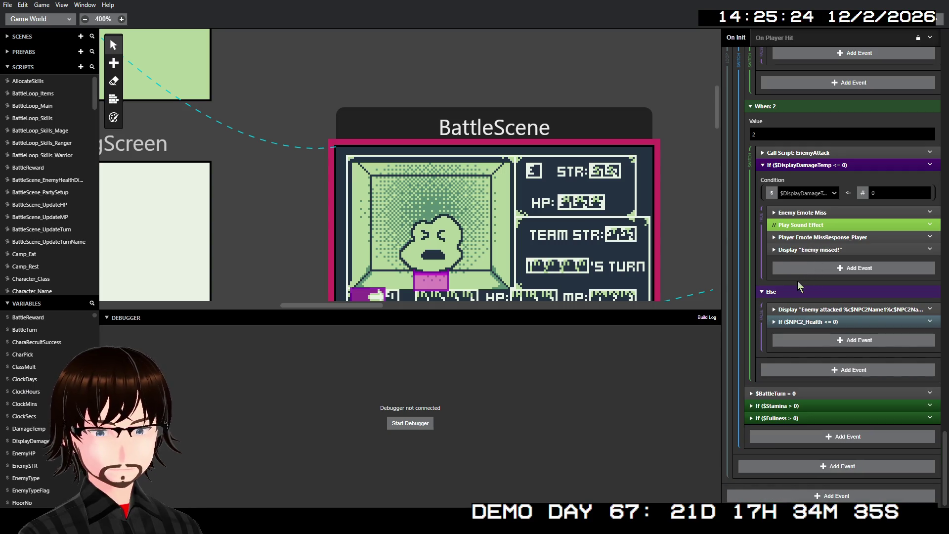
- Review the EnemyAttack calls and DisplayDamageTemp checks in cases 0–2, then fold the $CharacterPick Switch
left_click(805, 152)
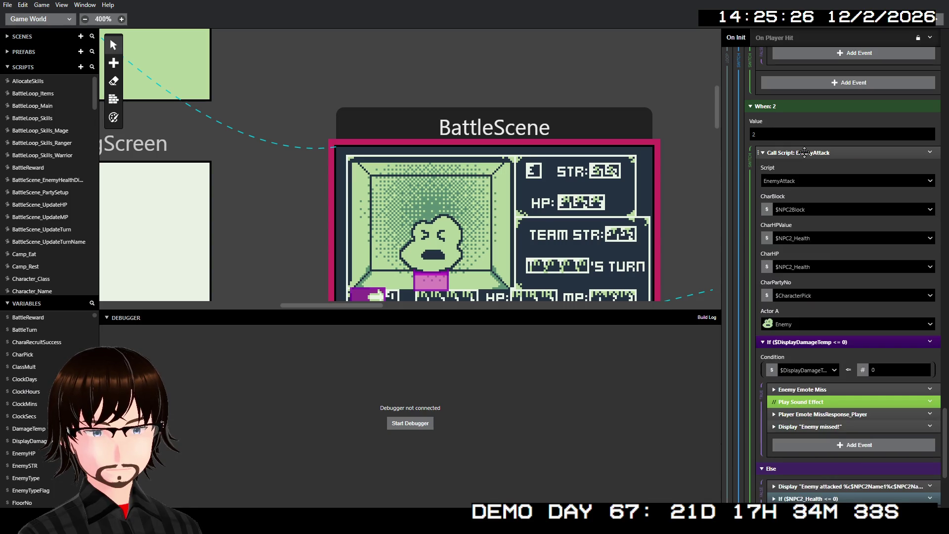
left_click(804, 153)
scroll(821, 202, "down", 10)
left_click(815, 183)
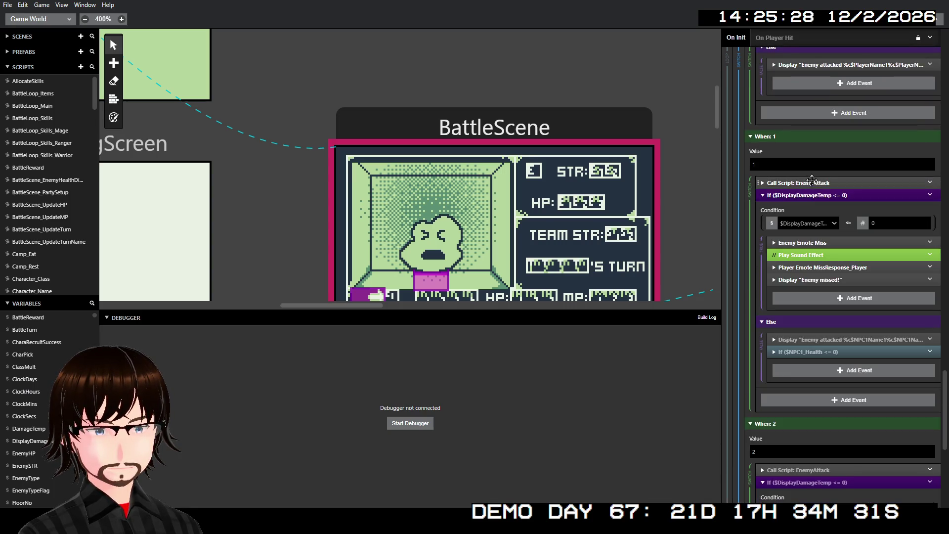
left_click(824, 195)
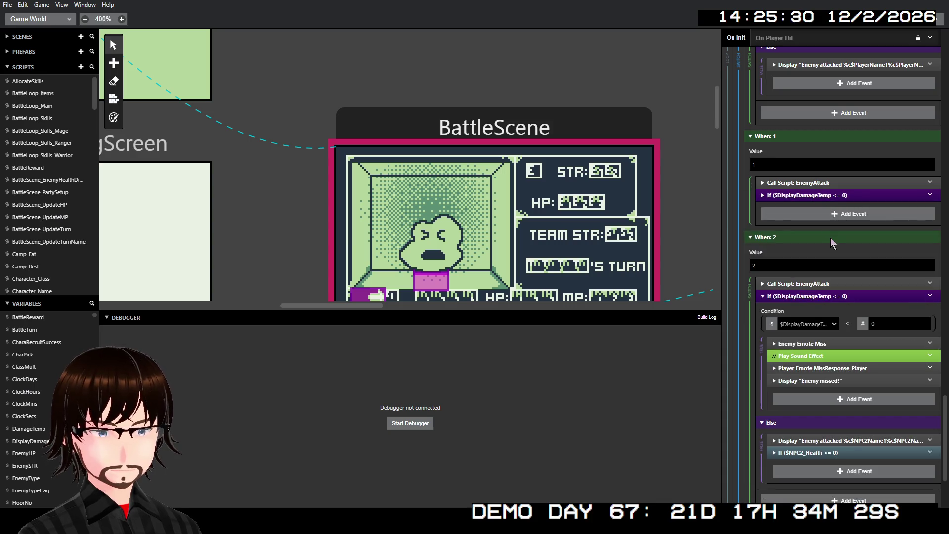
left_click(811, 297)
scroll(833, 262, "up", 5)
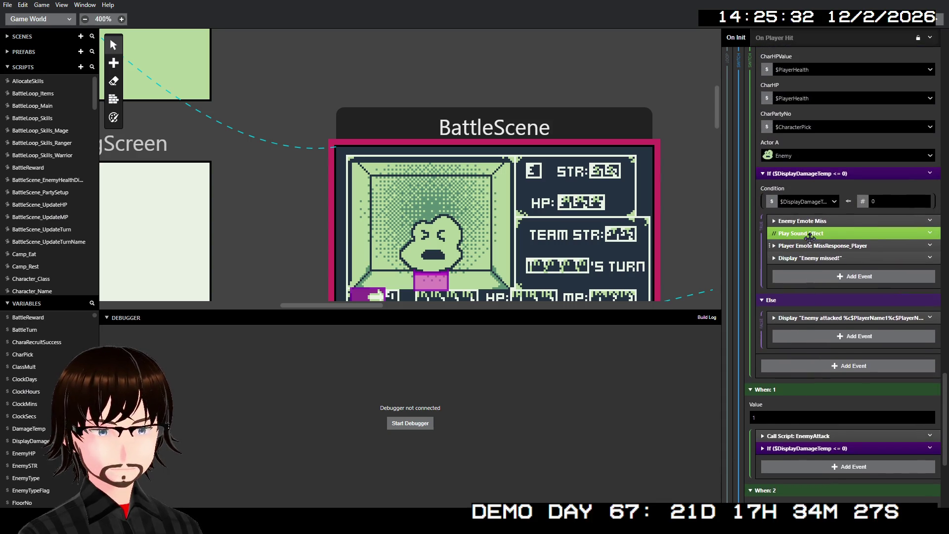
left_click(808, 180)
scroll(813, 185, "up", 5)
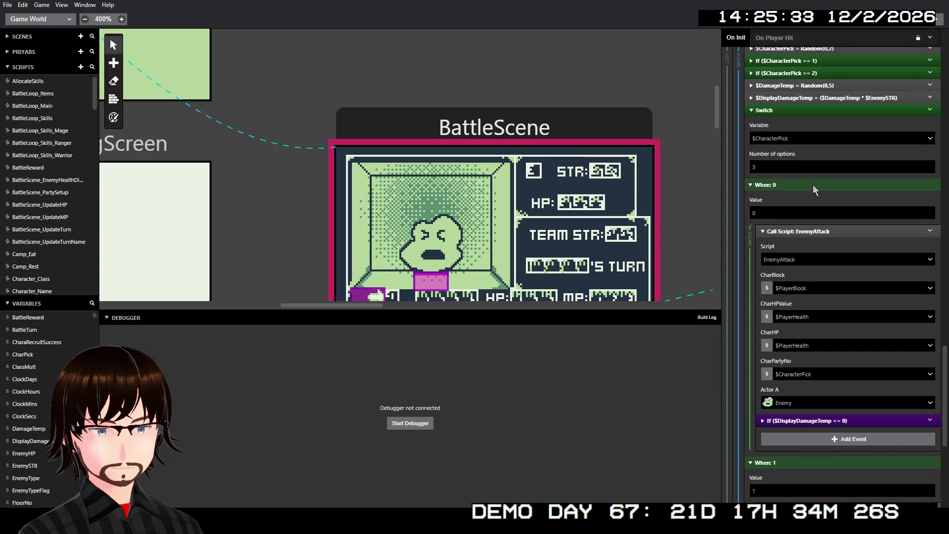
left_click(807, 232)
scroll(781, 277, "up", 3)
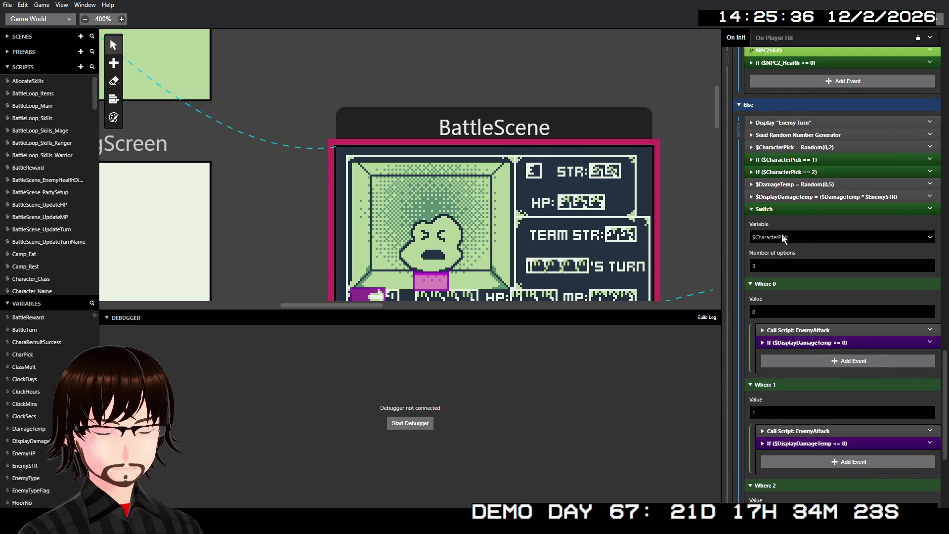
left_click(775, 211)
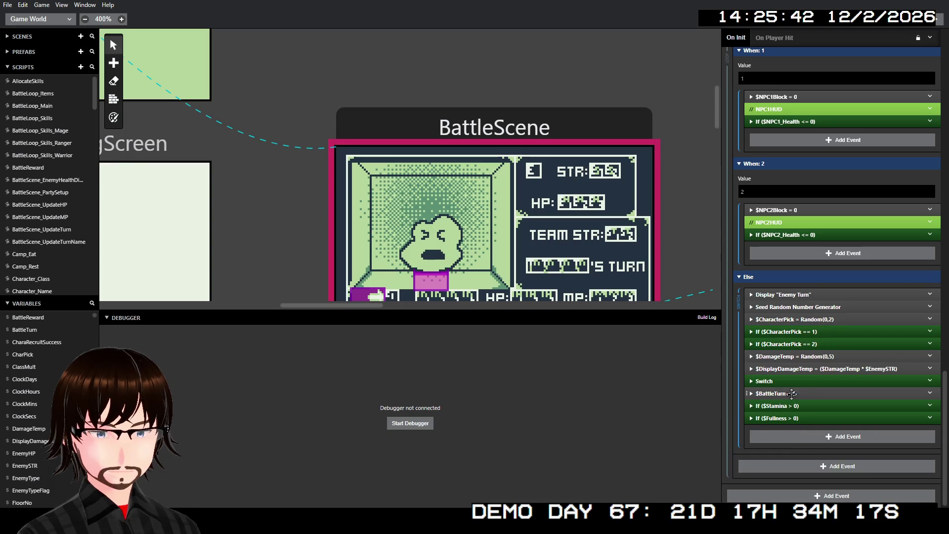
- Scroll back through BattleScene's On Init events and open the BattleLoop_Skills script
scroll(815, 314, "up", 7)
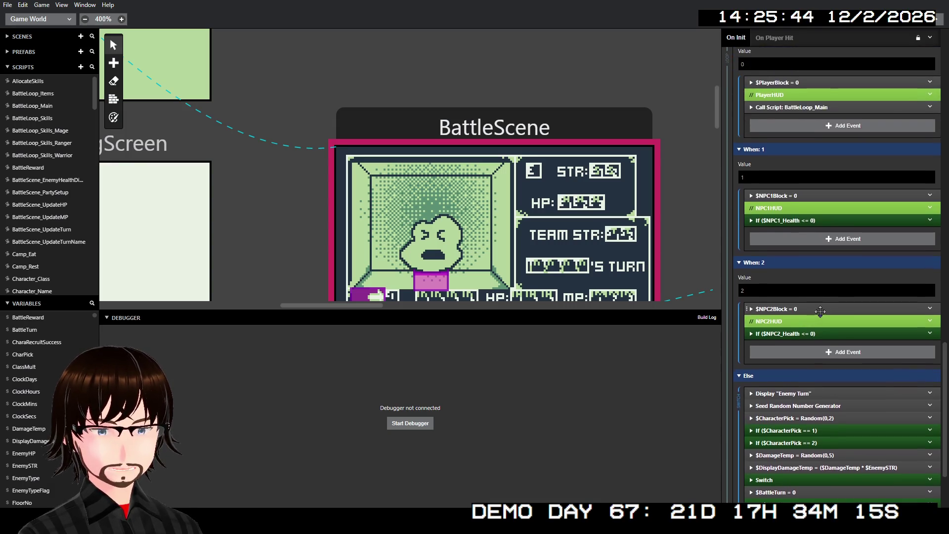
scroll(820, 310, "up", 1)
scroll(820, 310, "up", 7)
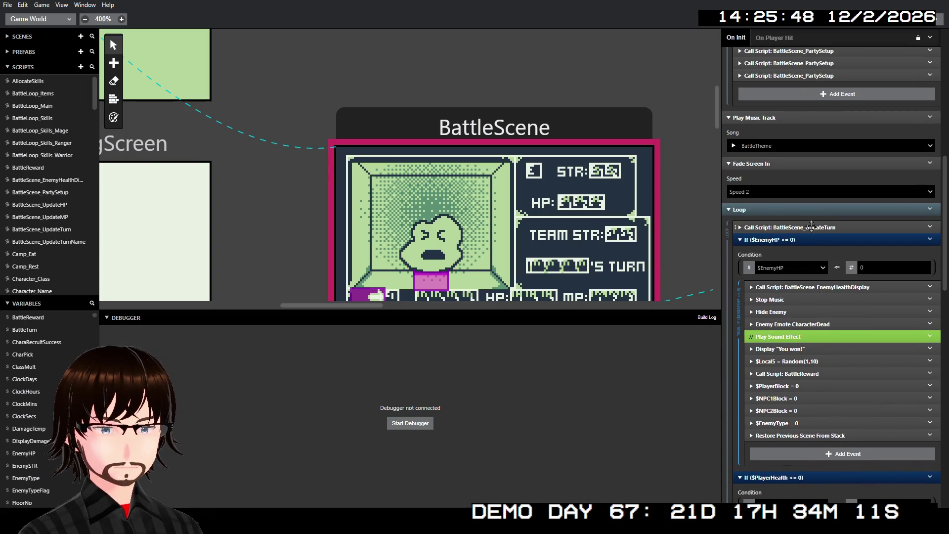
left_click_drag(810, 242, 812, 246)
scroll(812, 245, "down", 6)
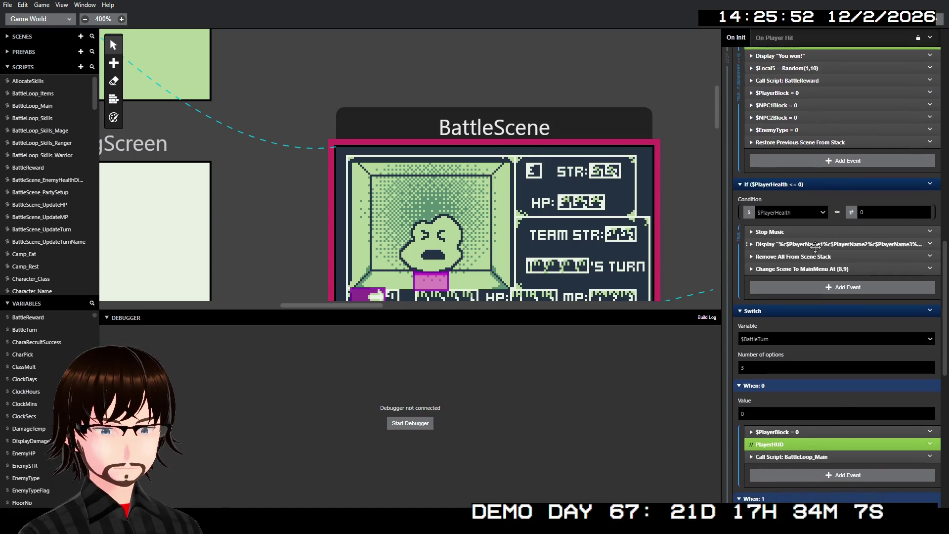
scroll(817, 250, "down", 4)
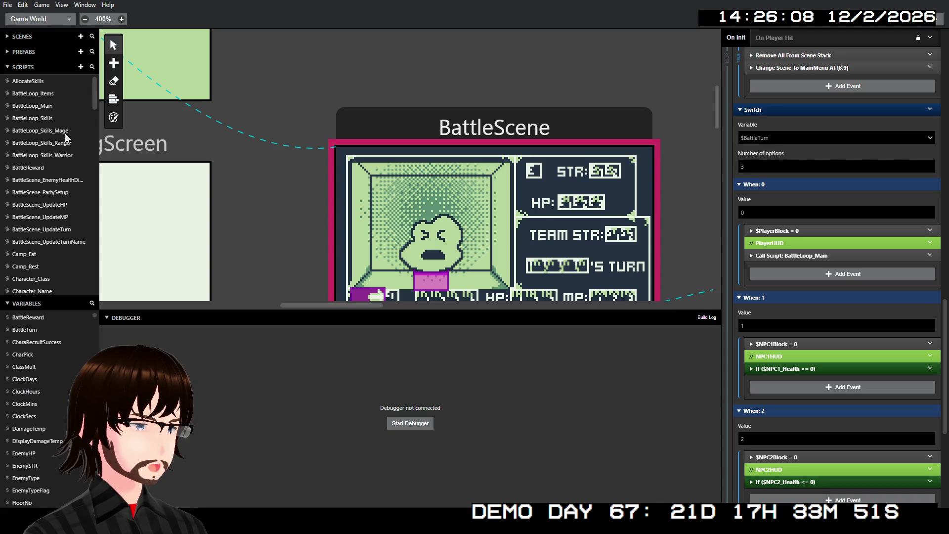
left_click(40, 118)
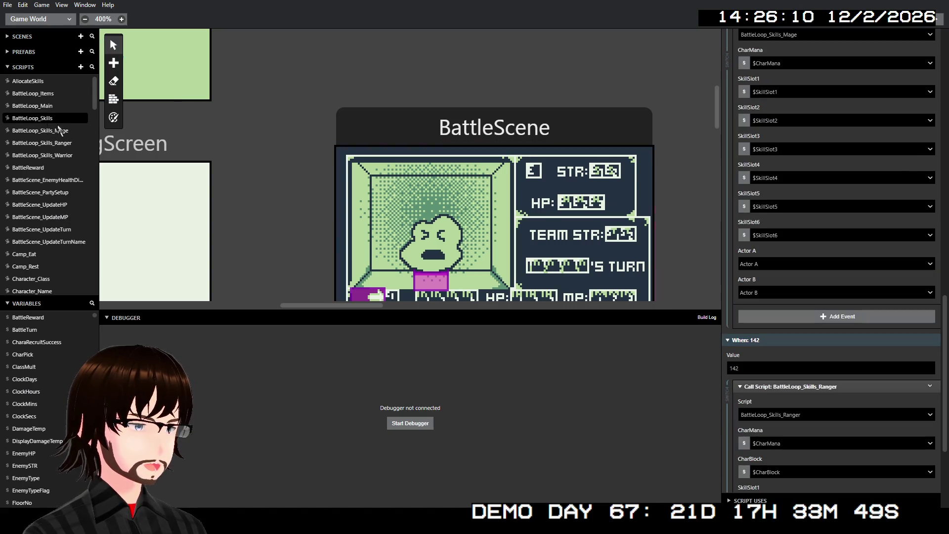
- Copy the BattleScene_UpdateMP call in BattleLoop_Skills_Mage, then delete it there
scroll(712, 276, "down", 4)
scroll(702, 274, "up", 4)
scroll(841, 242, "down", 3)
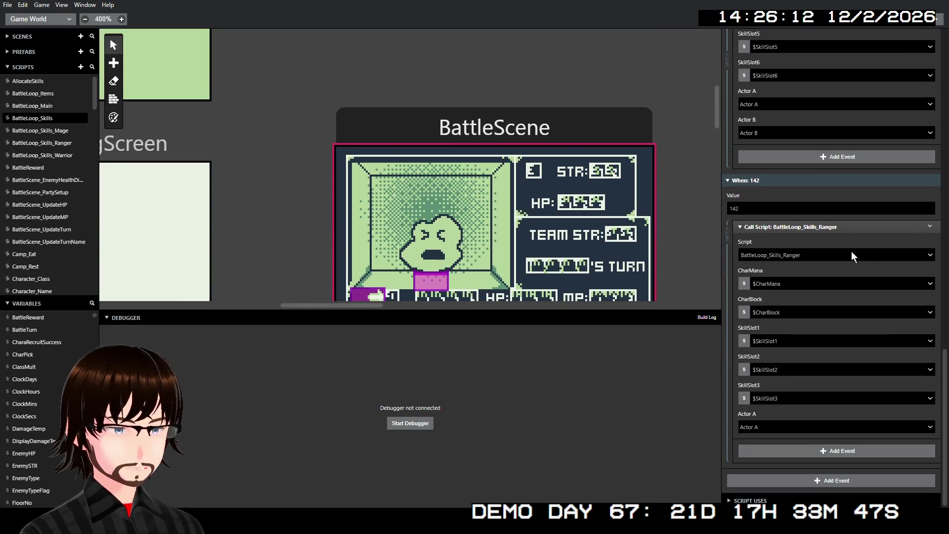
scroll(856, 248, "up", 10)
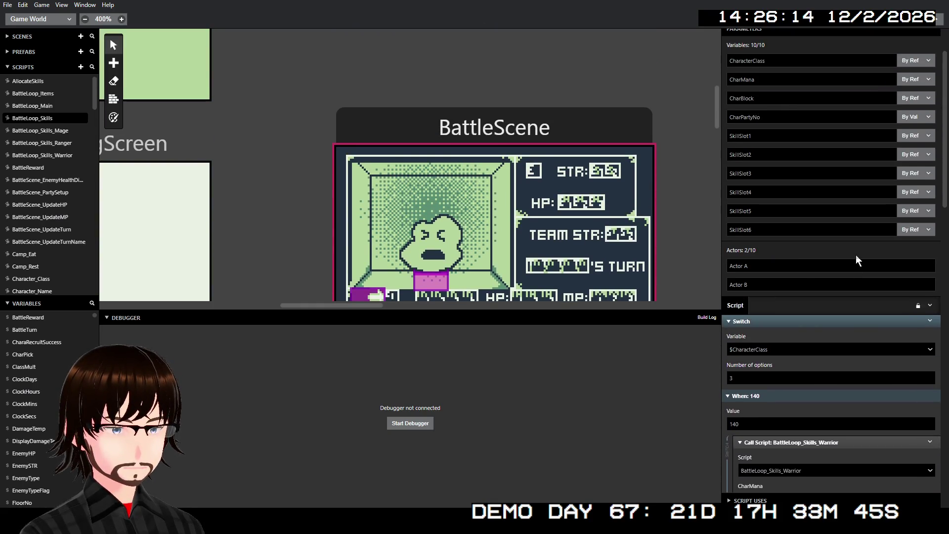
left_click(54, 131)
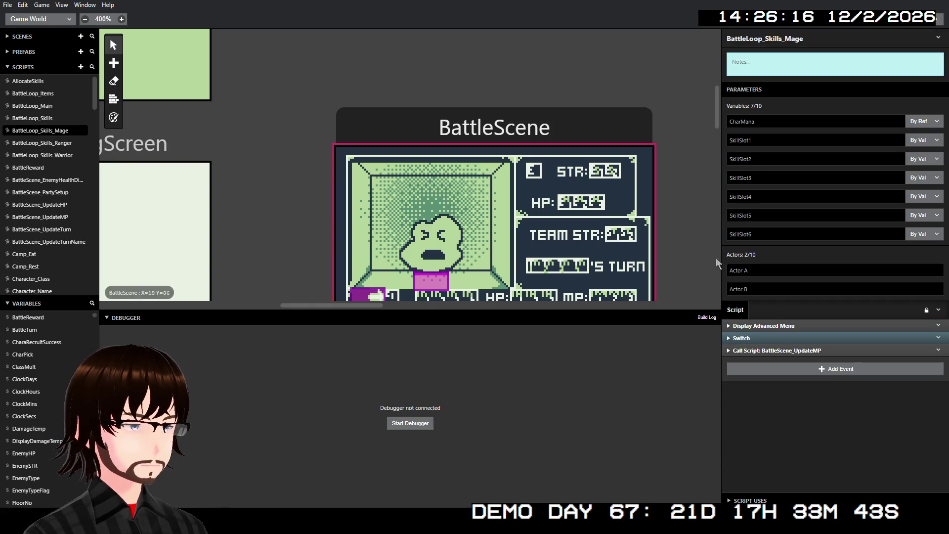
right_click(789, 350)
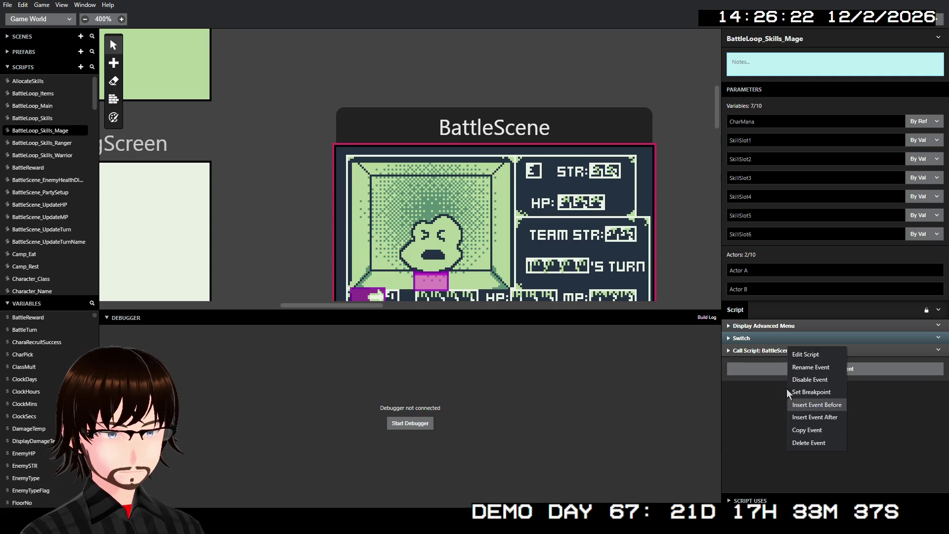
left_click(817, 428)
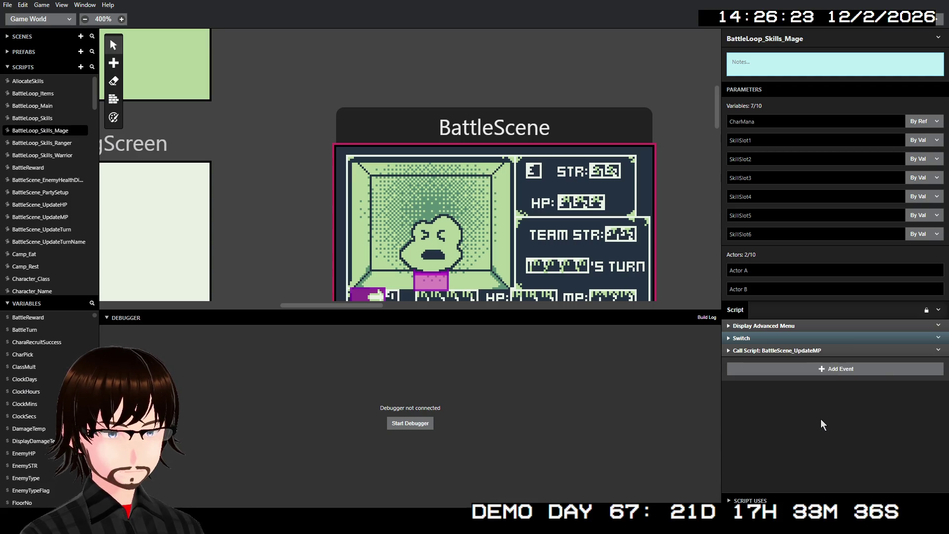
left_click(938, 350)
left_click(915, 491)
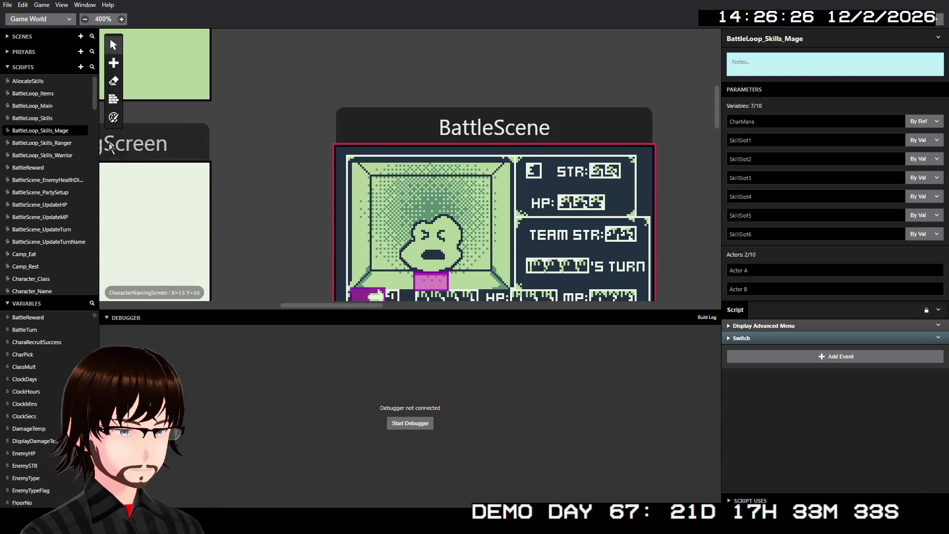
- Paste the BattleScene_UpdateMP call after the class Switch in BattleLoop_Skills
left_click(58, 118)
scroll(853, 311, "down", 10)
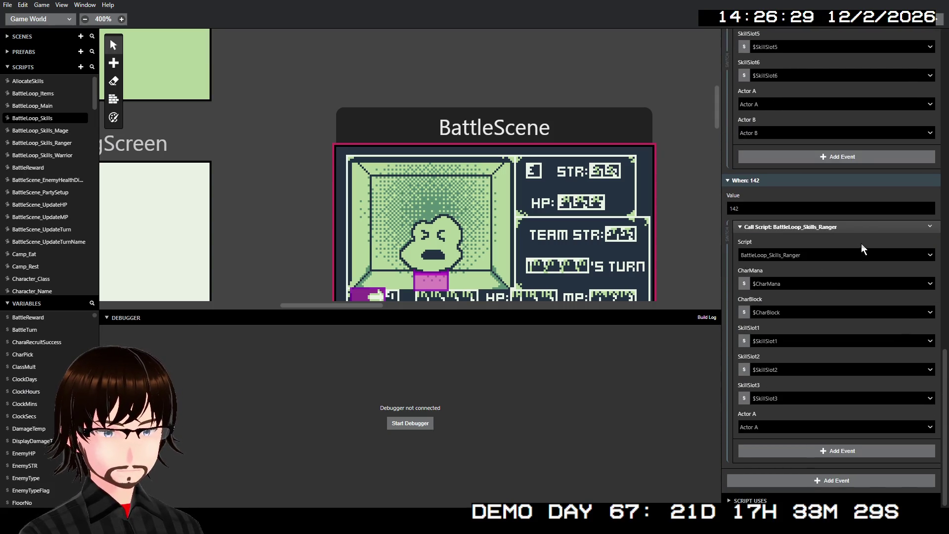
scroll(870, 252, "up", 10)
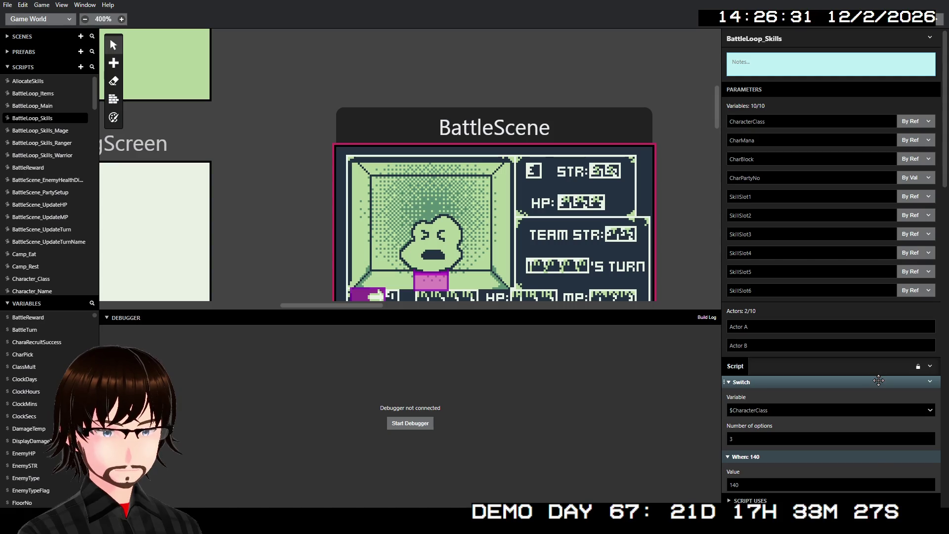
right_click(878, 380)
left_click(885, 482)
scroll(841, 312, "down", 2)
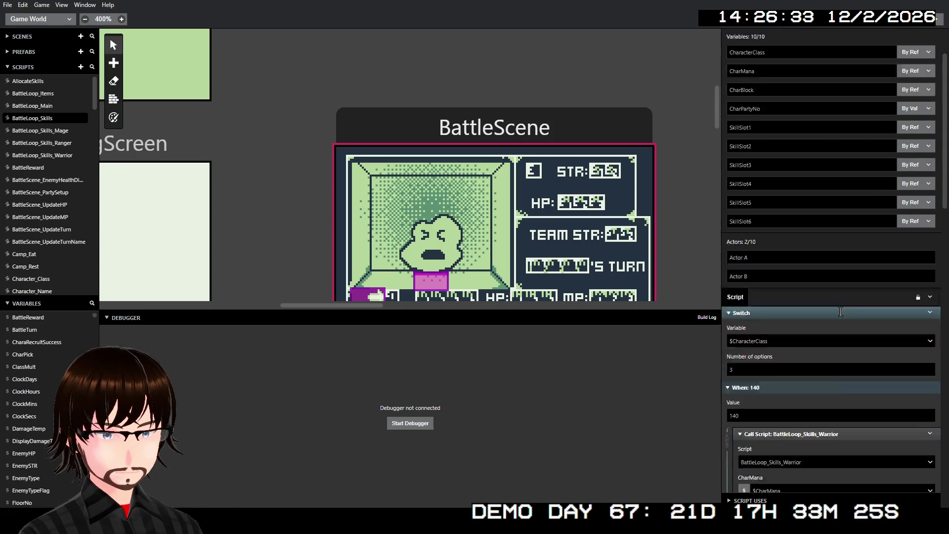
scroll(840, 312, "down", 10)
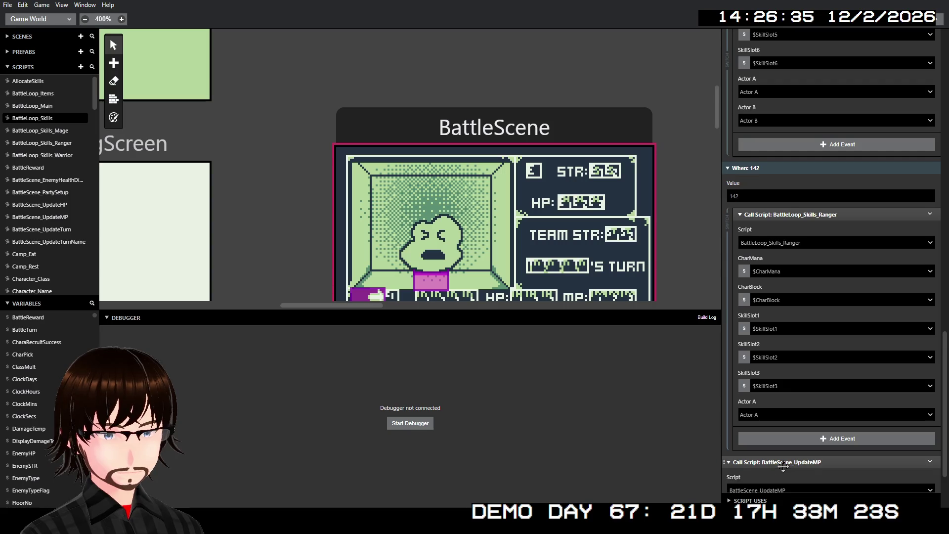
scroll(783, 465, "down", 2)
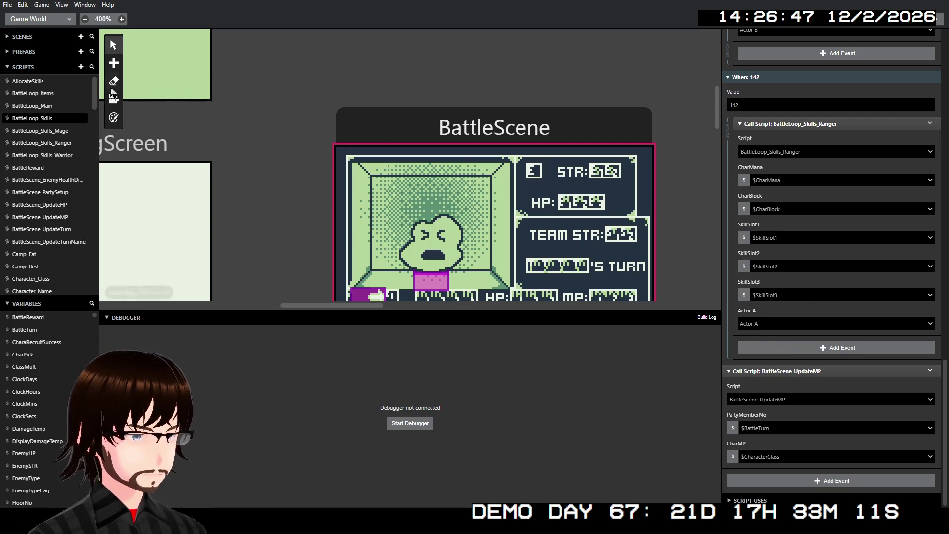
- Open BattleLoop_Main and scroll to its case 1 attack subtracting $DisplayDamageTemp from $EnemyHP
left_click(53, 107)
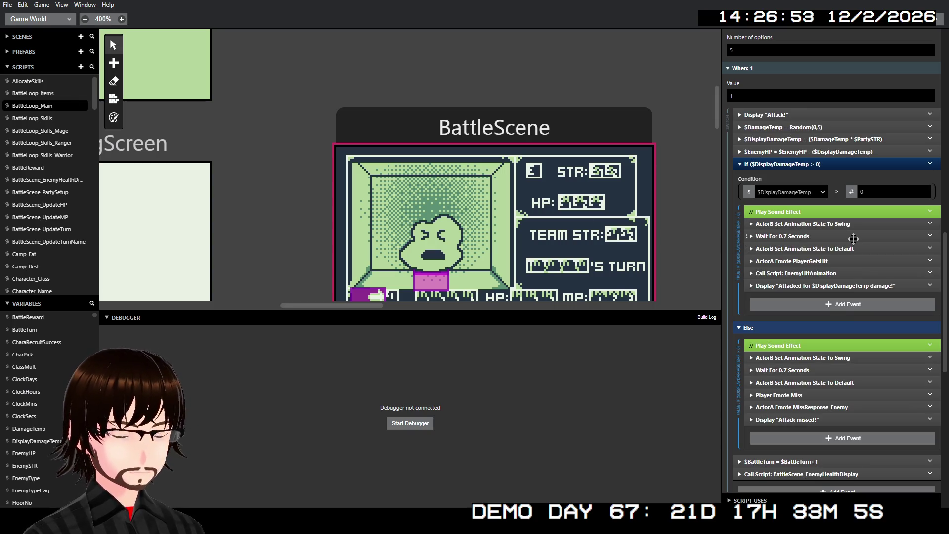
scroll(853, 242, "down", 6)
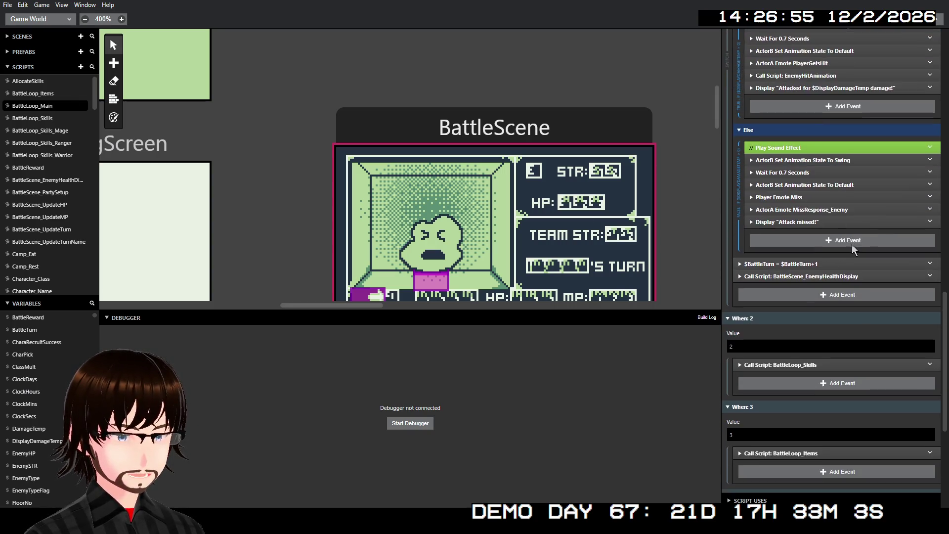
scroll(852, 247, "down", 3)
scroll(852, 245, "up", 9)
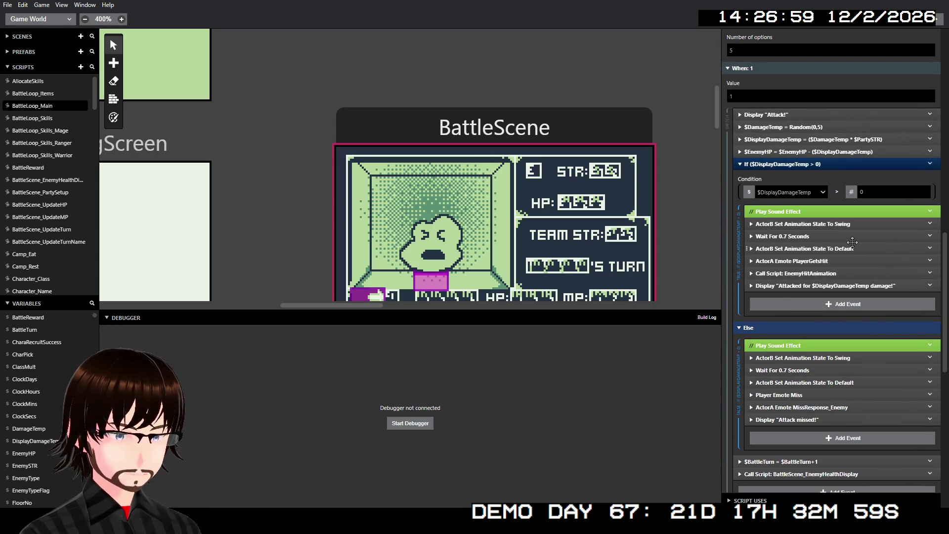
scroll(67, 206, "down", 5)
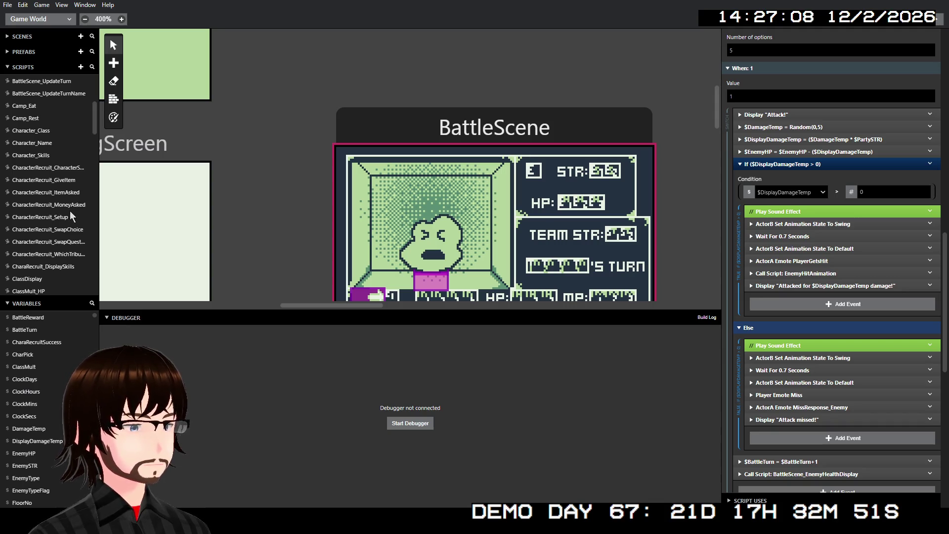
scroll(76, 166, "down", 2)
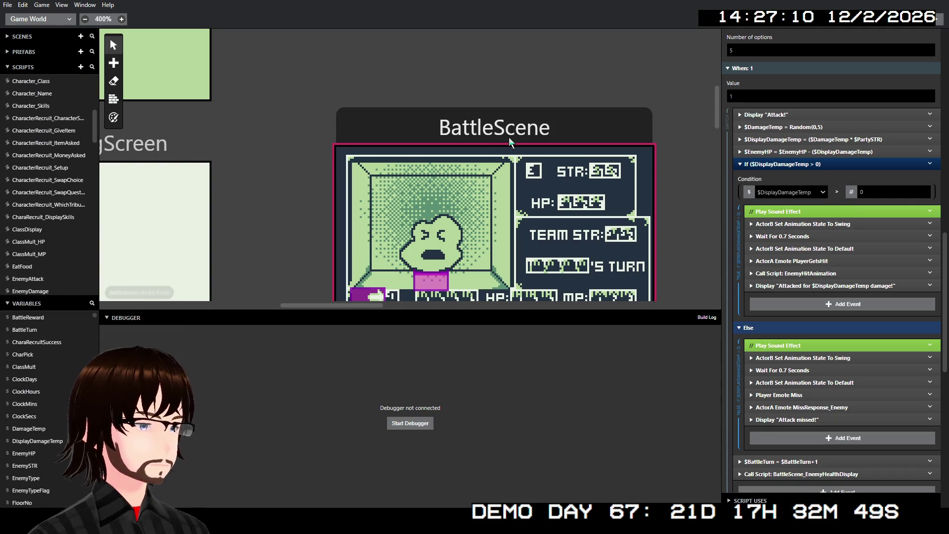
- Open BattleScene's On Init and inspect the EnemyHealthDisplay, Hide Enemy and CharacterDead emote events
left_click(509, 140)
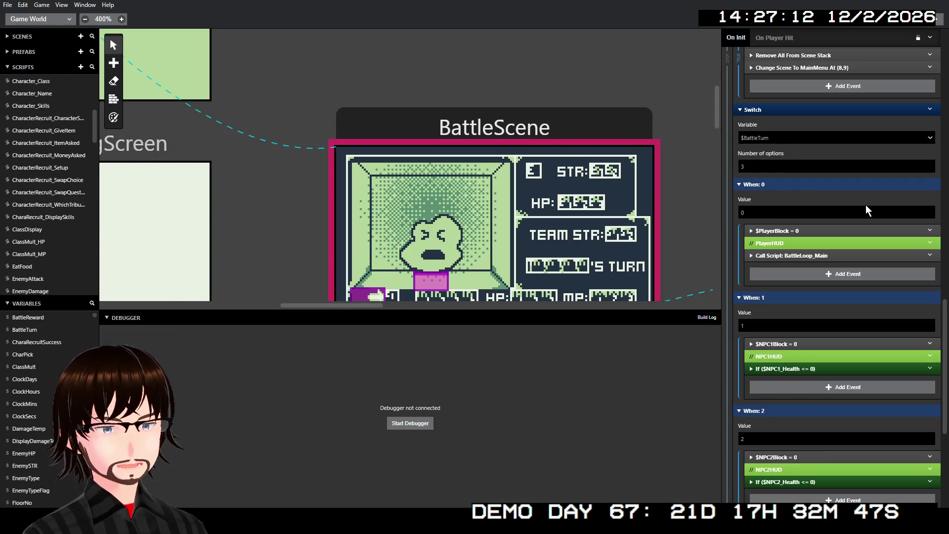
scroll(866, 206, "down", 1)
scroll(696, 174, "down", 2)
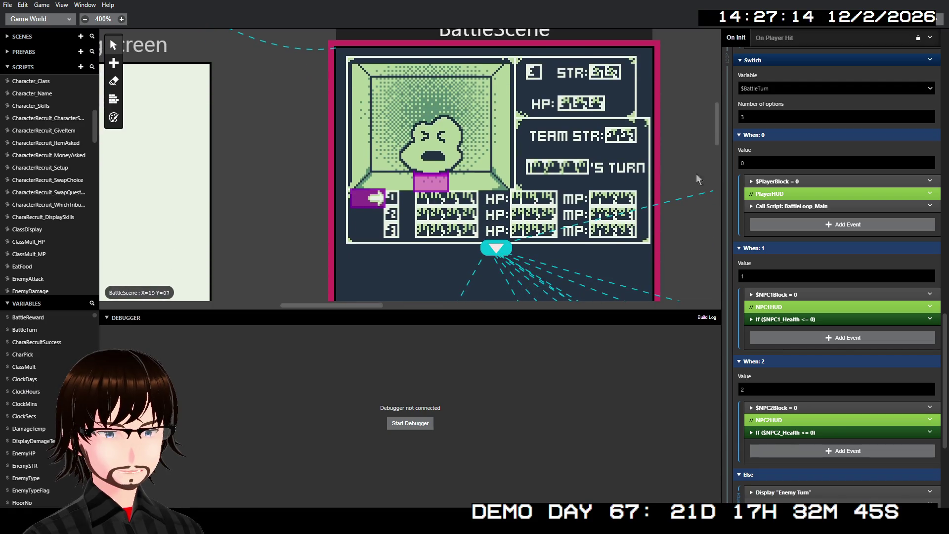
scroll(873, 219, "down", 4)
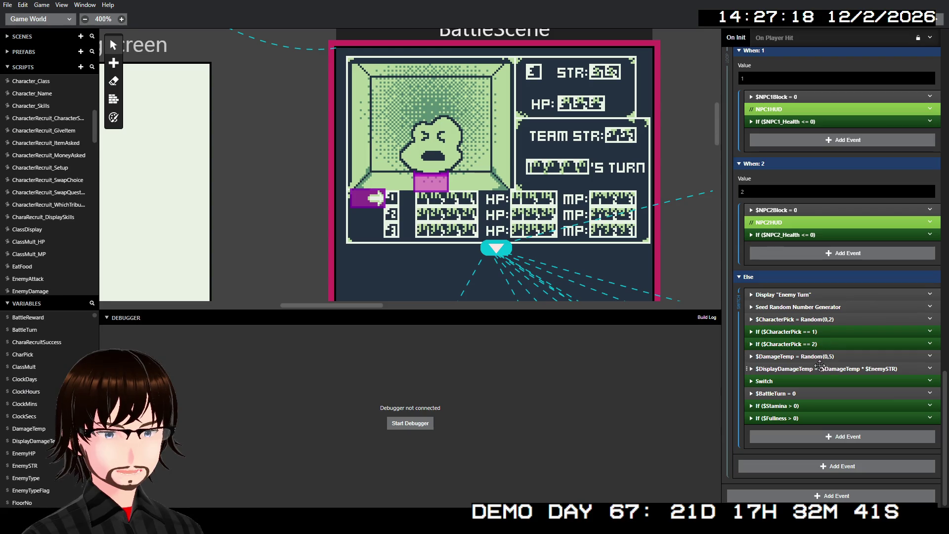
scroll(824, 375, "up", 9)
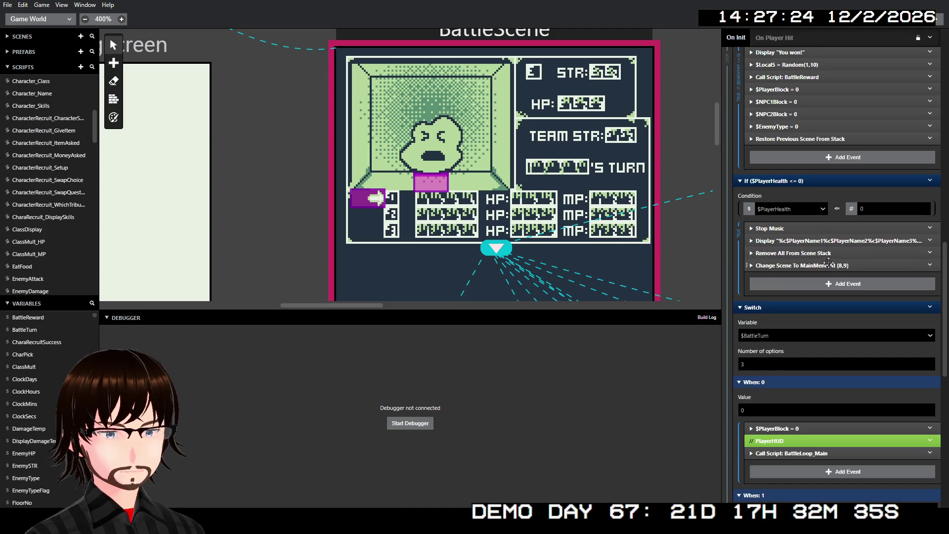
scroll(830, 266, "up", 3)
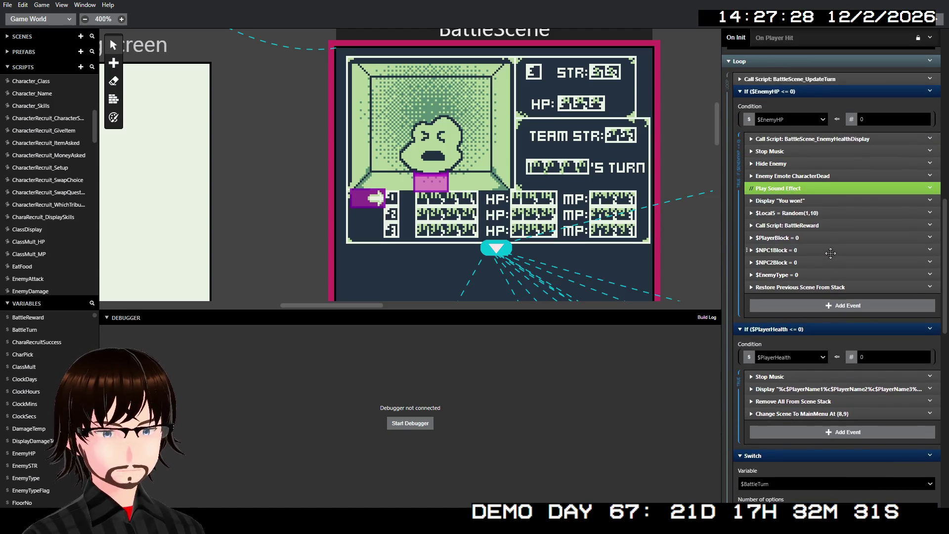
left_click(832, 139)
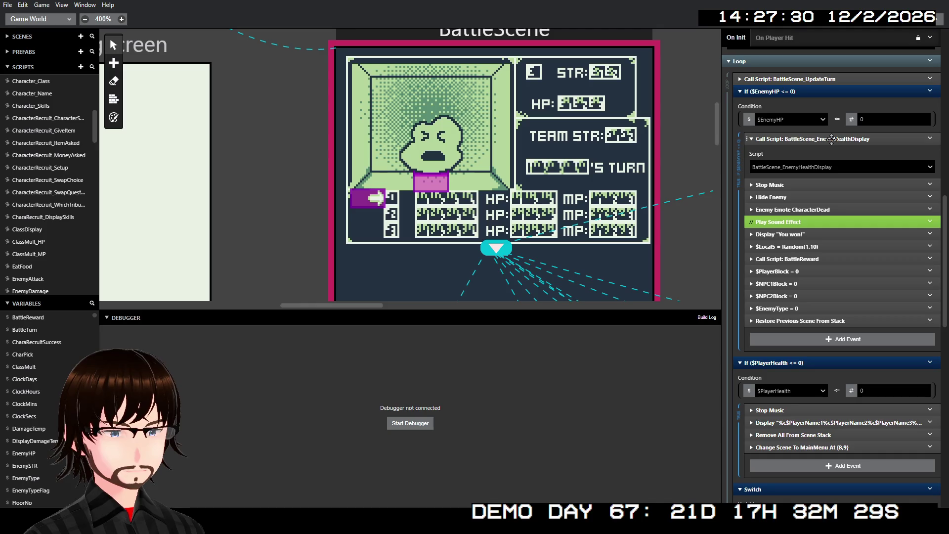
left_click(832, 139)
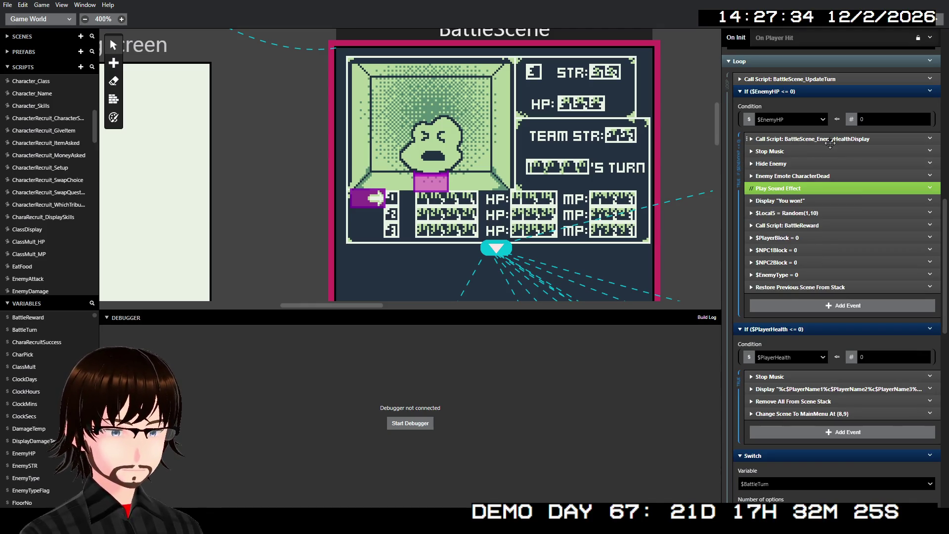
left_click(790, 163)
left_click(790, 164)
left_click(796, 175)
left_click(796, 175)
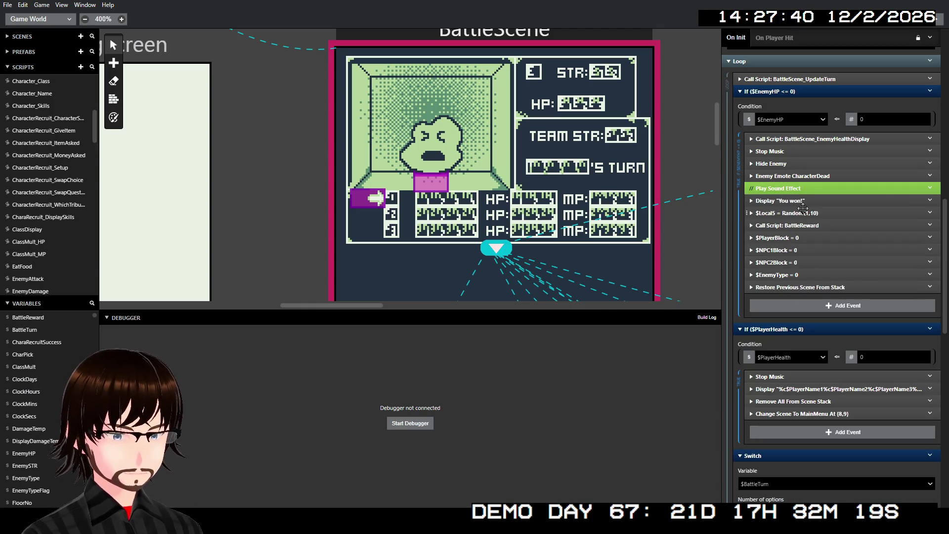
- Inspect the BattleReward call, the Block and EnemyType resets, and the scene-restore fade speed
double_click(825, 225)
left_click(824, 225)
left_click(824, 226)
left_click(825, 238)
left_click(824, 238)
left_click(824, 249)
left_click(825, 249)
left_click(825, 261)
left_click(824, 261)
left_click(825, 274)
left_click(825, 275)
left_click(825, 286)
left_click(825, 287)
left_click(806, 287)
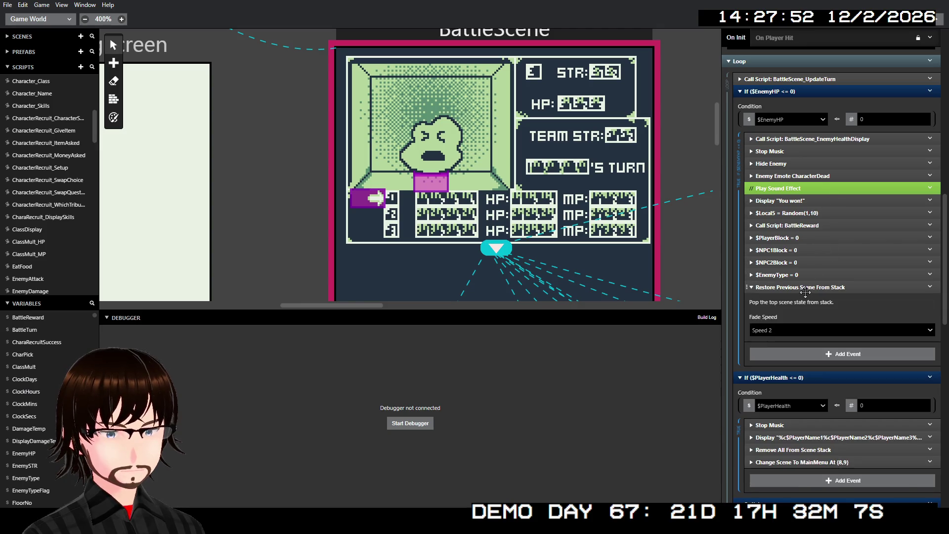
left_click(806, 290)
scroll(836, 230, "up", 3)
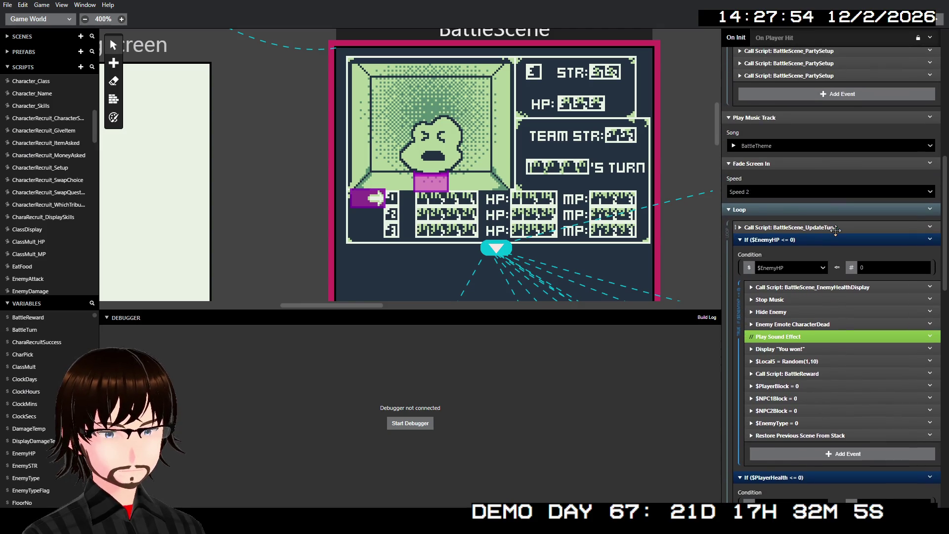
- Scroll up and expand the PartySTRDisplaySetup group to view its events
scroll(834, 229, "up", 3)
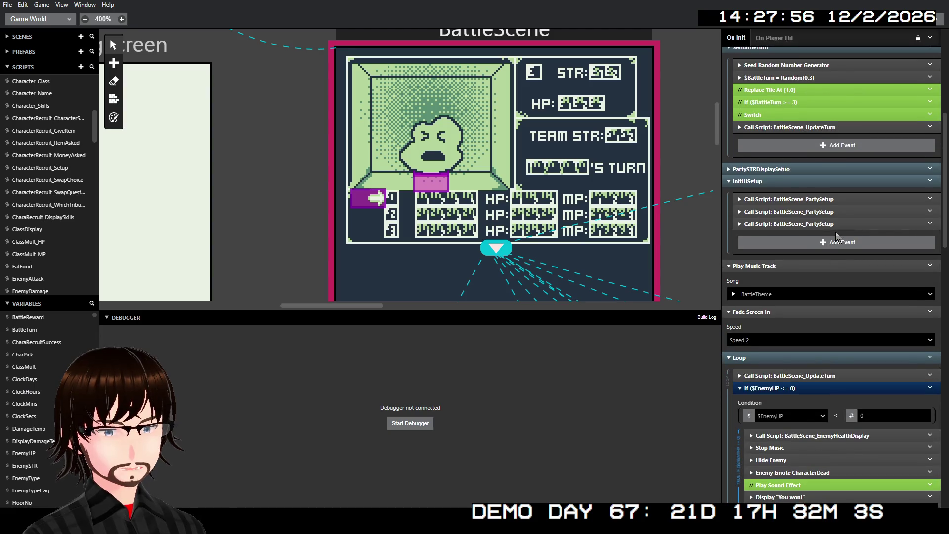
scroll(835, 235, "up", 3)
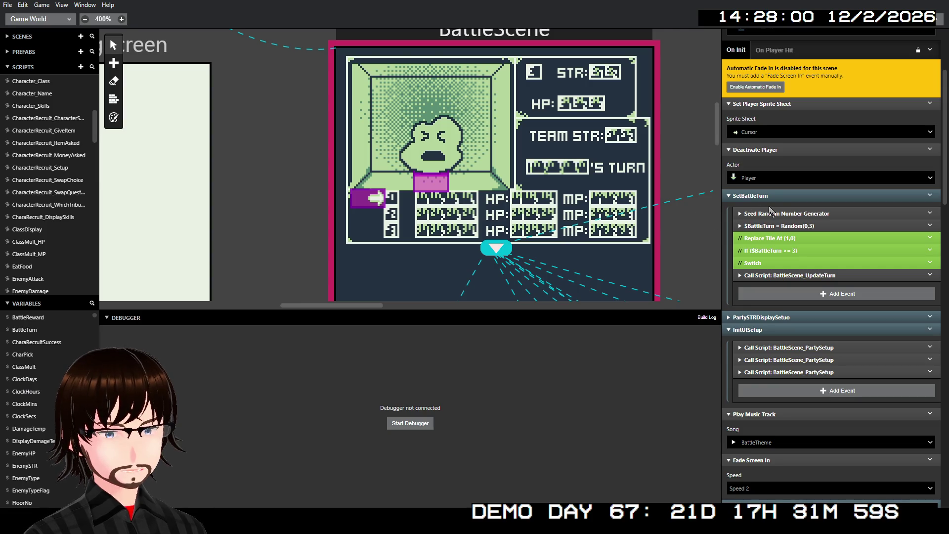
scroll(835, 296, "down", 2)
left_click(797, 220)
left_click(798, 224)
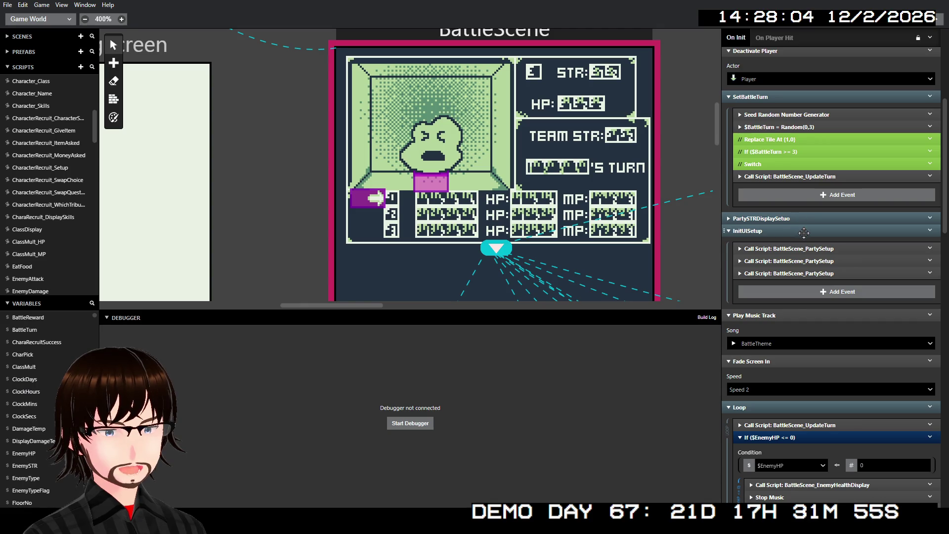
left_click(793, 221)
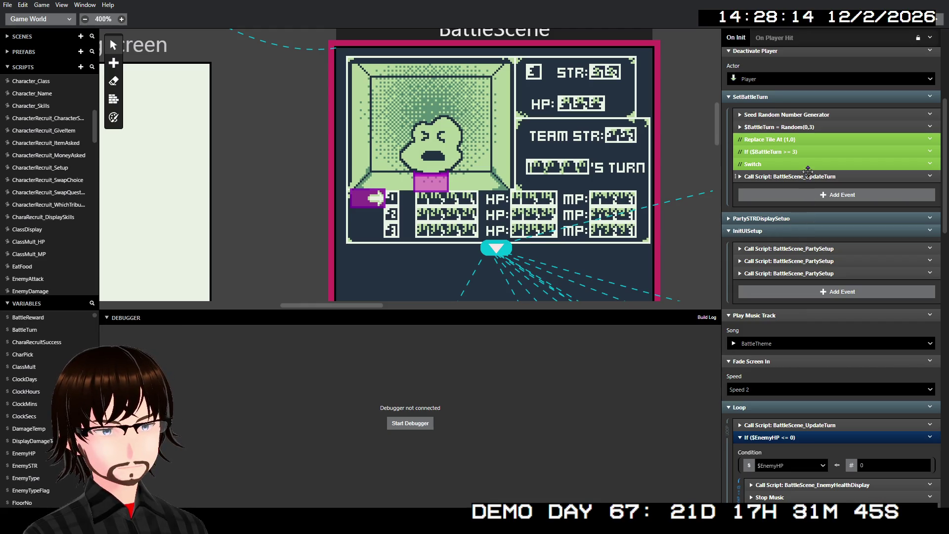
- Collapse the SetBattleTurn and InitUISetup groups
left_click(804, 97)
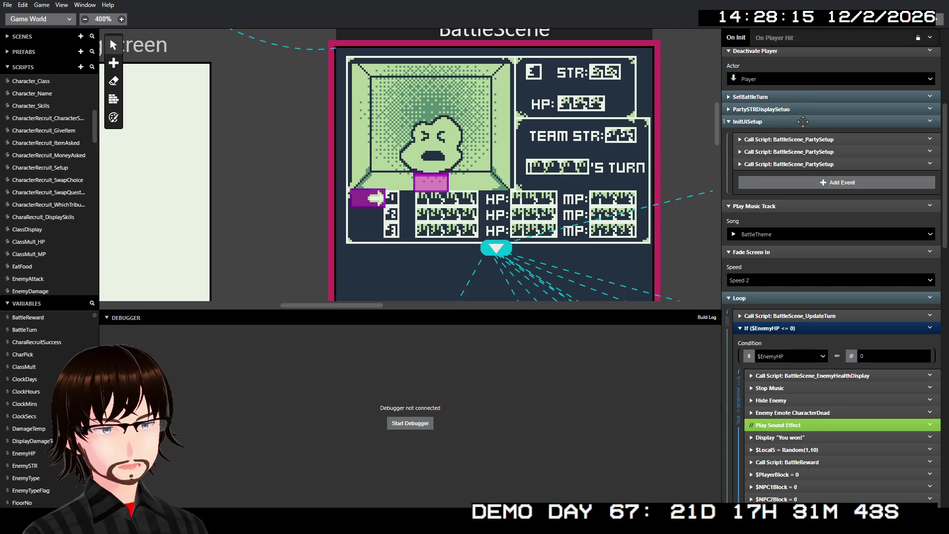
left_click(804, 122)
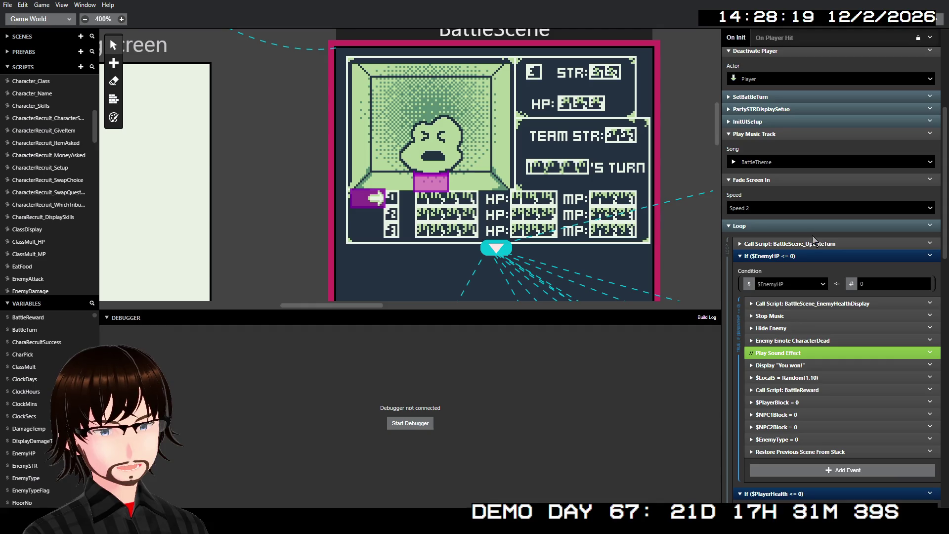
scroll(814, 237, "down", 1)
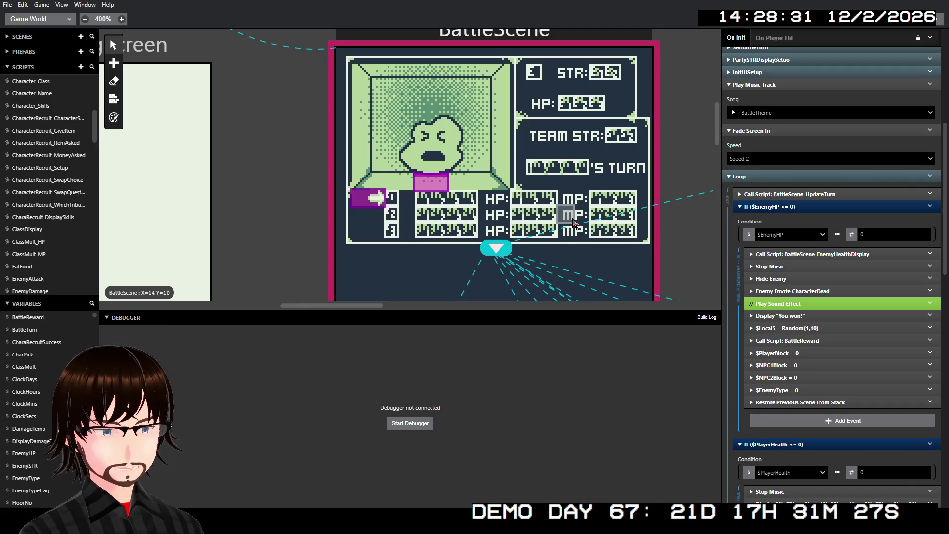
- Build with Ctrl+B, then clear the log and rebuild to show BattleScene's missing V0 errors
scroll(583, 221, "down", 2)
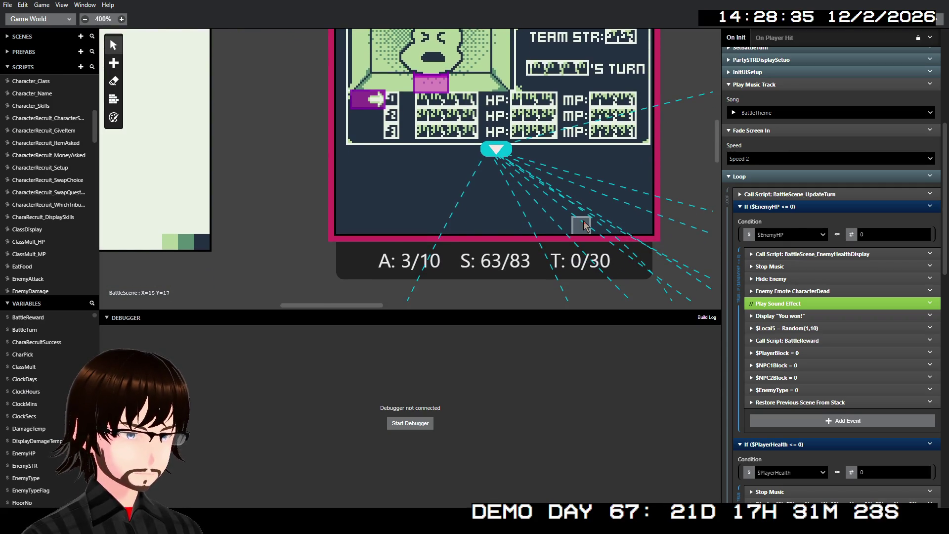
scroll(803, 234, "down", 10)
scroll(804, 236, "down", 3)
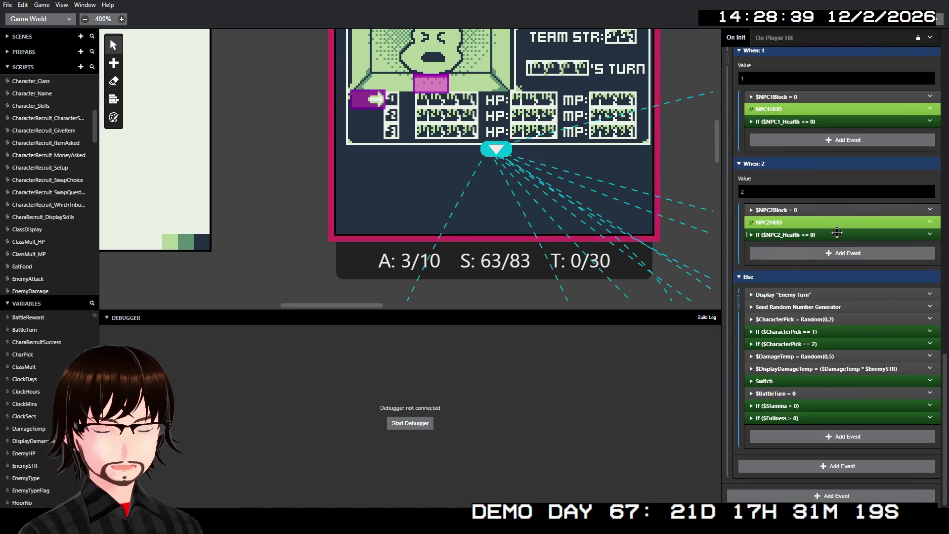
scroll(837, 232, "up", 2)
scroll(837, 235, "up", 1)
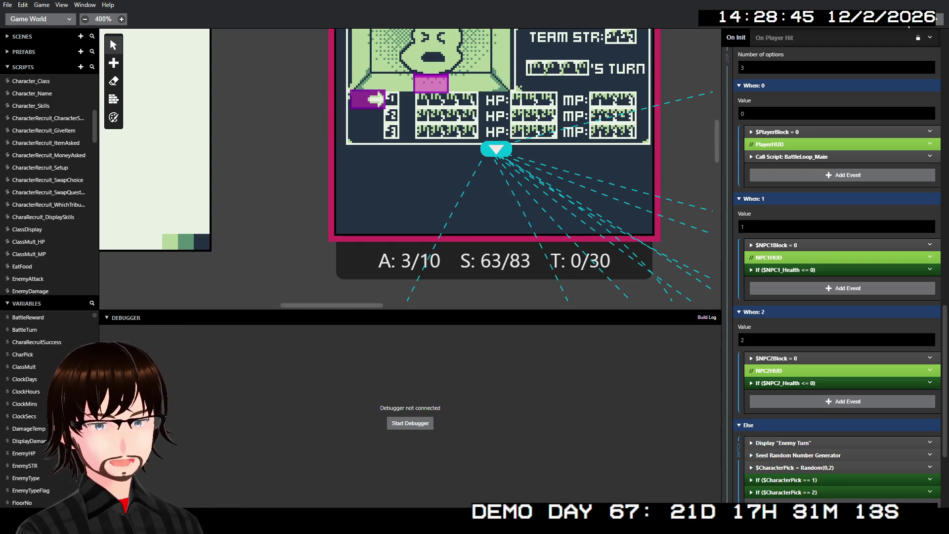
key("ctrl+b")
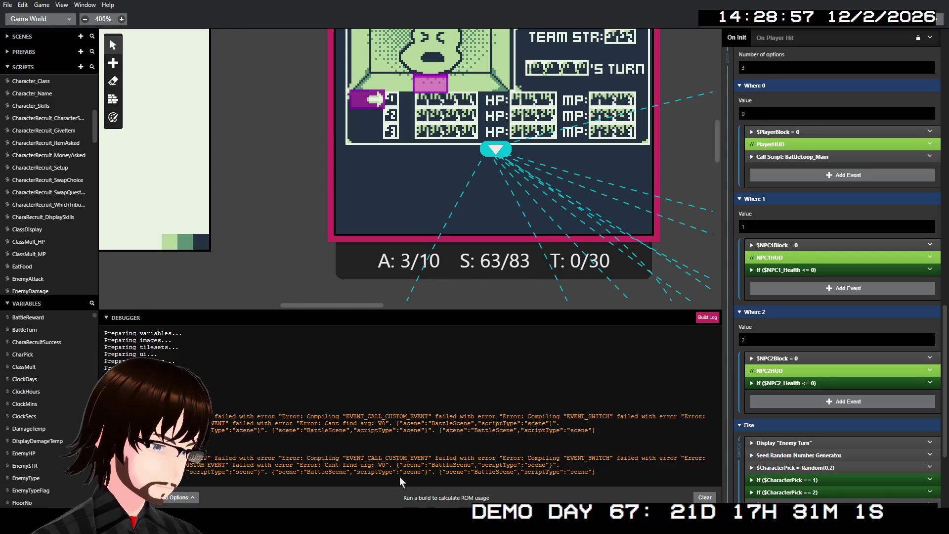
left_click(936, 21)
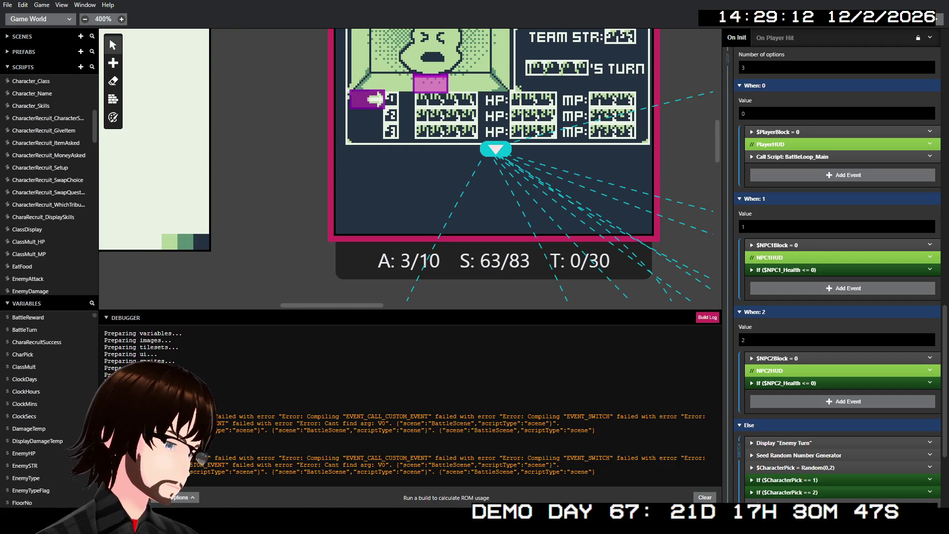
mouse_move(173, 458)
left_mouse_down()
mouse_move(702, 459)
mouse_move(469, 476)
mouse_move(205, 468)
mouse_move(619, 471)
left_mouse_up()
scroll(821, 326, "down", 2)
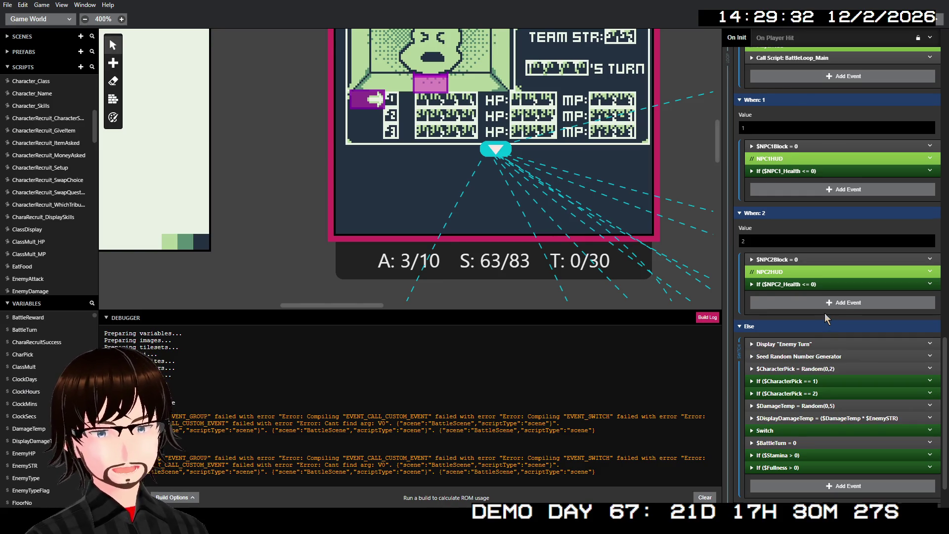
- Collapse the Set Player Sprite Sheet and Deactivate Player events at the top of On Init
scroll(825, 313, "up", 7)
scroll(832, 293, "up", 6)
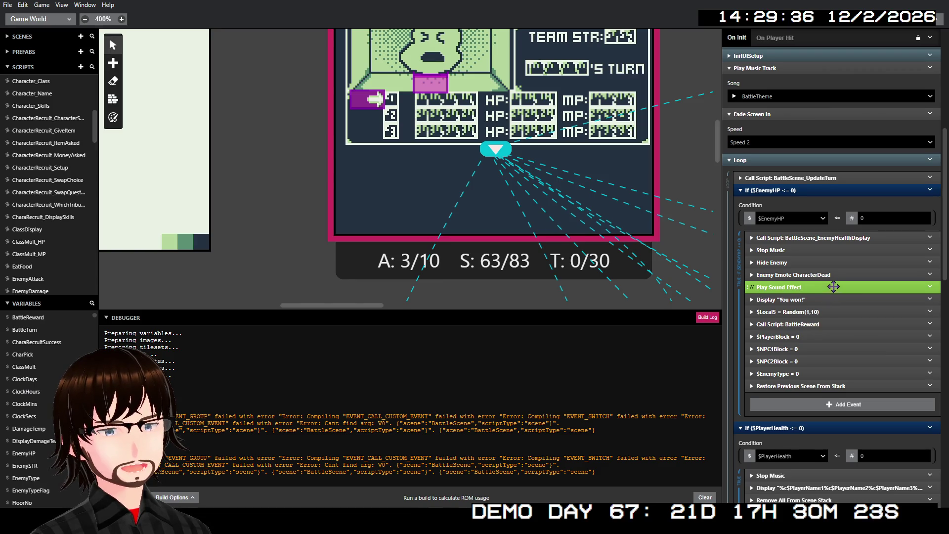
scroll(834, 286, "up", 6)
scroll(864, 287, "down", 2)
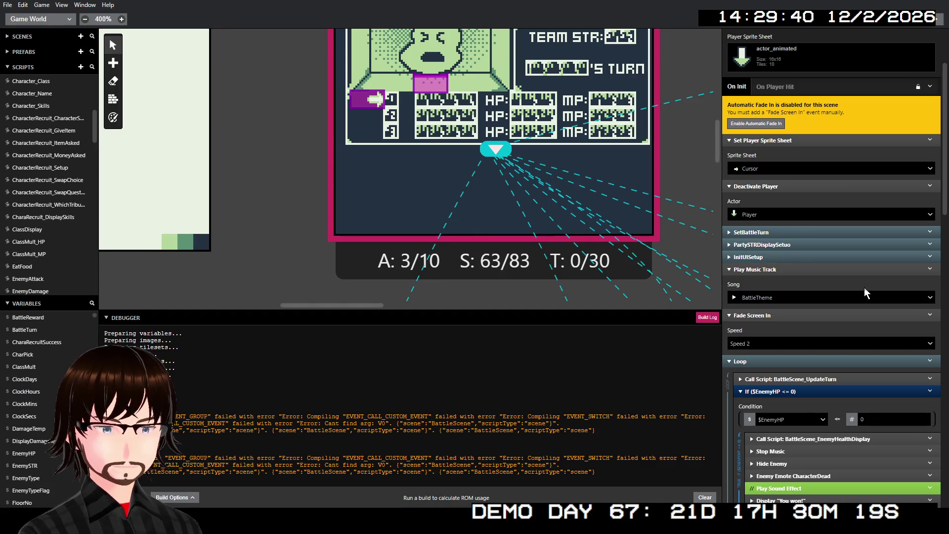
left_click(795, 185)
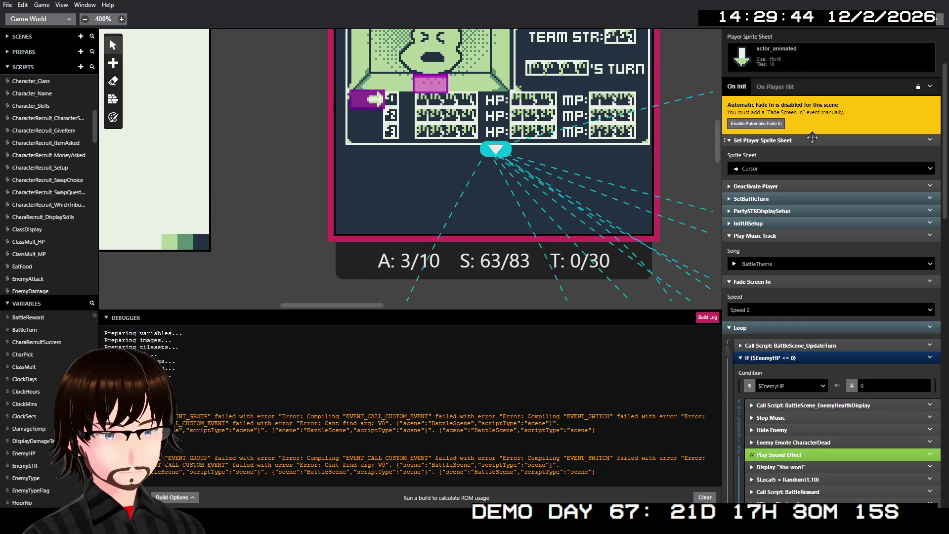
left_click(812, 140)
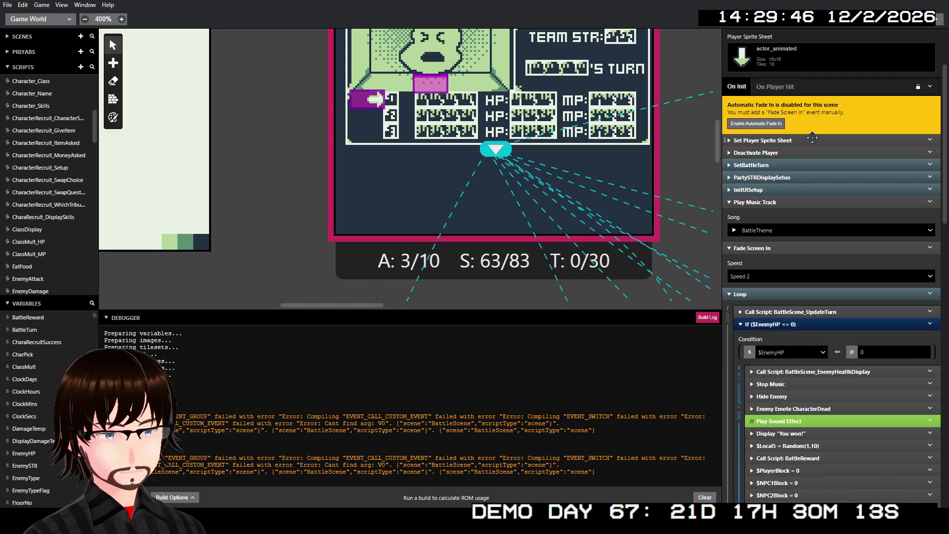
left_click(809, 152)
left_click(808, 152)
left_click(810, 164)
left_click(809, 164)
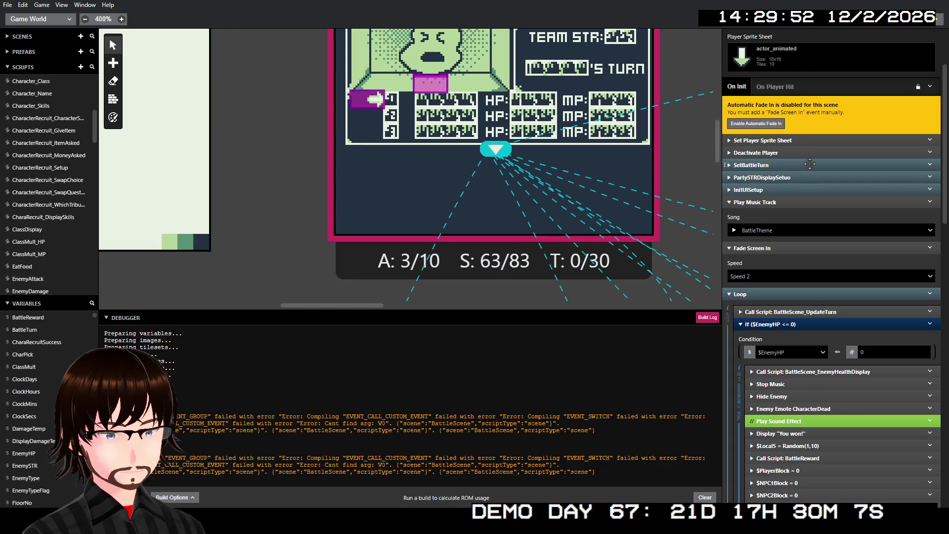
- Collapse the If $EnemyHP <= 0 and If $PlayerHealth <= 0 checks
left_click(826, 323)
left_click(826, 312)
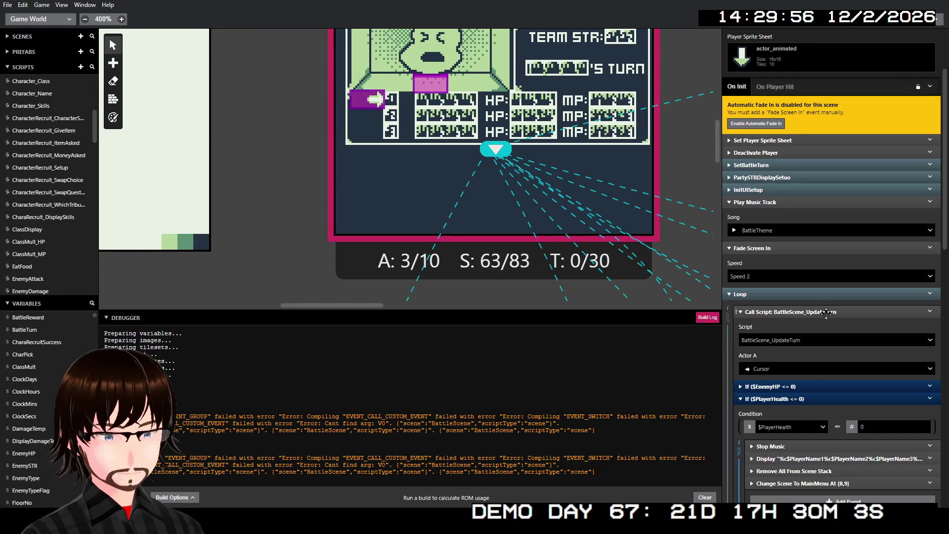
left_click(826, 311)
left_click(825, 323)
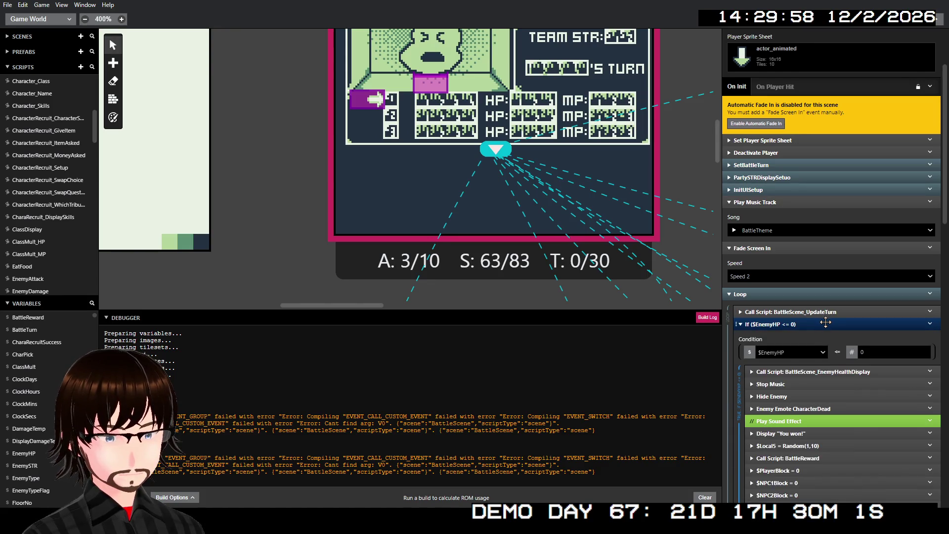
left_click(825, 323)
left_click(830, 336)
scroll(826, 335, "down", 5)
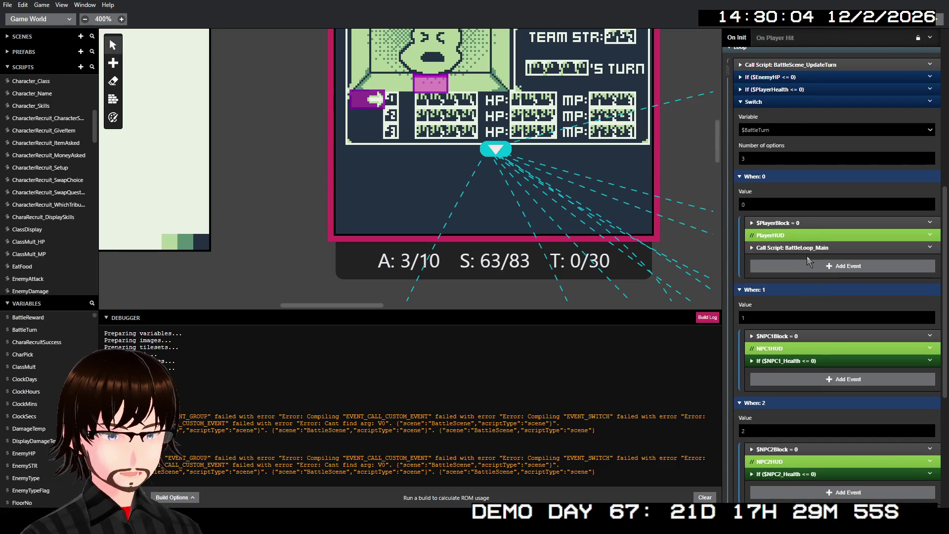
- Expand and re-collapse the When: 0 case's BattleLoop_Main call to review its parameters
left_click(799, 251)
left_click(799, 250)
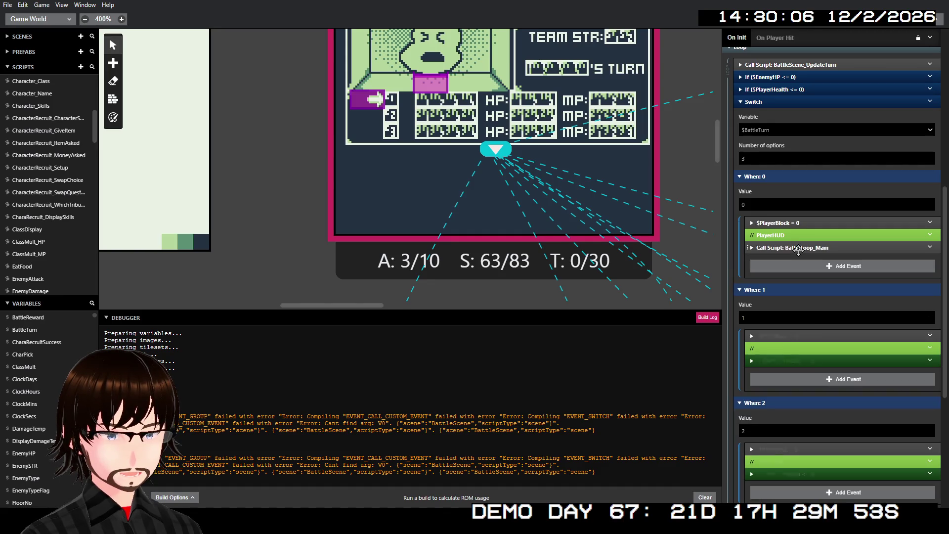
left_click(798, 249)
left_click(799, 249)
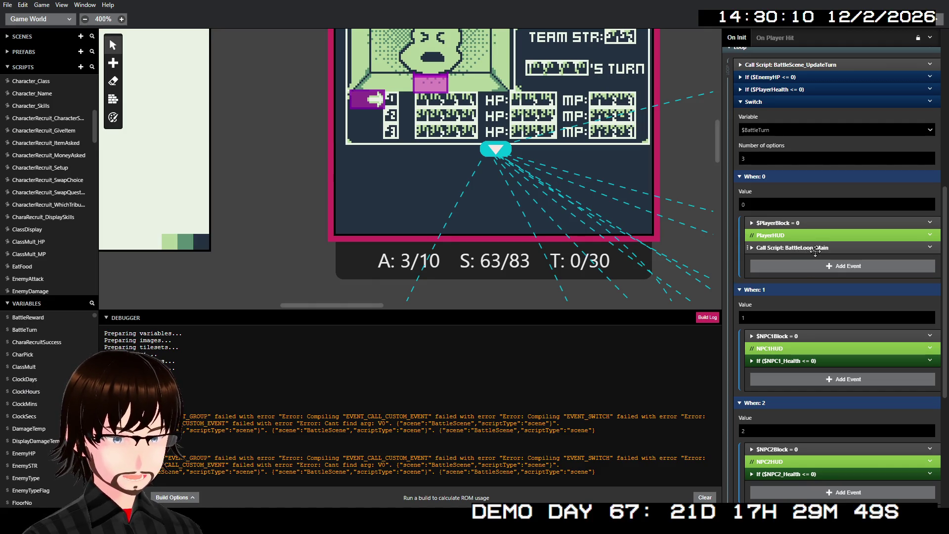
scroll(809, 343, "down", 1)
- Expand the If $NPC1_Health <= 0 check and inspect its Else branch's BattleLoop_Main parameters
left_click(797, 313)
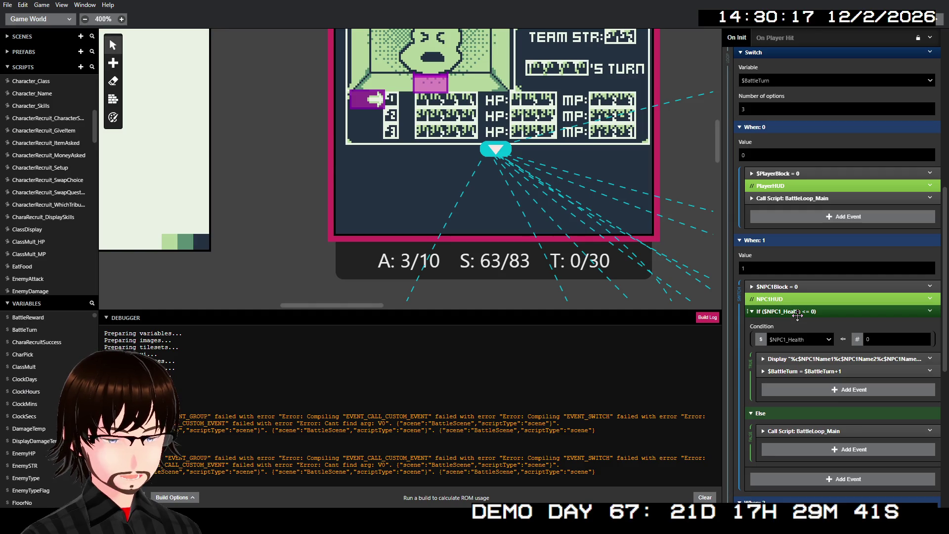
left_click(803, 431)
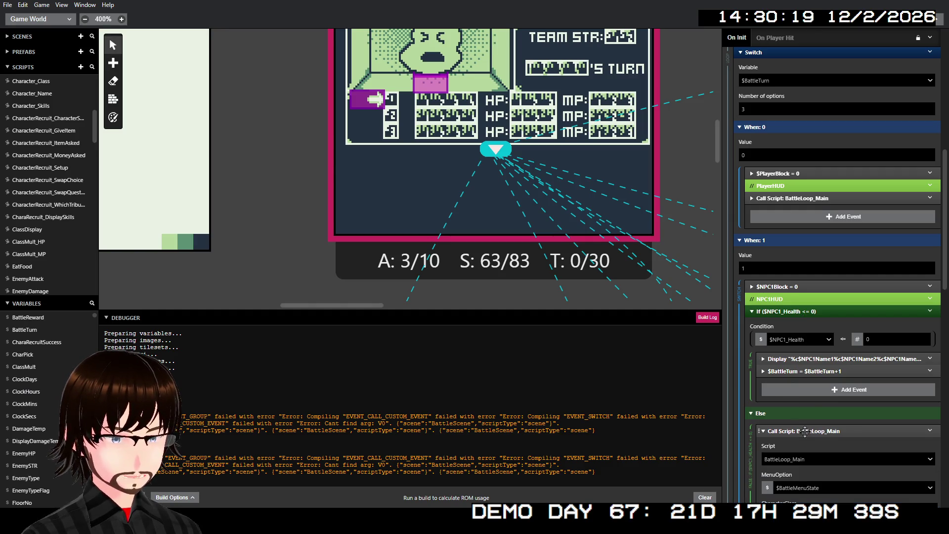
scroll(811, 390, "down", 4)
scroll(813, 346, "down", 5)
scroll(819, 314, "up", 3)
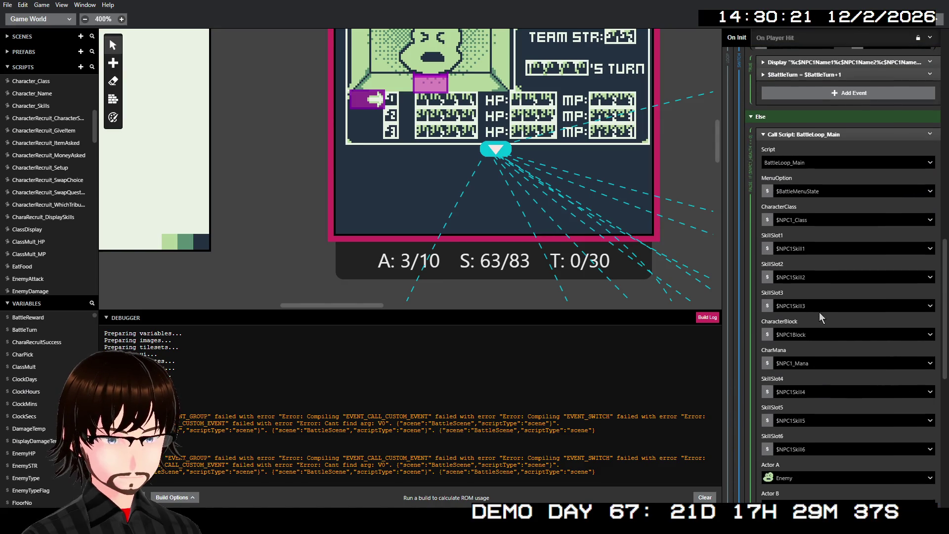
scroll(820, 312, "up", 3)
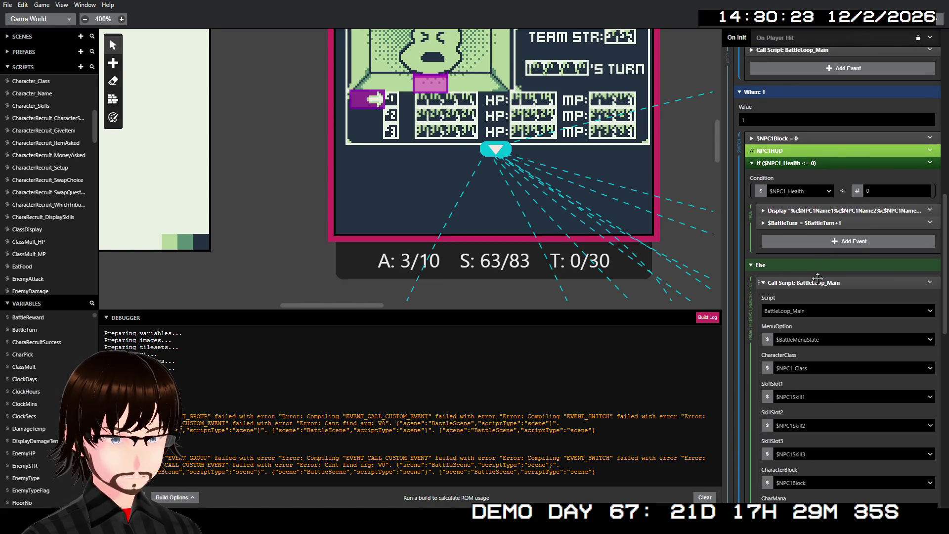
left_click(818, 281)
scroll(818, 281, "down", 4)
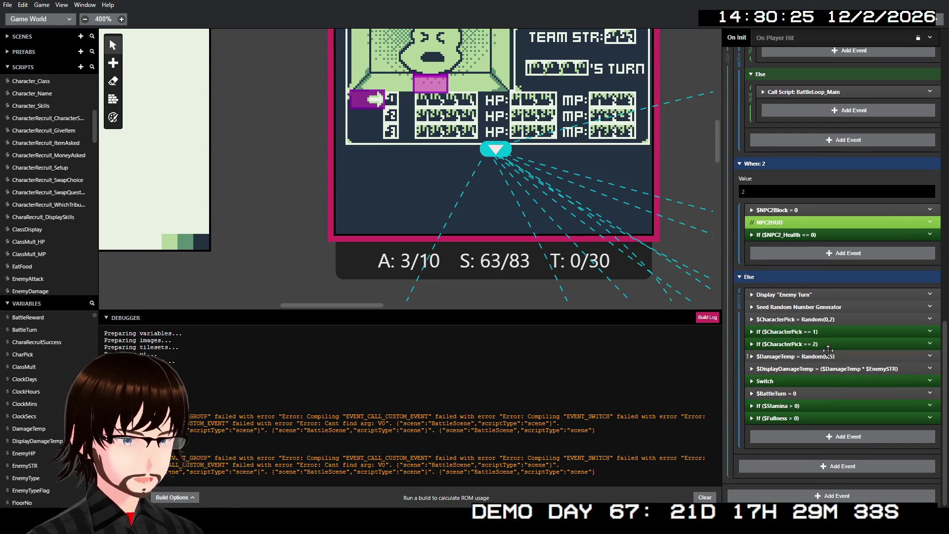
scroll(61, 190, "down", 10)
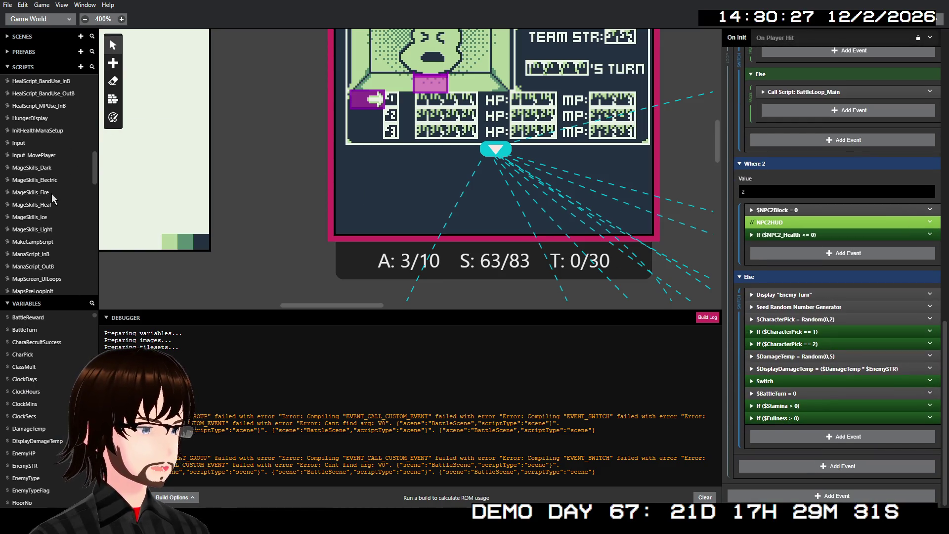
left_click(36, 169)
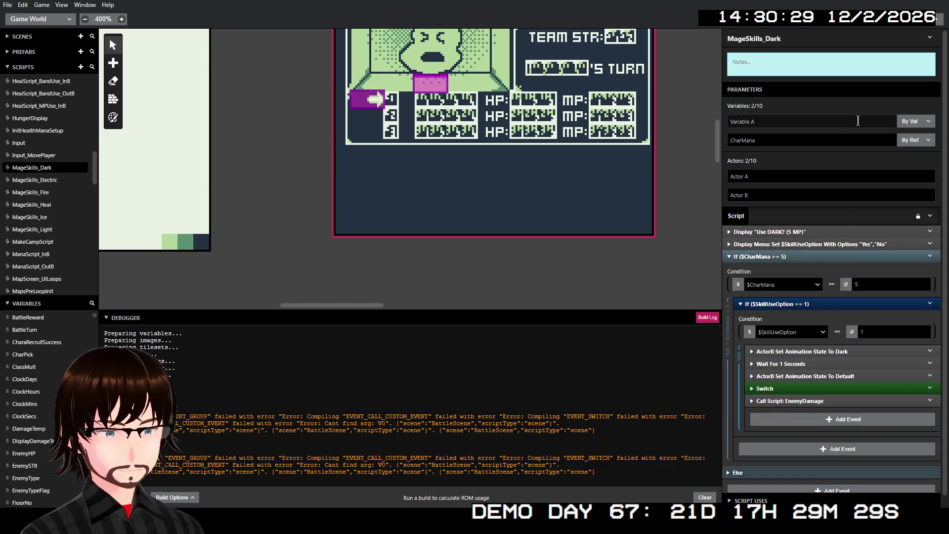
- Expand MageSkills_Dark's EnemyDamage call, then multi-select the Display, Display Menu and If events
left_click(809, 400)
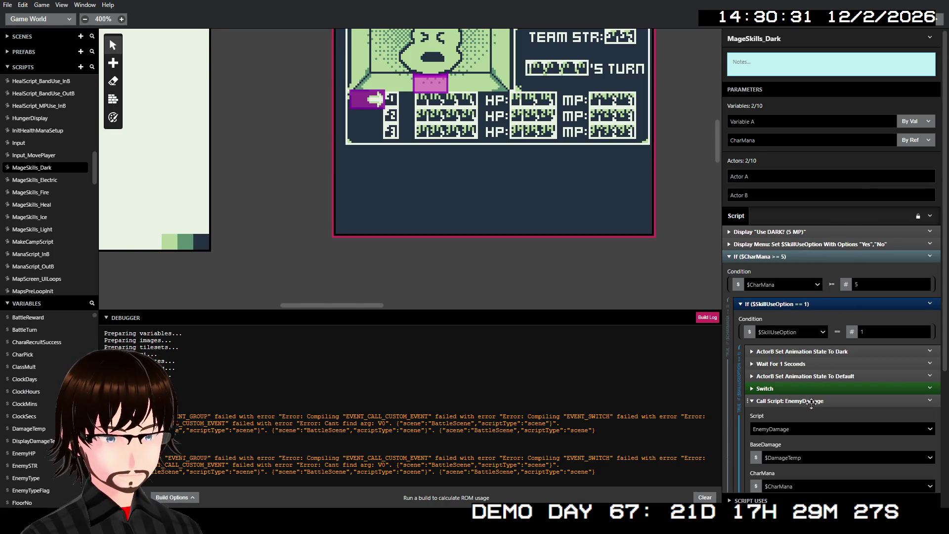
scroll(816, 401, "down", 3)
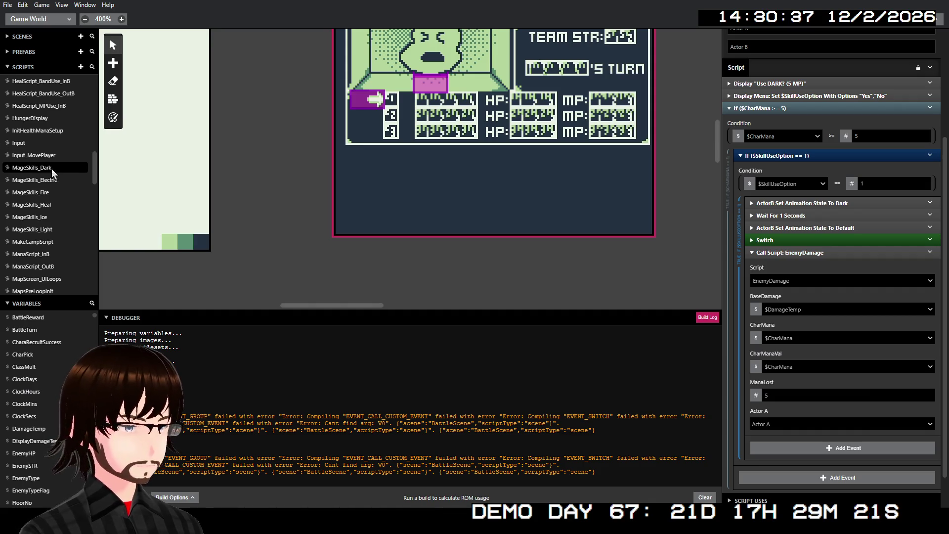
scroll(56, 174, "up", 3)
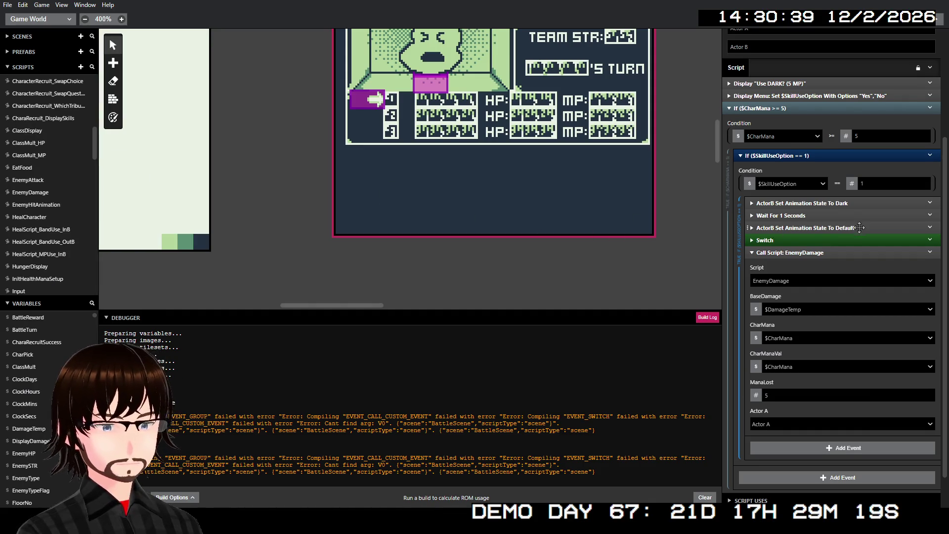
scroll(857, 223, "up", 3)
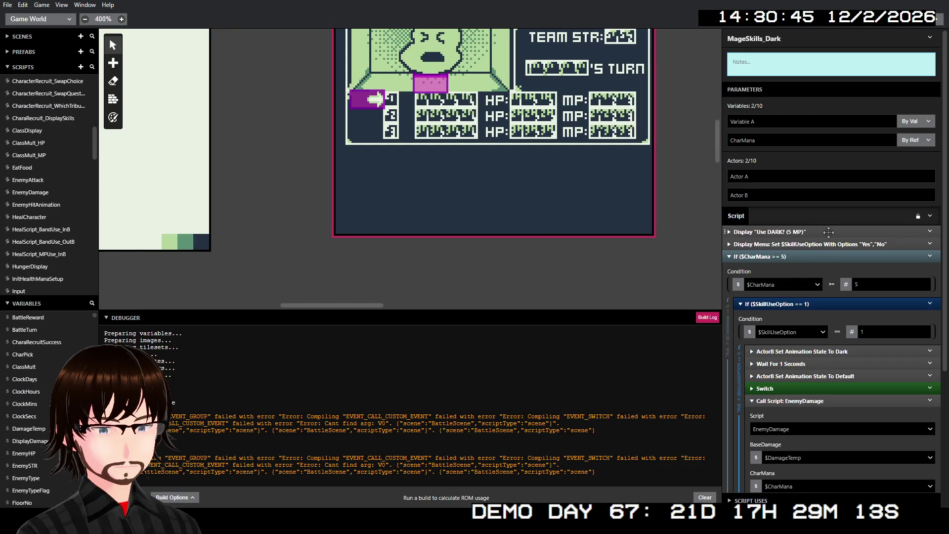
scroll(825, 235, "down", 3)
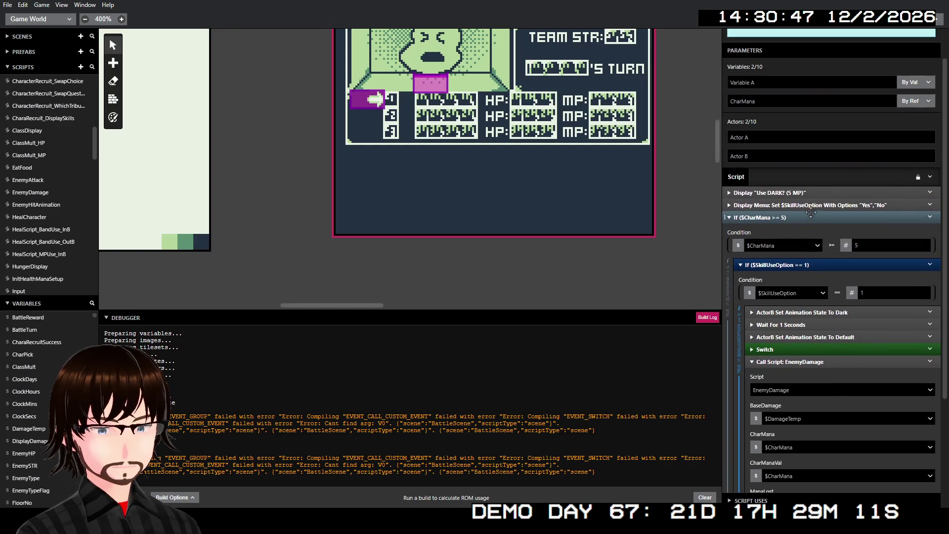
left_click_drag(827, 191, 824, 218)
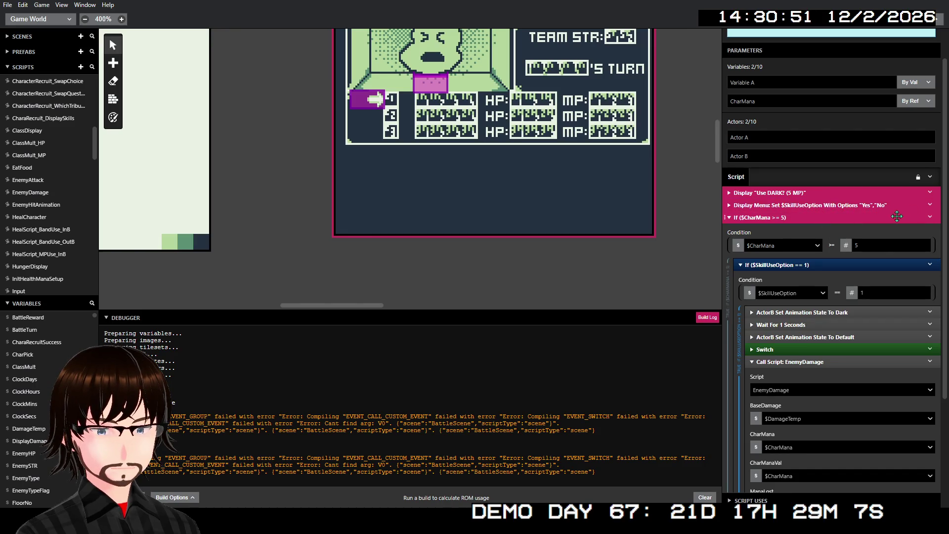
- Copy the selected events and replace the whole script with them
right_click(823, 246)
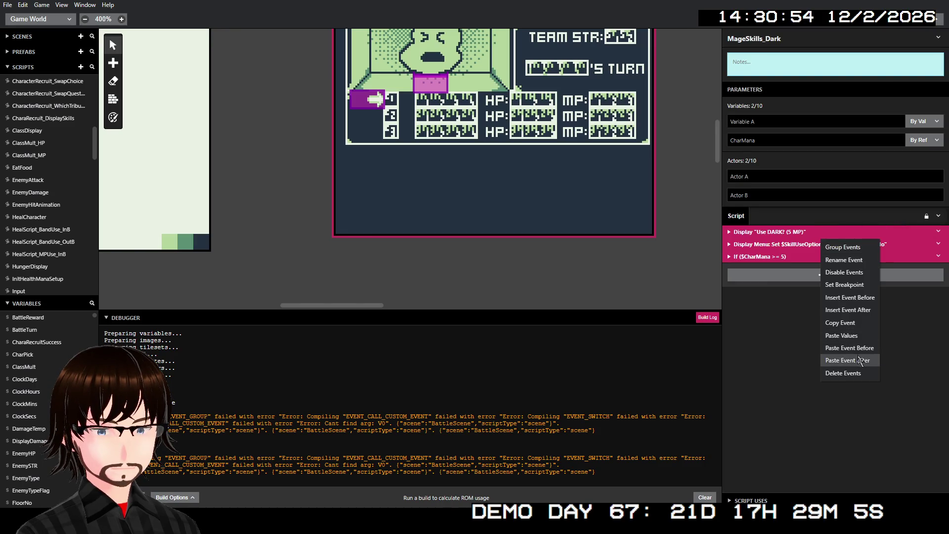
left_click(850, 325)
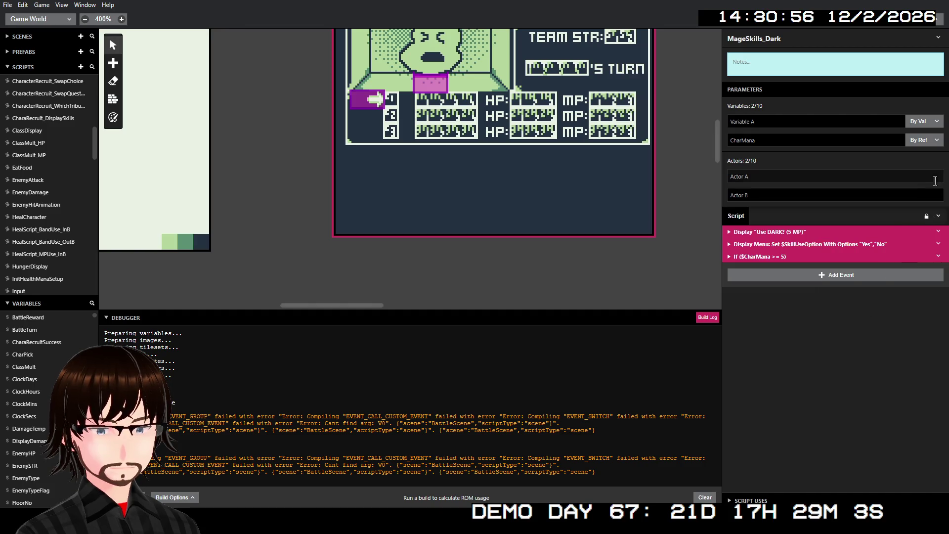
left_click(938, 216)
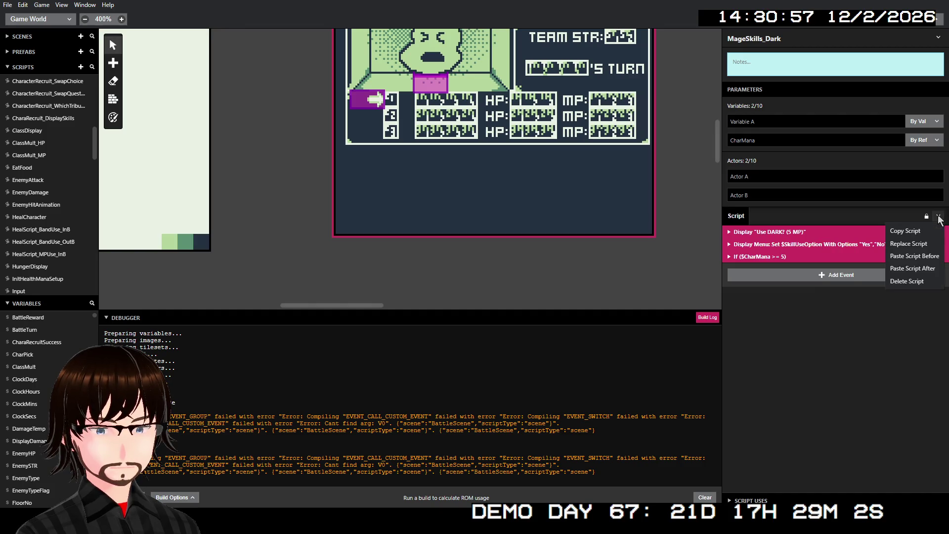
left_click(924, 245)
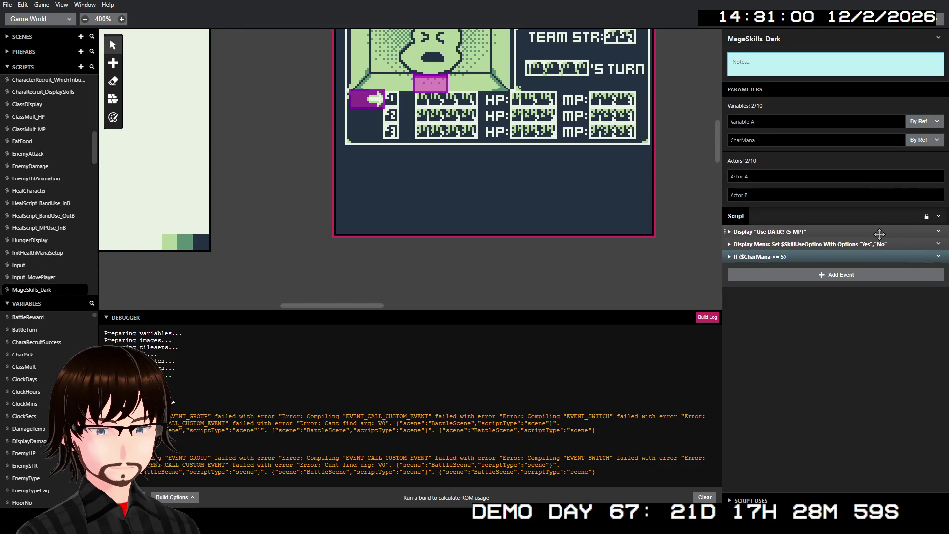
- Delete the If ($CharMana >= 5) event and paste the copied If block after Display Menu
left_click(793, 258)
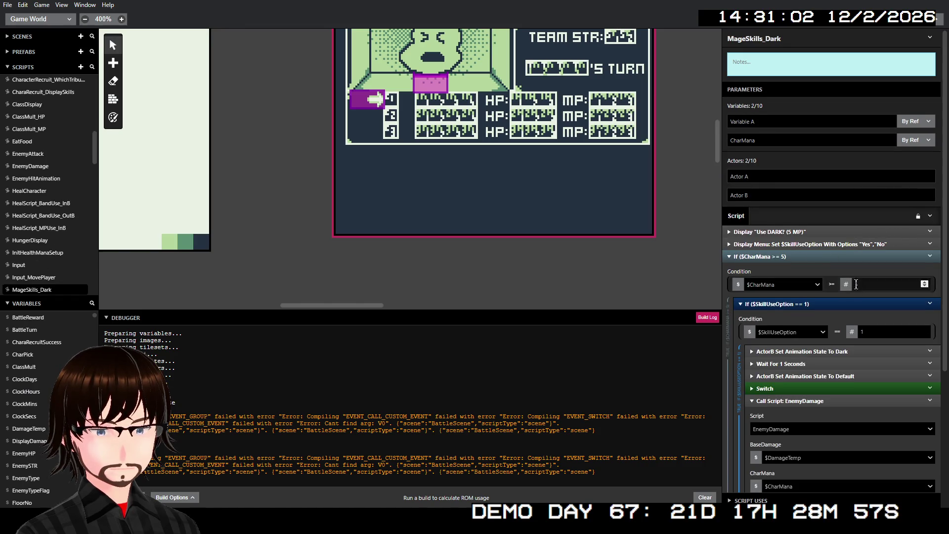
scroll(867, 324, "down", 5)
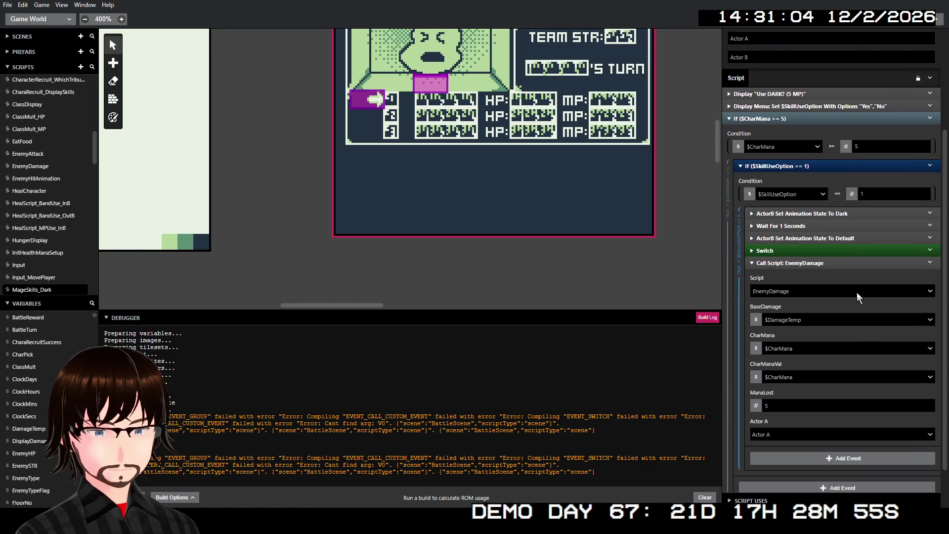
scroll(858, 296, "up", 5)
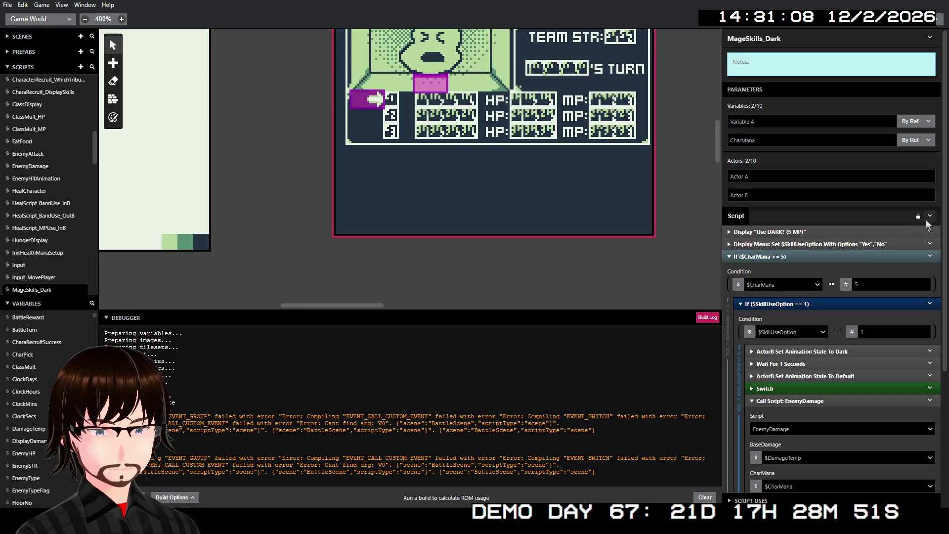
left_click(930, 257)
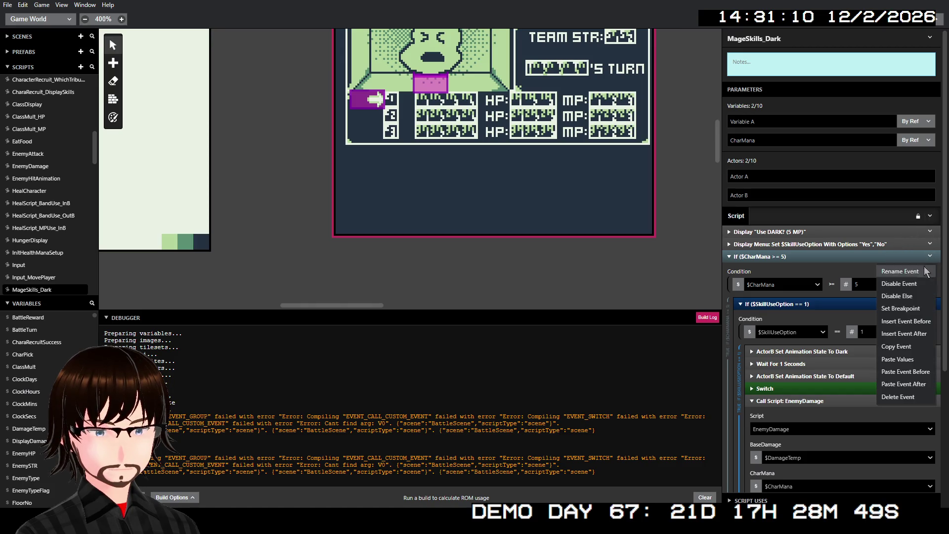
key("Escape")
left_click(930, 256)
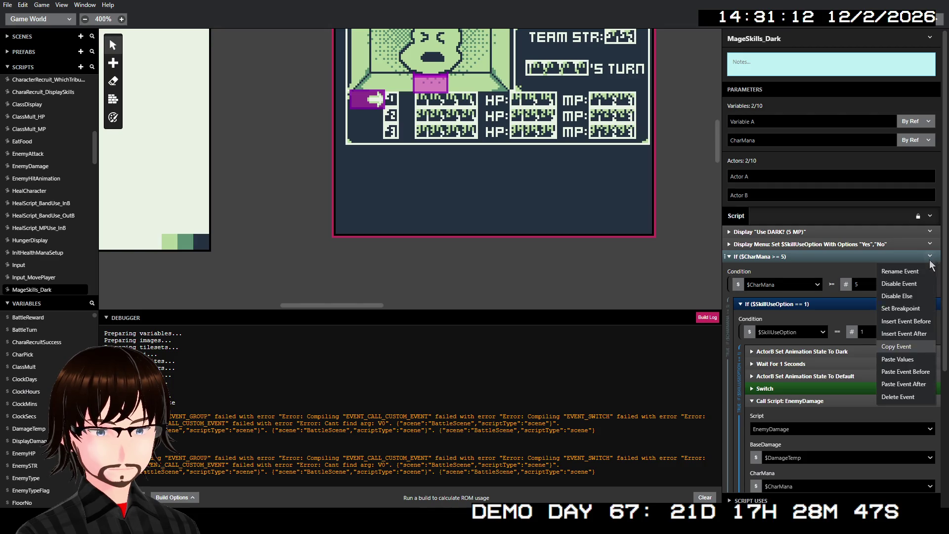
left_click(907, 399)
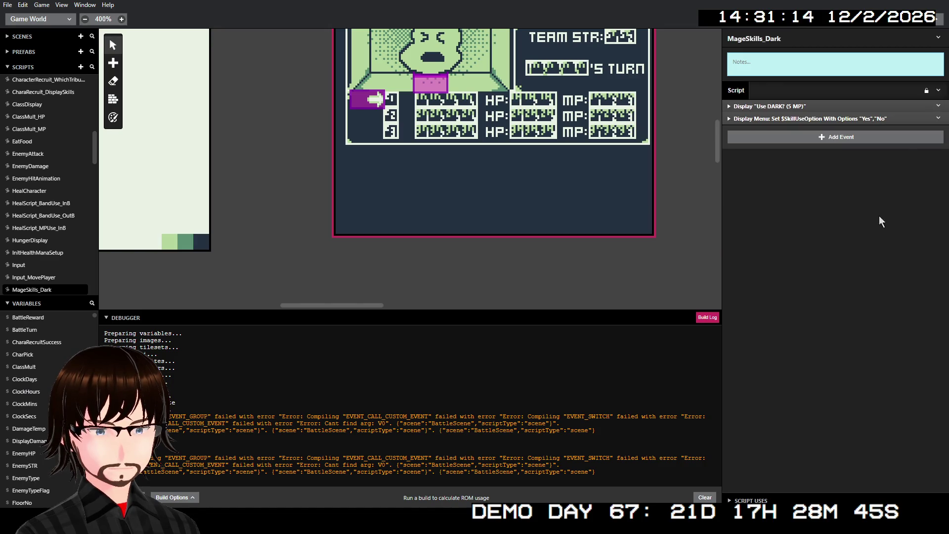
left_click(938, 119)
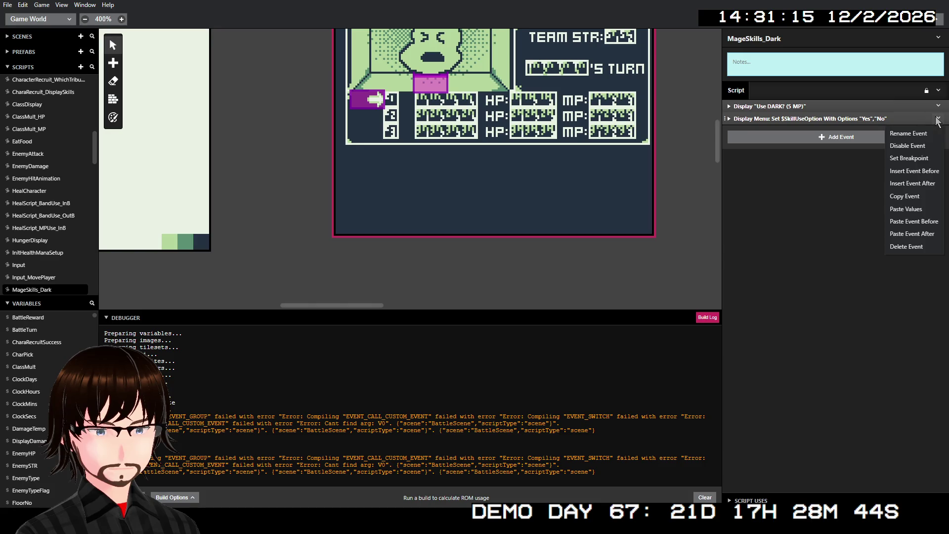
left_click(924, 232)
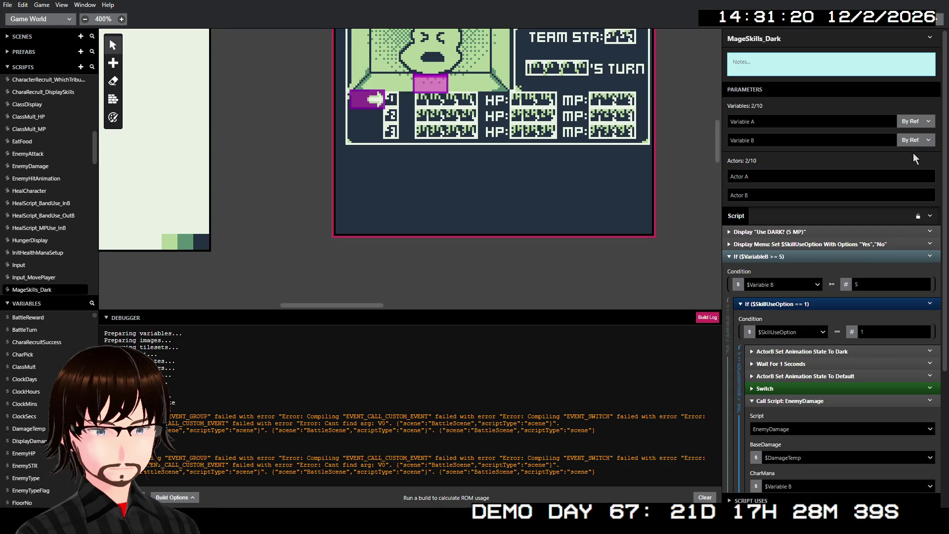
- Check the EnemyDamage call's actor choice, keeping Actor A
scroll(849, 231, "down", 3)
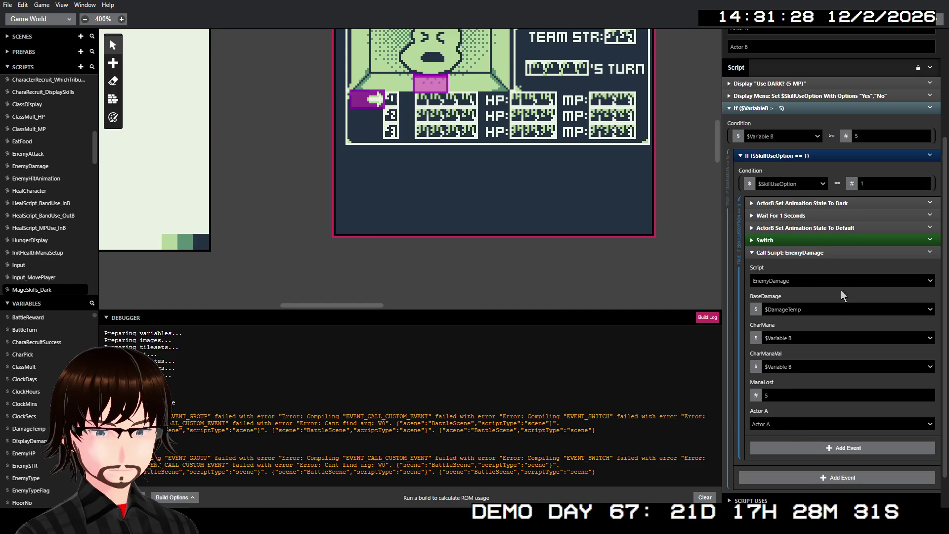
scroll(841, 290, "up", 1)
scroll(838, 282, "up", 1)
scroll(838, 283, "down", 3)
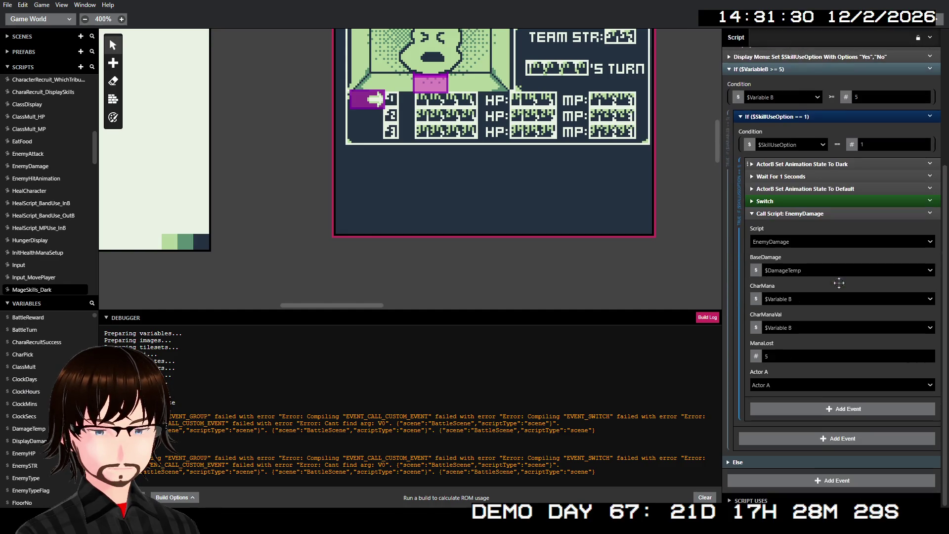
left_click(785, 385)
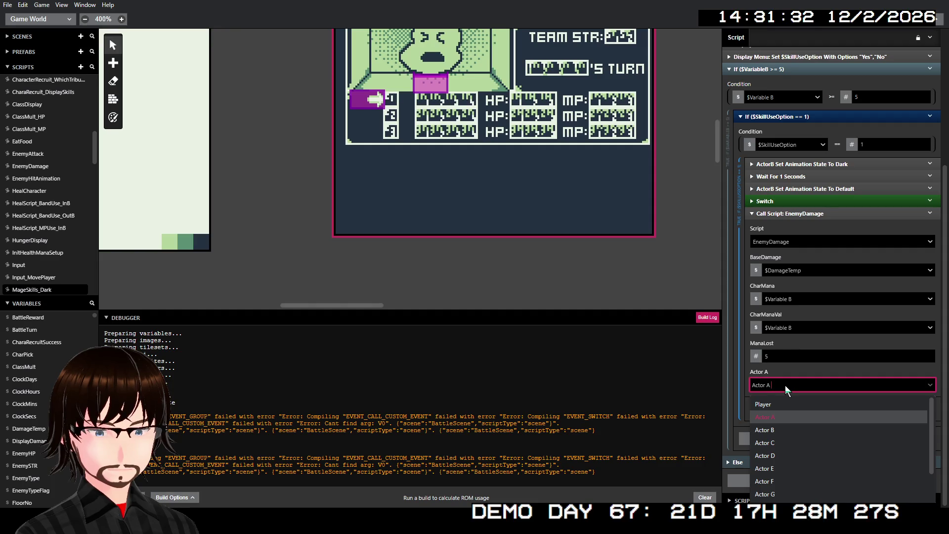
left_click(785, 385)
- Inspect the Variable A and Variable B parameter names in the Parameters section
scroll(834, 284, "up", 3)
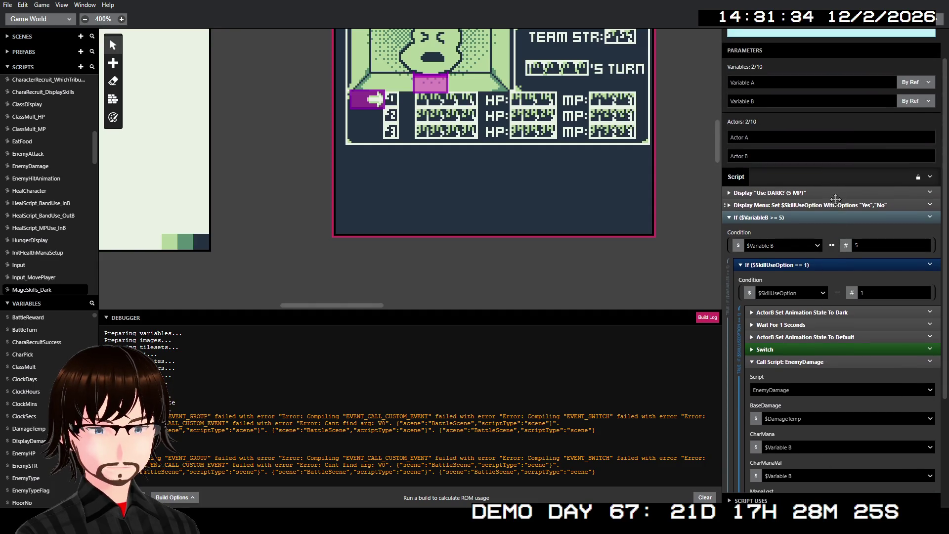
scroll(831, 203, "down", 3)
scroll(829, 203, "up", 2)
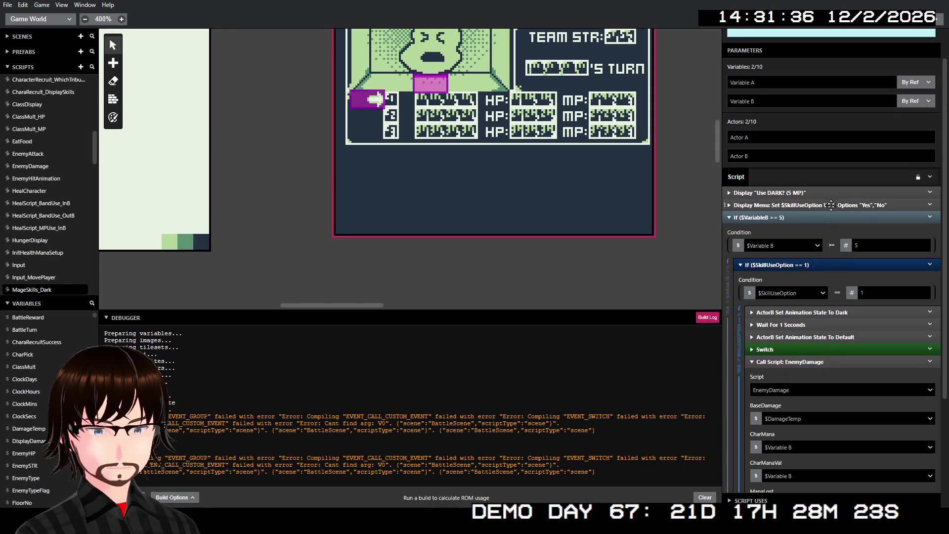
scroll(817, 239, "up", 3)
mouse_move(817, 239)
left_mouse_down()
mouse_move(678, 265)
mouse_move(815, 245)
left_mouse_up()
left_click(779, 121)
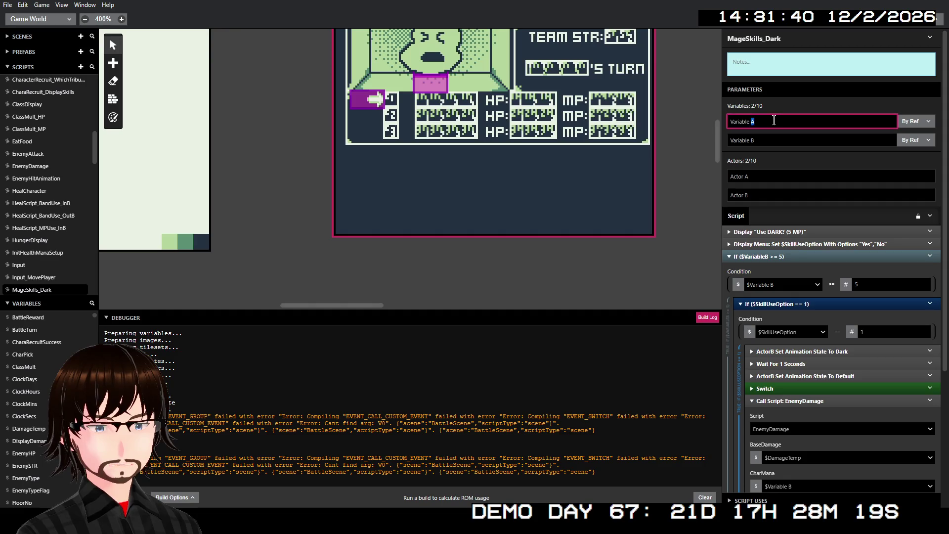
left_click(768, 140)
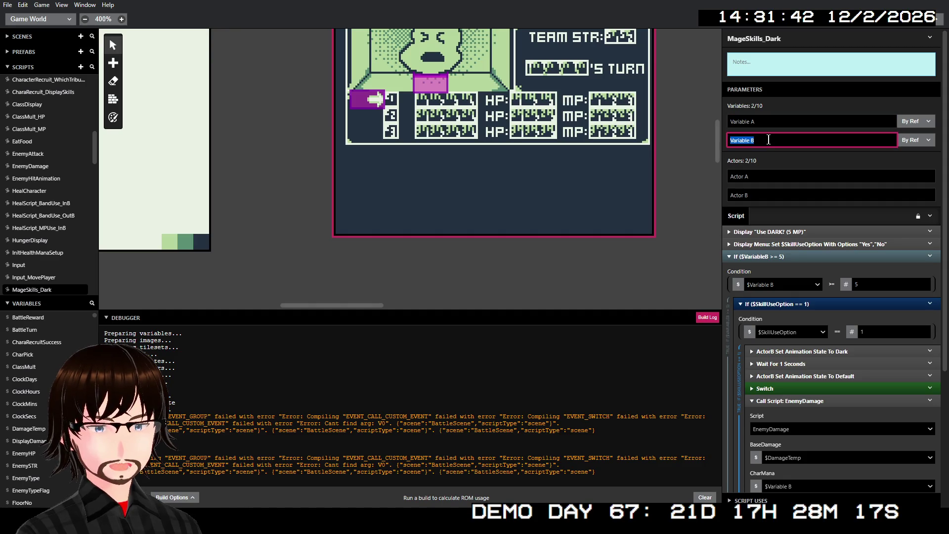
- Delete the Call Script: EnemyDamage event from the nested If block
scroll(807, 215, "down", 1)
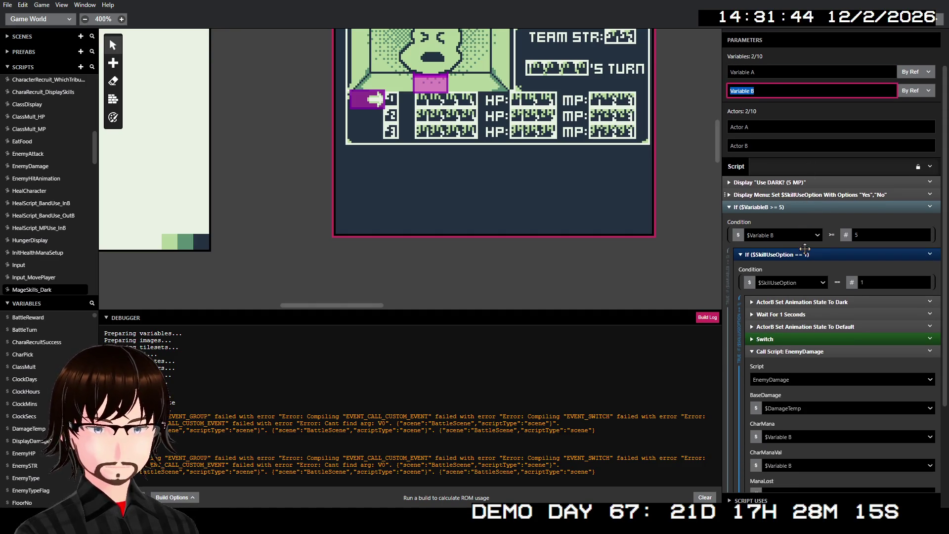
scroll(820, 218, "down", 2)
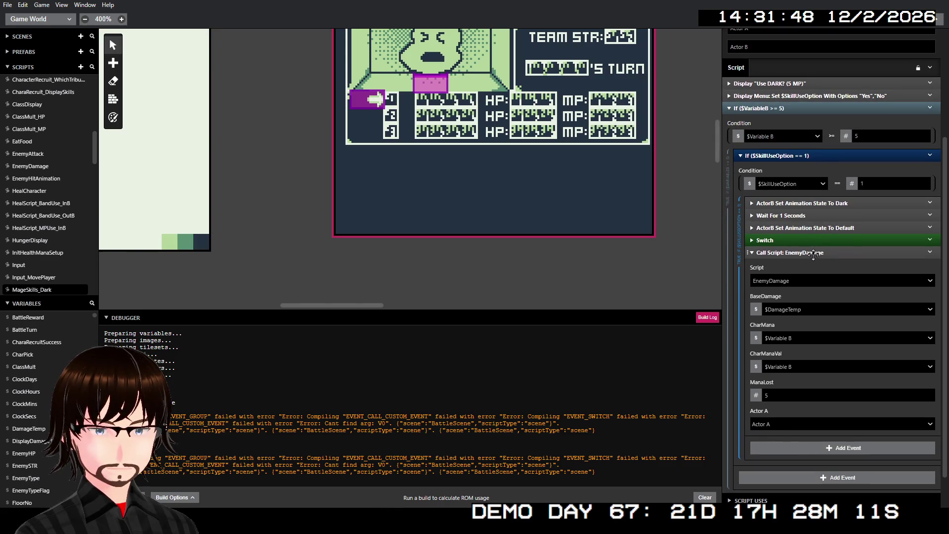
scroll(835, 288, "up", 3)
scroll(876, 338, "down", 3)
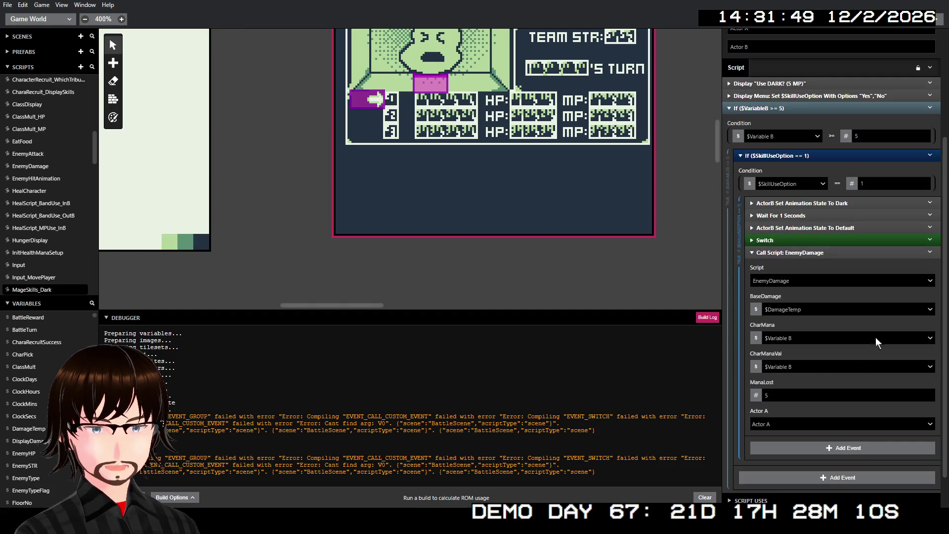
left_click(930, 252)
left_click(915, 393)
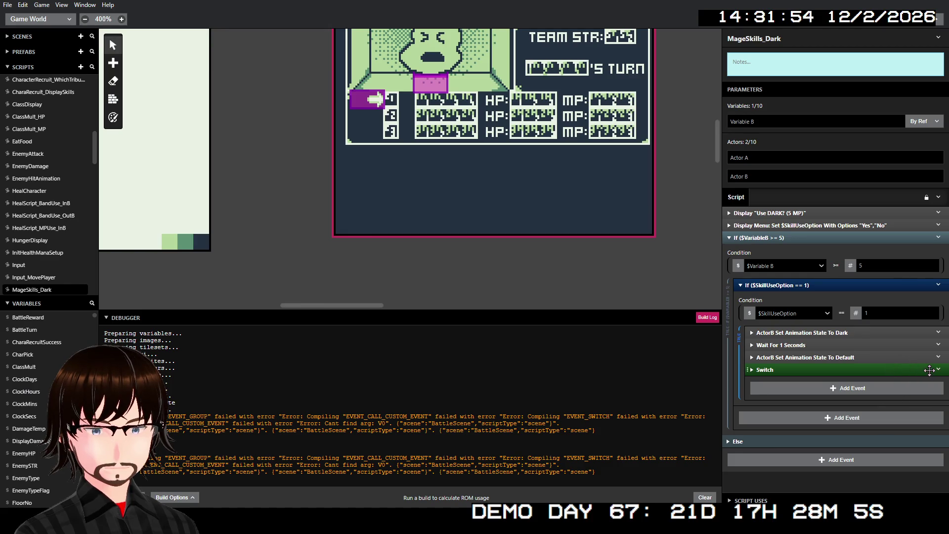
- Undo a paste after the Switch and delete the old EnemyDamage call from the Dark skill
left_click(903, 371)
left_click(912, 372)
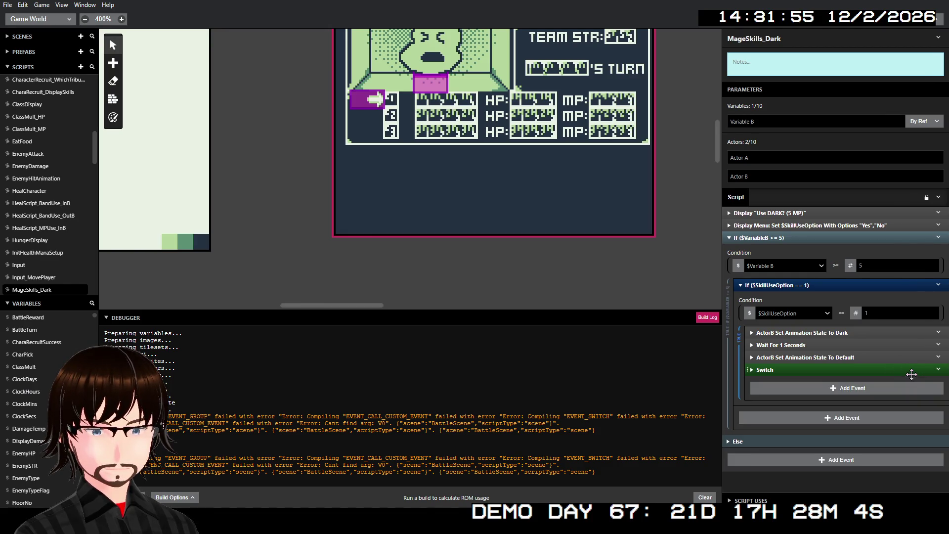
left_click(939, 370)
left_click(927, 484)
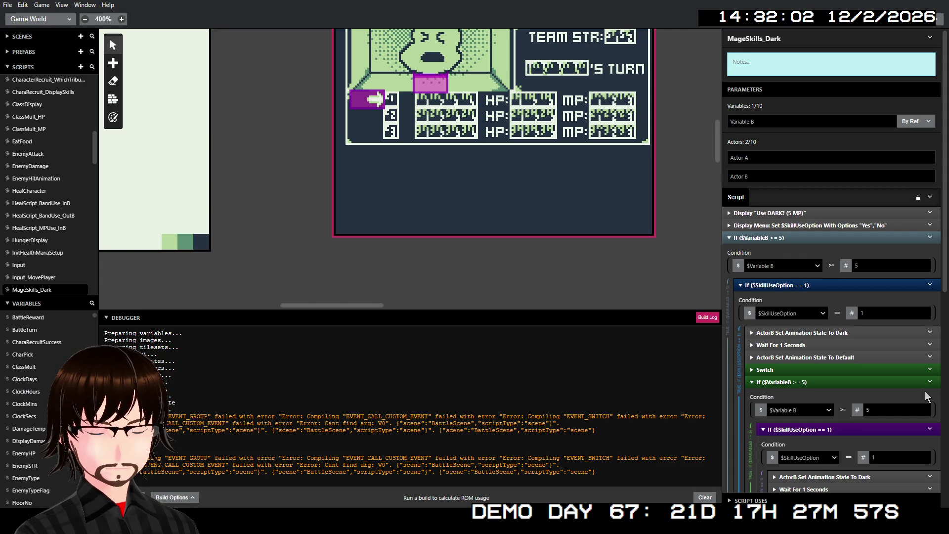
scroll(915, 346, "down", 4)
scroll(908, 318, "down", 2)
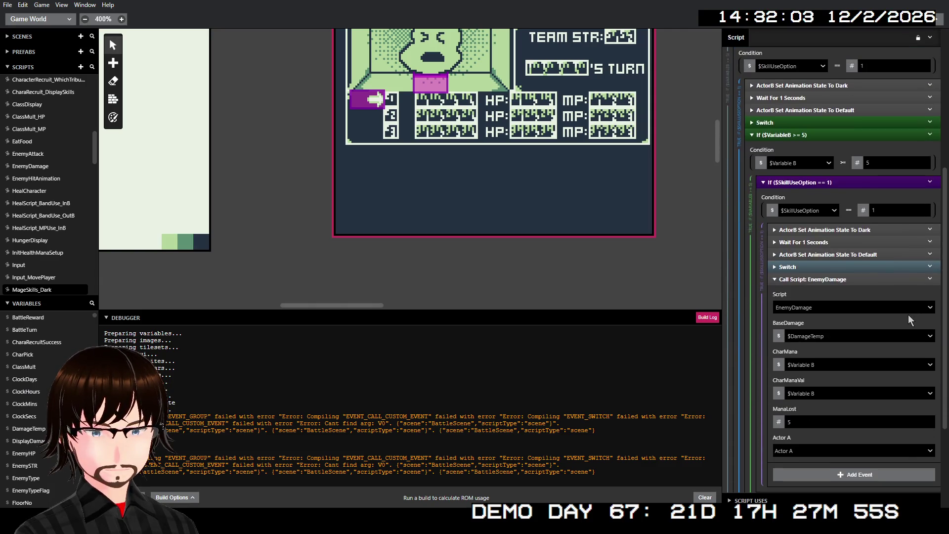
key("Delete")
key("ctrl+z")
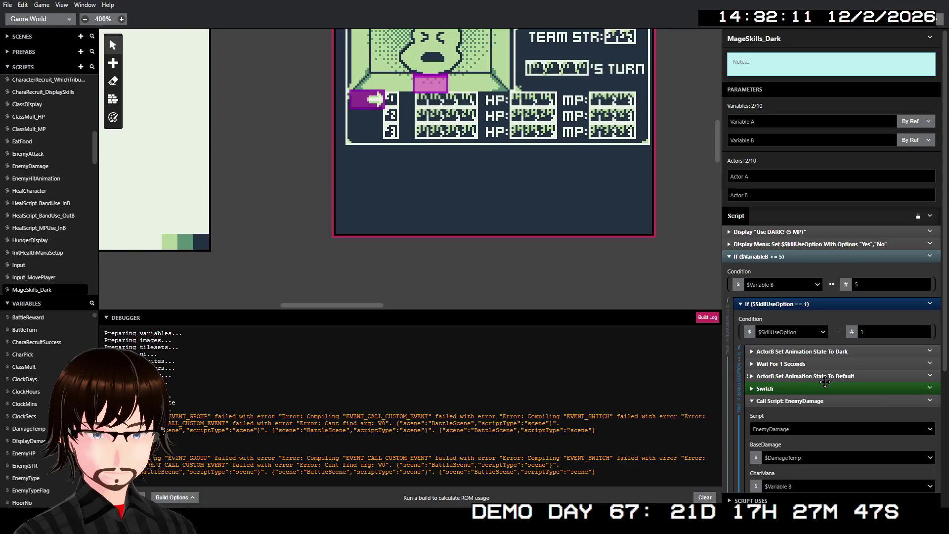
left_click(930, 400)
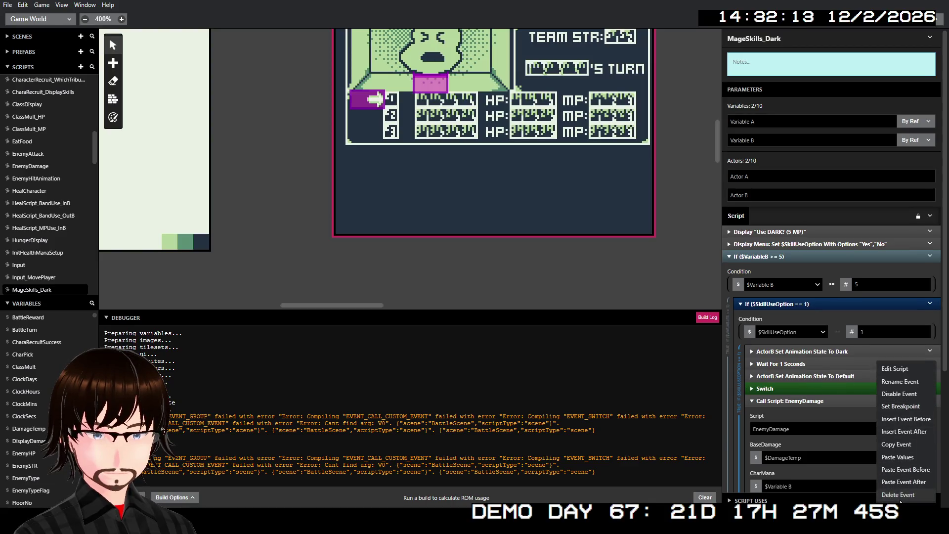
left_click(898, 494)
- Insert a Call Script: EnemyDamage after the Switch, passing $DamageTemp as BaseDamage
left_click(912, 368)
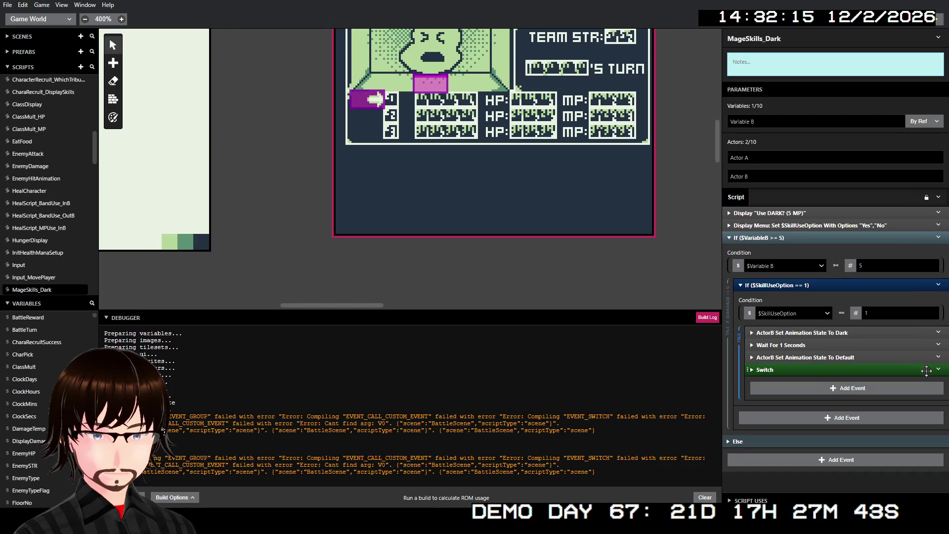
left_click(938, 371)
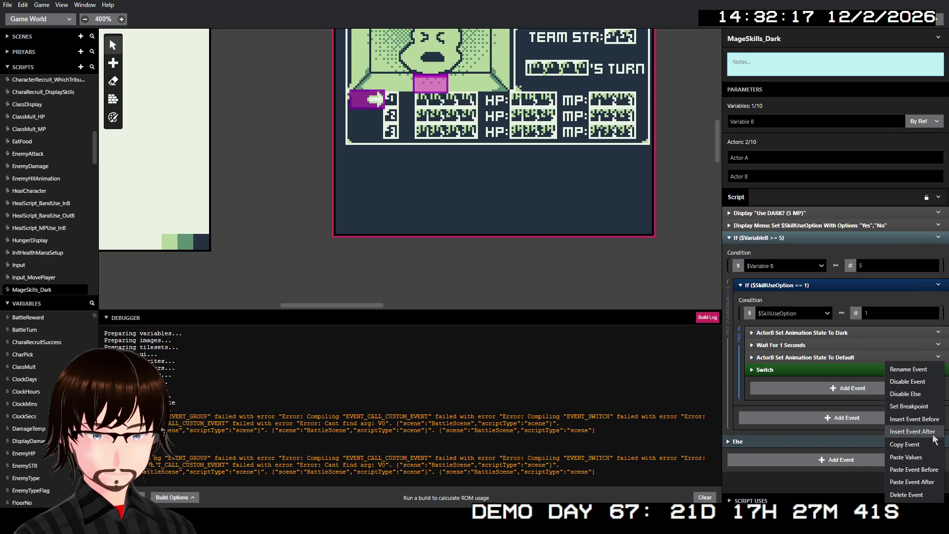
left_click(934, 433)
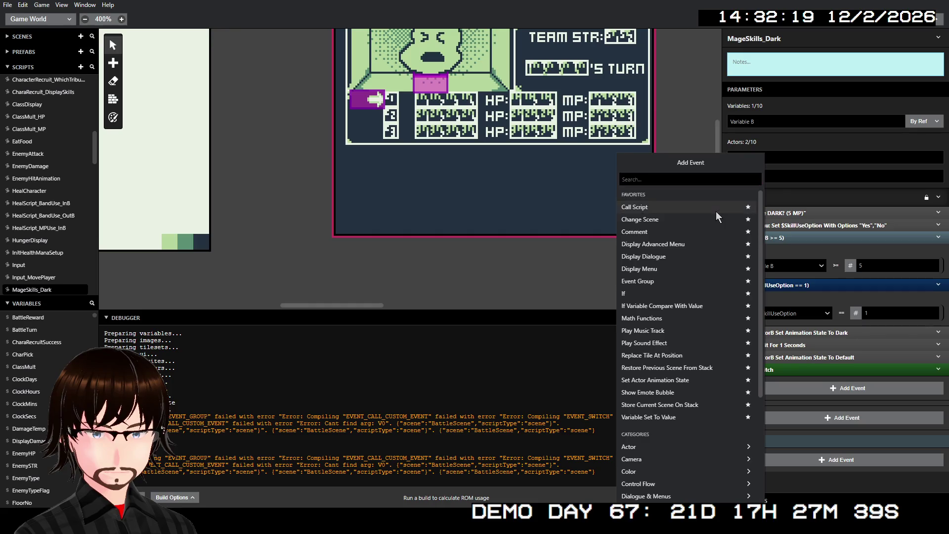
left_click(716, 208)
left_click(803, 409)
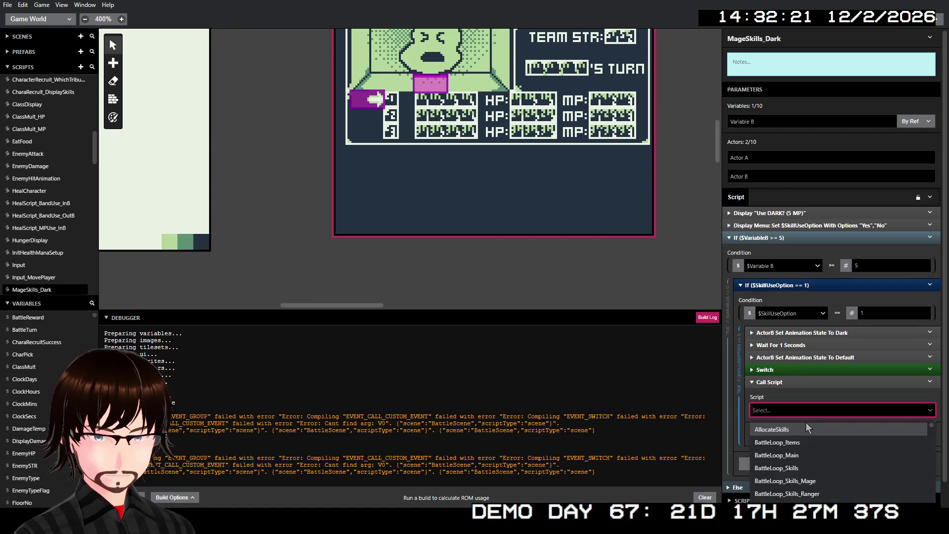
type("enemyd")
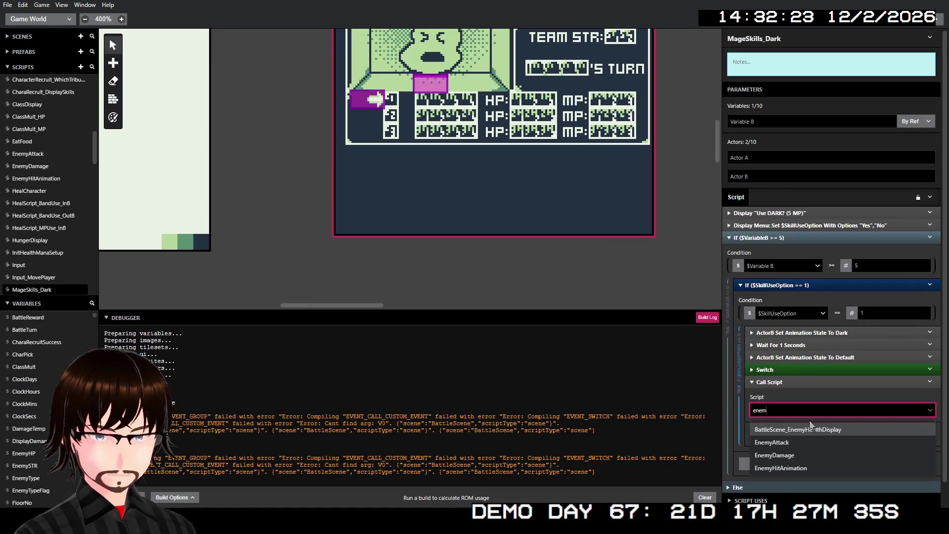
left_click(803, 449)
scroll(844, 403, "down", 3)
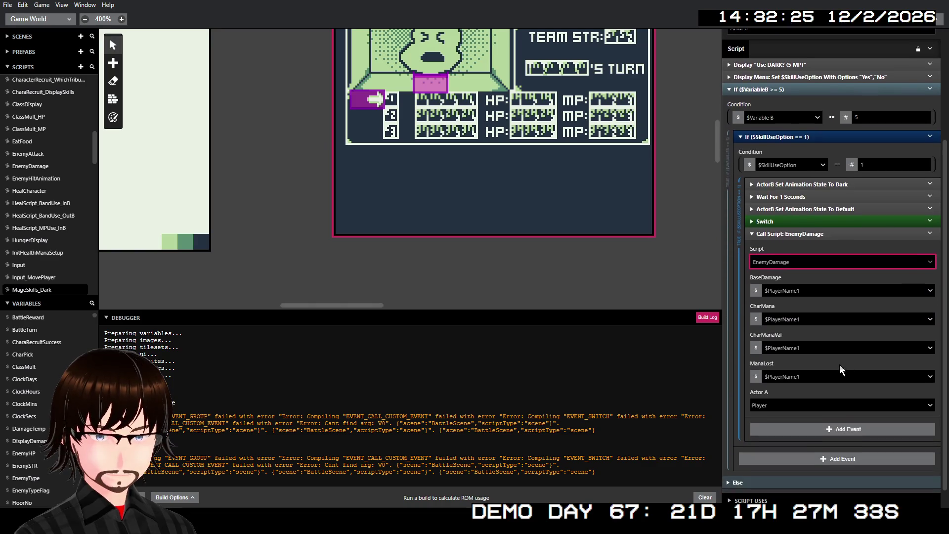
left_click(819, 292)
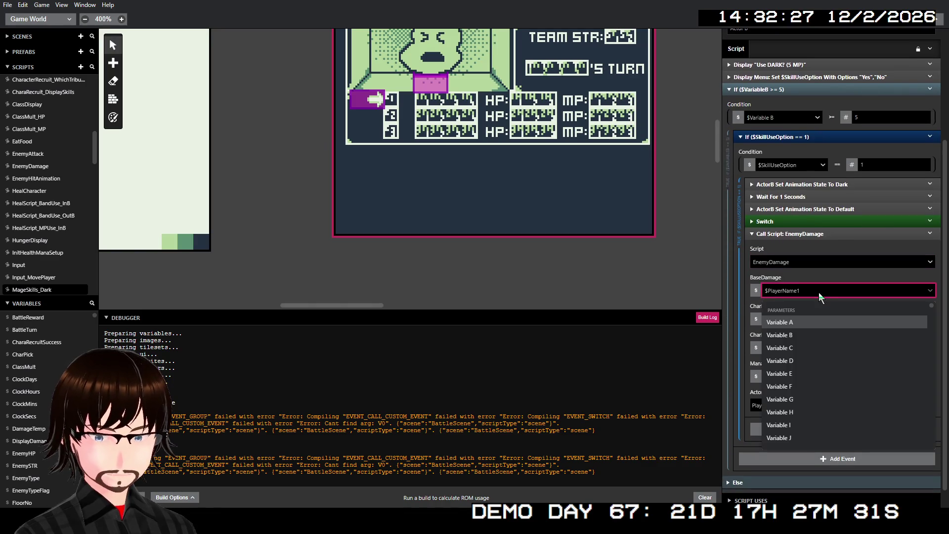
type("dam")
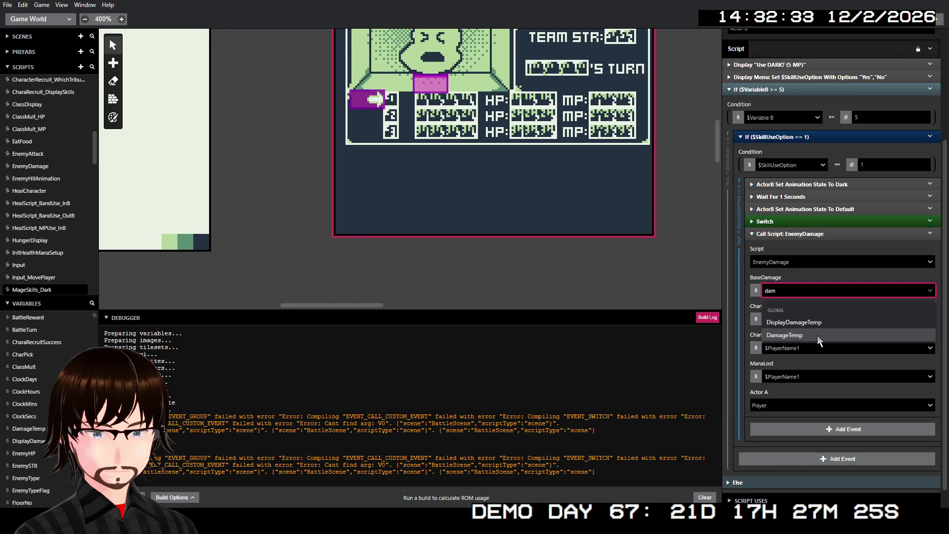
left_click(817, 335)
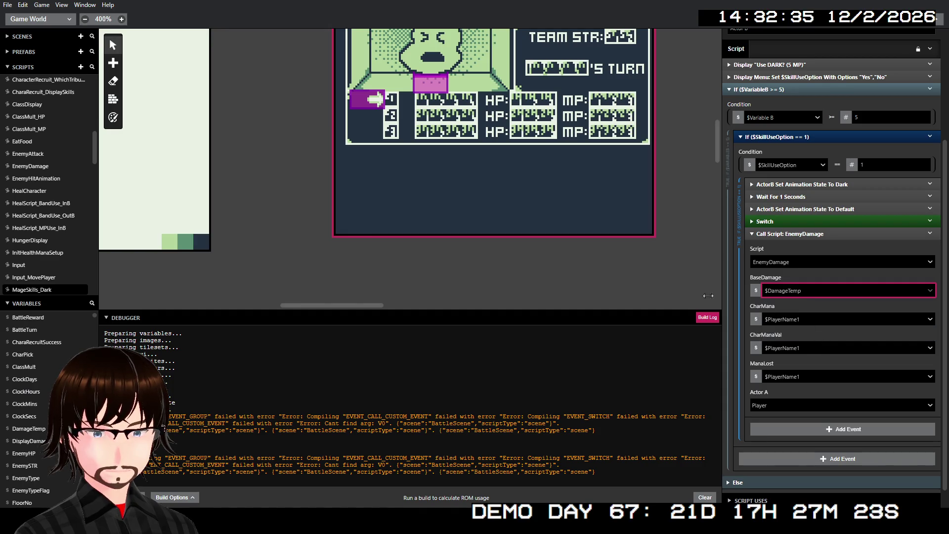
scroll(37, 223, "down", 1)
- Compare against MageSkills_Electric's EnemyDamage call arguments
left_click(35, 252)
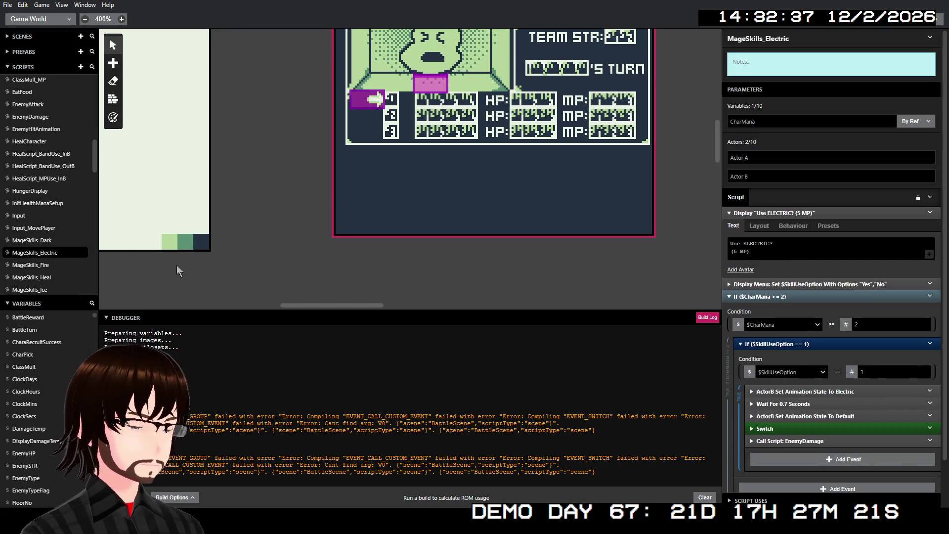
left_click(791, 441)
scroll(825, 395, "down", 2)
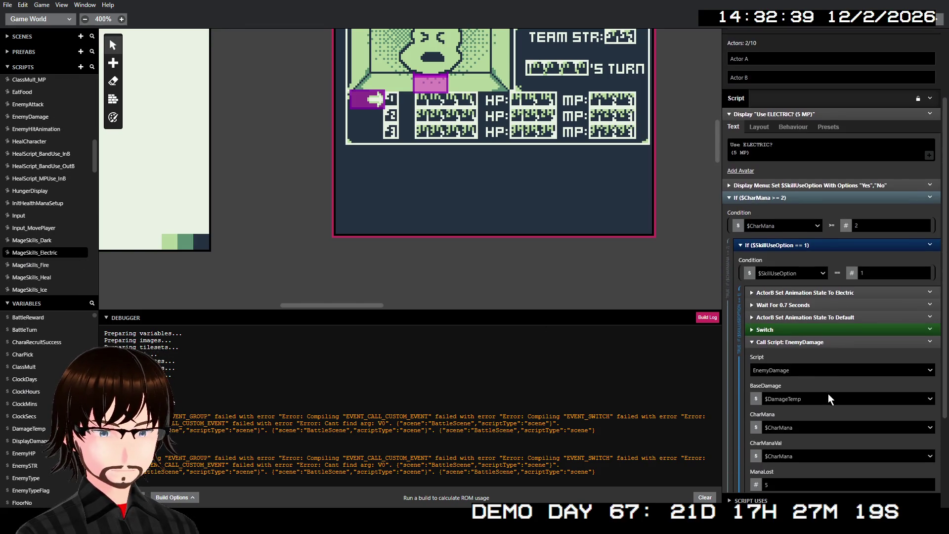
left_click(33, 240)
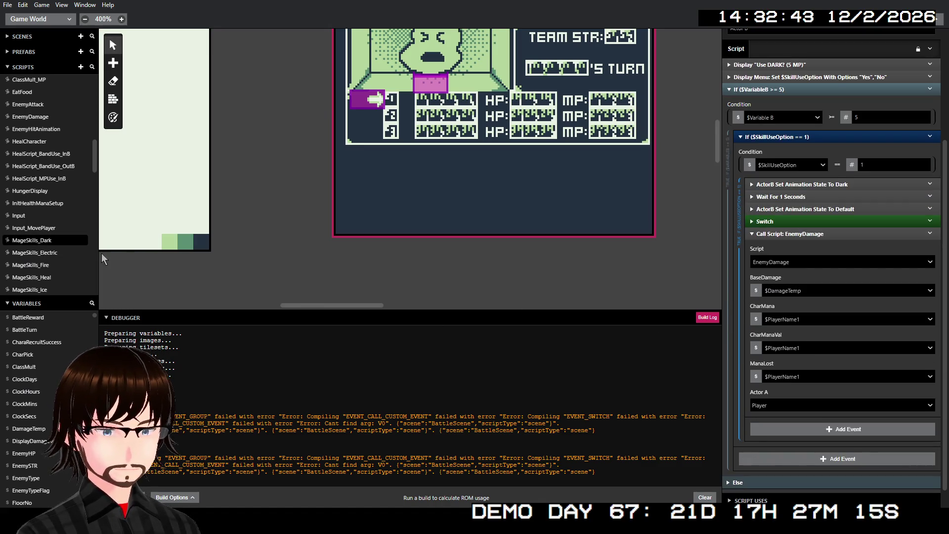
left_click(56, 250)
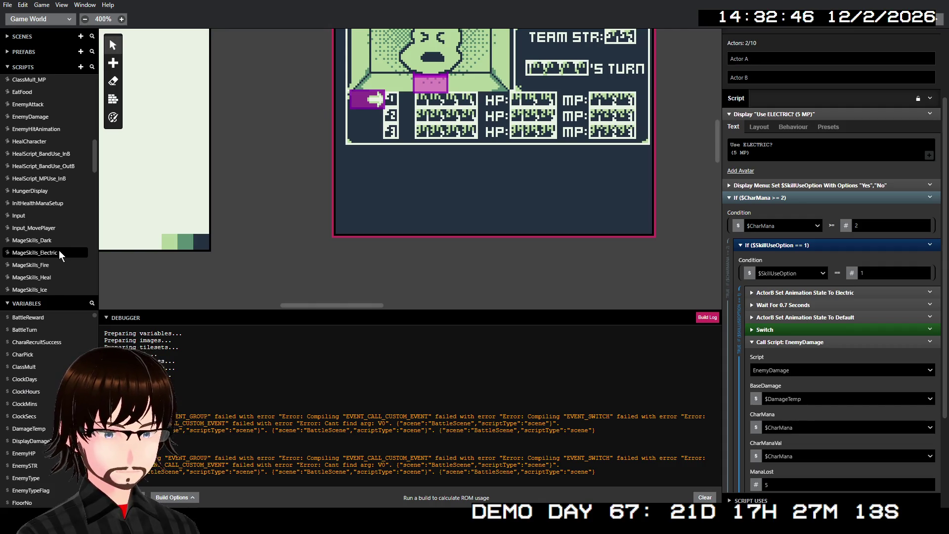
left_click(46, 241)
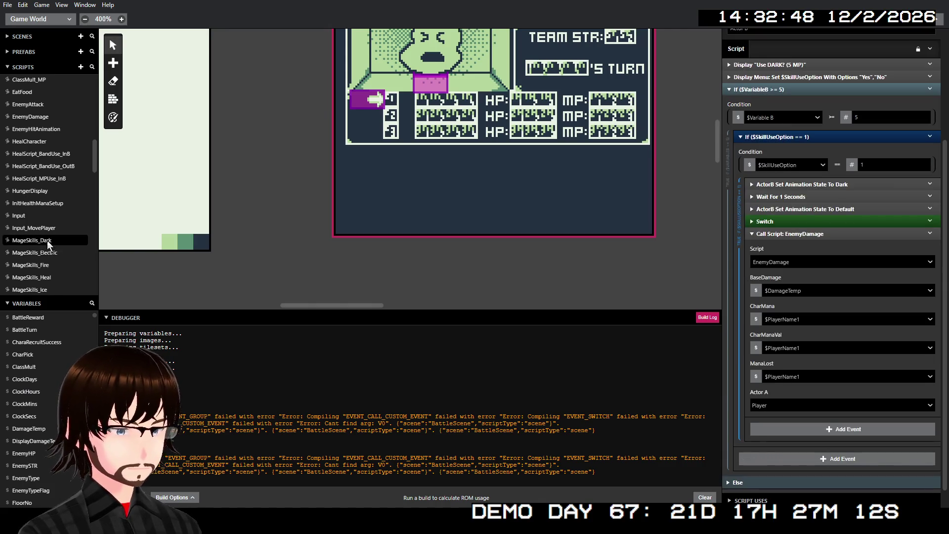
- Set ManaLost to the number 5 and pass $Variable A for CharMana and CharManaVal
left_click(755, 377)
left_click(770, 389)
type("5")
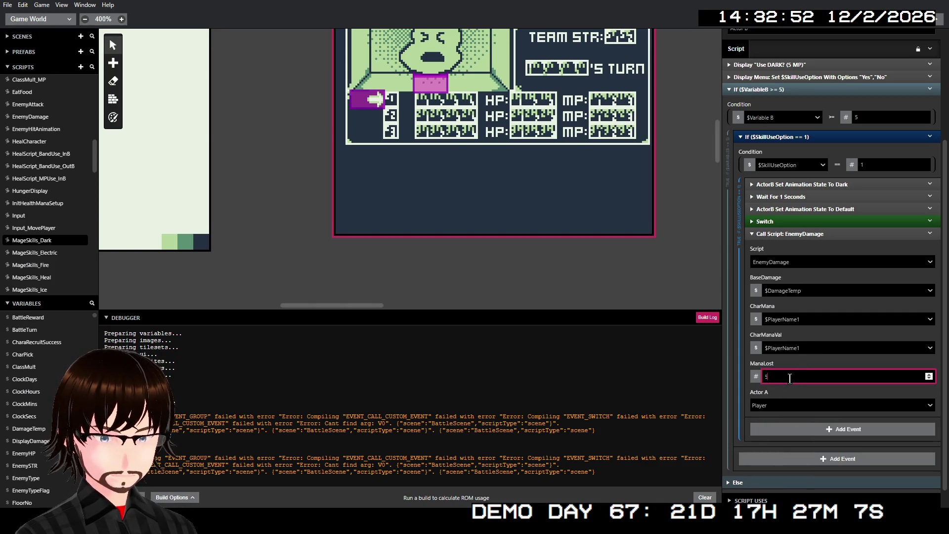
left_click(804, 319)
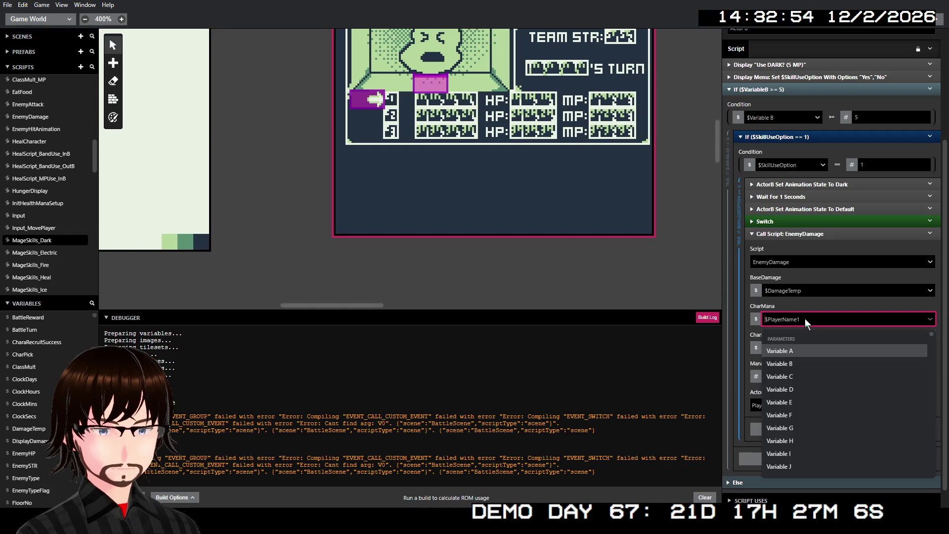
left_click(797, 349)
left_click(796, 347)
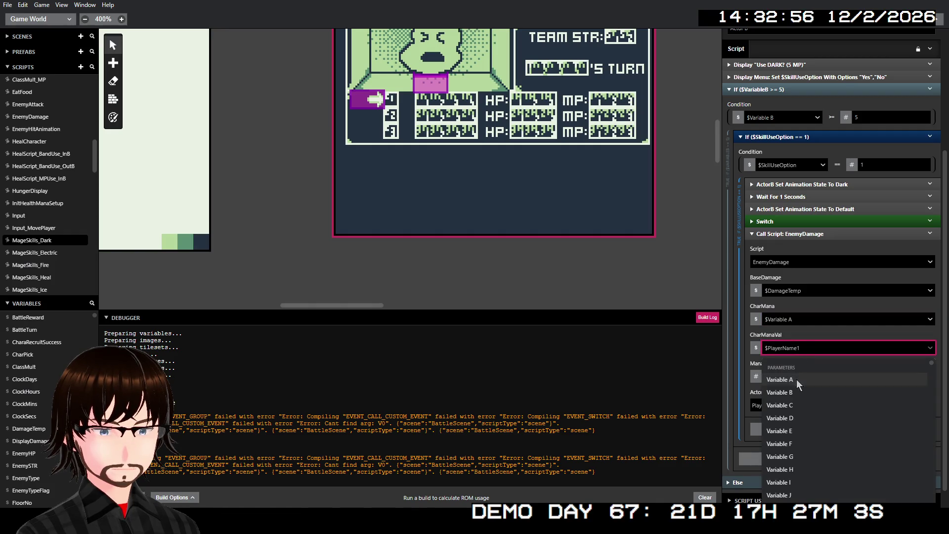
left_click(797, 379)
scroll(873, 204, "up", 3)
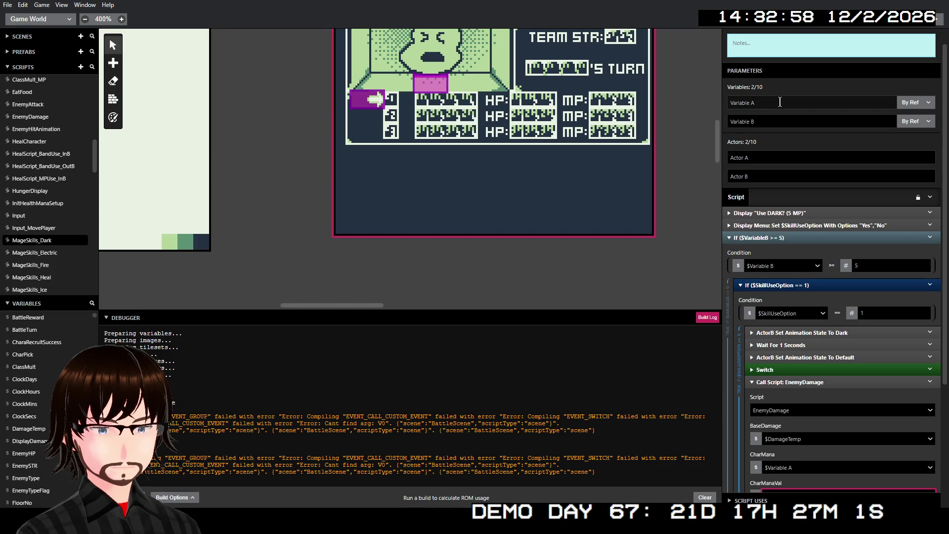
- Rename the Variable A parameter to CharMana
left_click(790, 104)
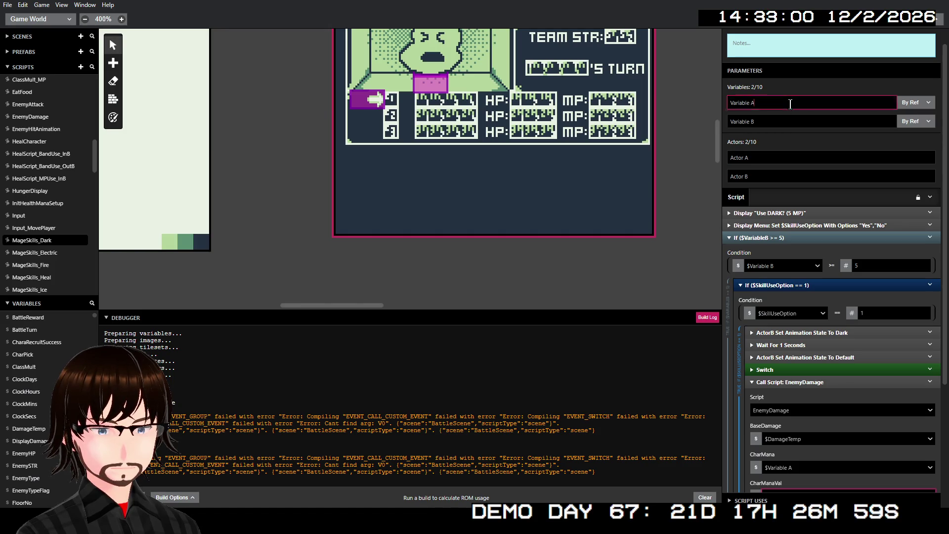
type("Chara")
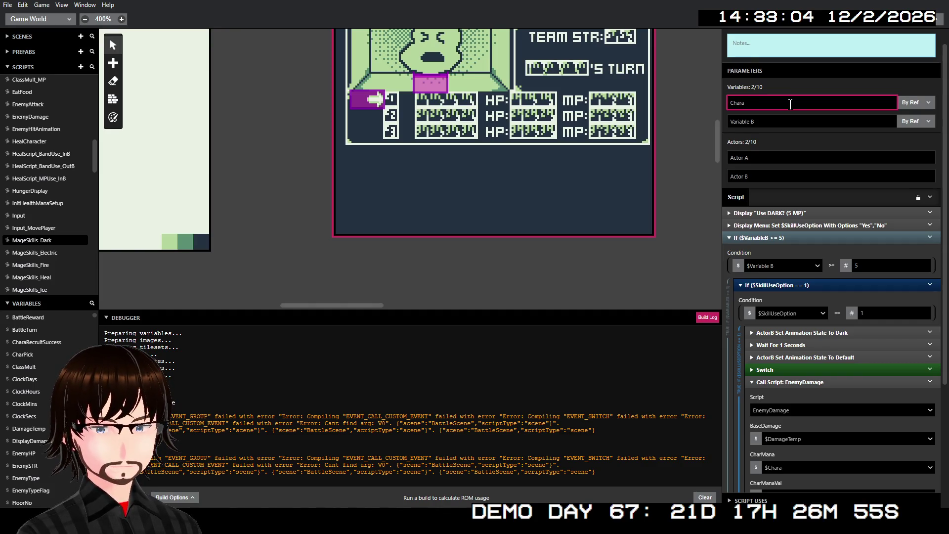
type("c")
key("BackSpace")
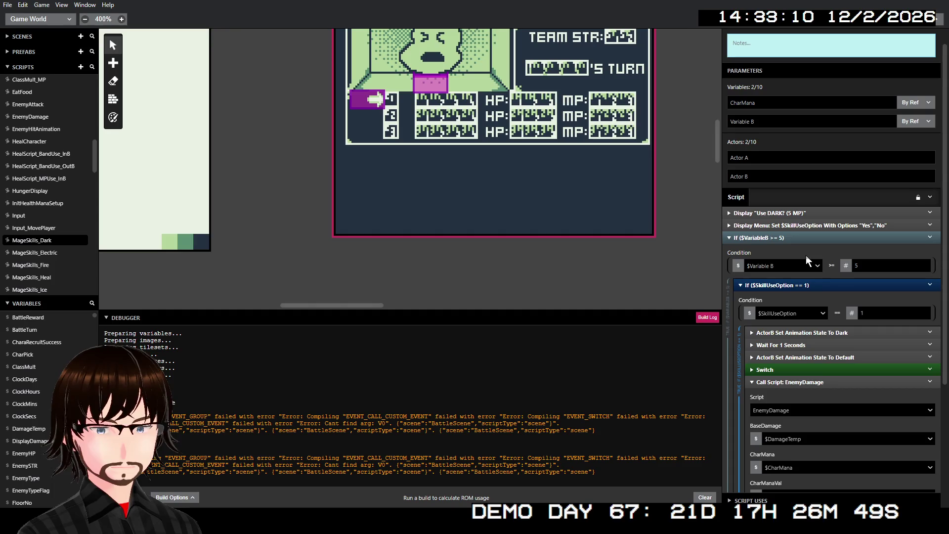
left_click(797, 266)
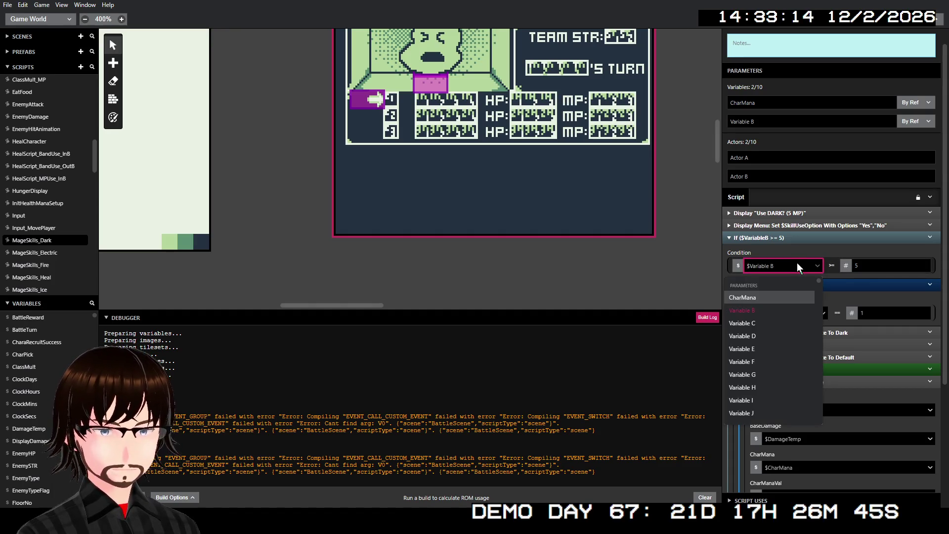
- Search the variable list with 'men' and set the mana check variable to $MenuChoice_global
type("men")
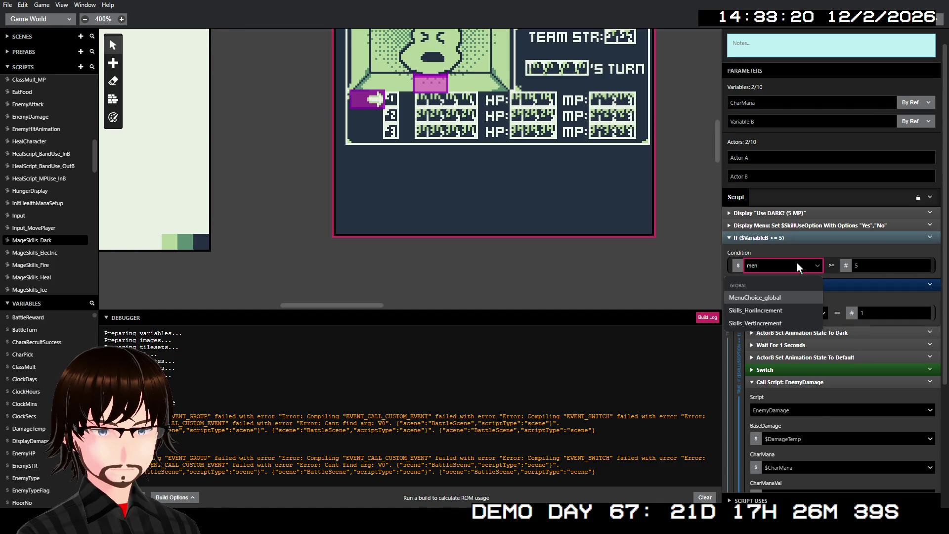
key("BackSpace")
key("BackSpace")
key("BackSpace")
type("sk")
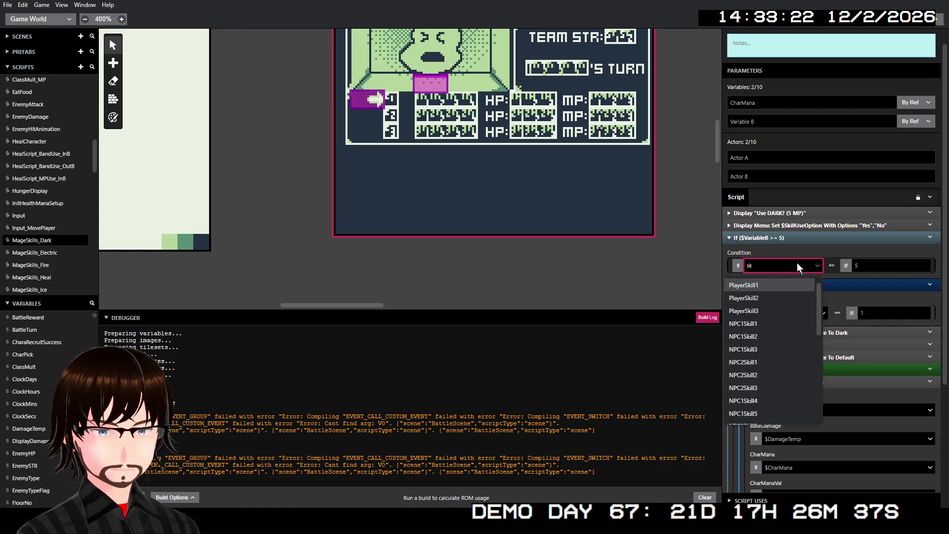
type("illme")
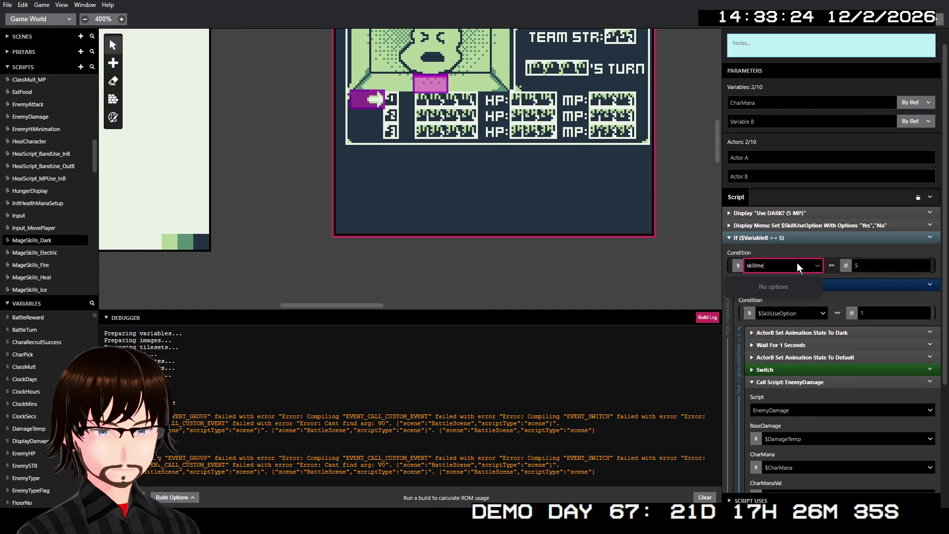
key("BackSpace")
key("BackSpace")
key("BackSpace")
type("men")
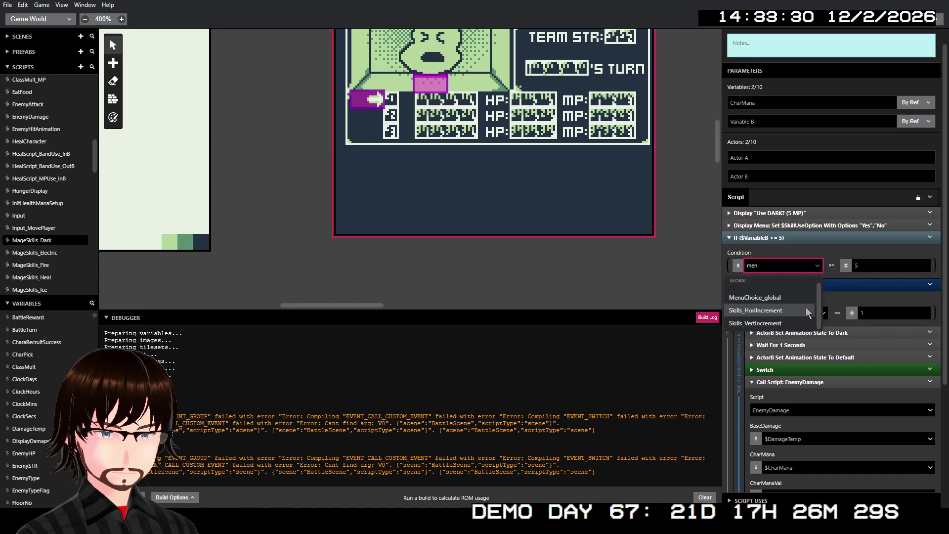
scroll(806, 307, "up", 1)
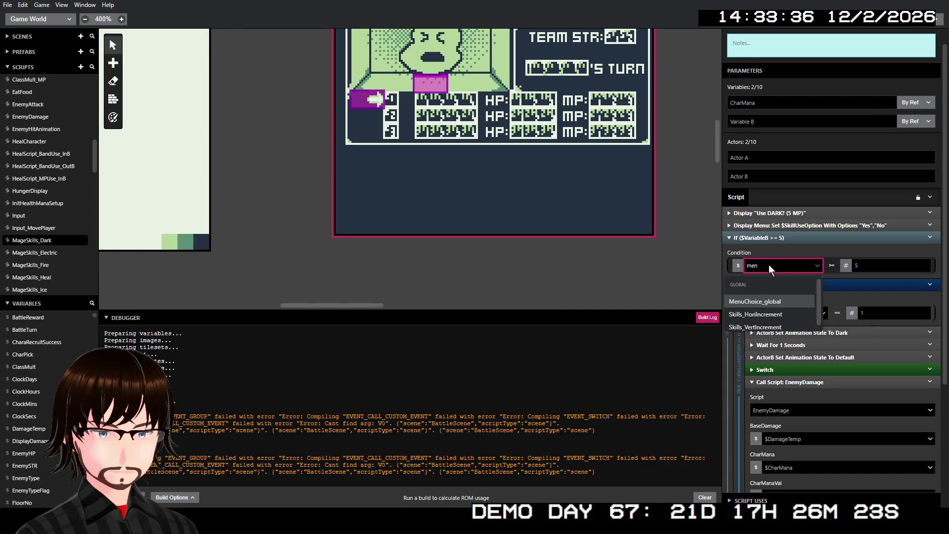
left_click(771, 301)
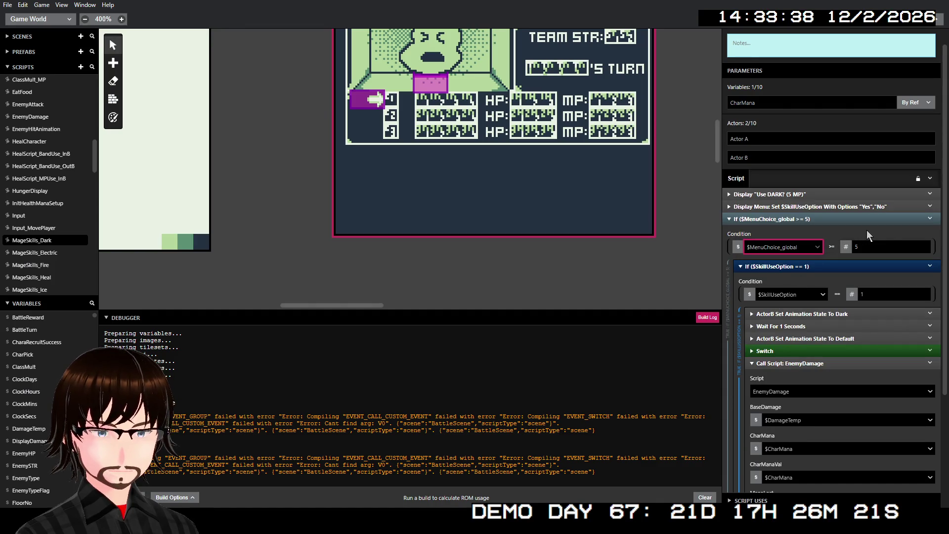
- Compare the skill menu events in Electric and Dark, then set the mana check to SkillUseOption
left_click(50, 253)
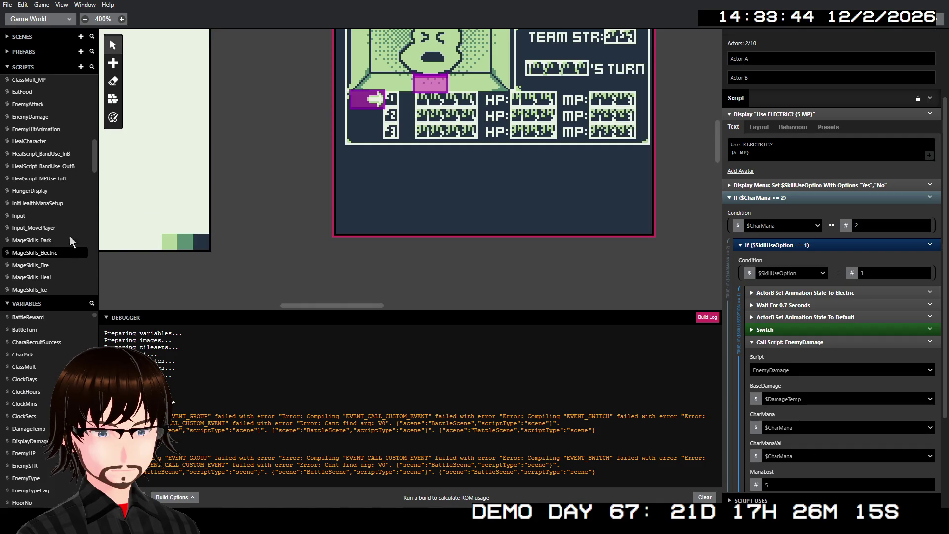
left_click(801, 186)
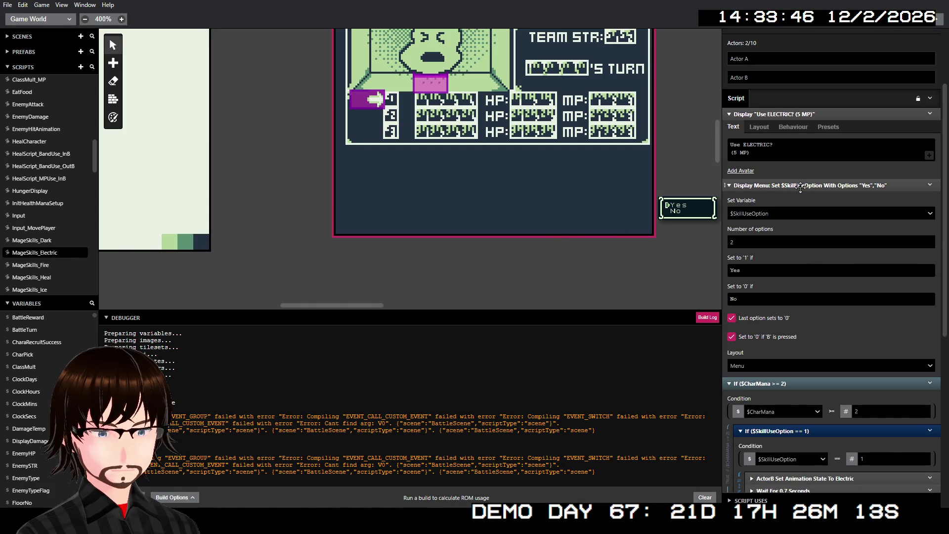
left_click(800, 186)
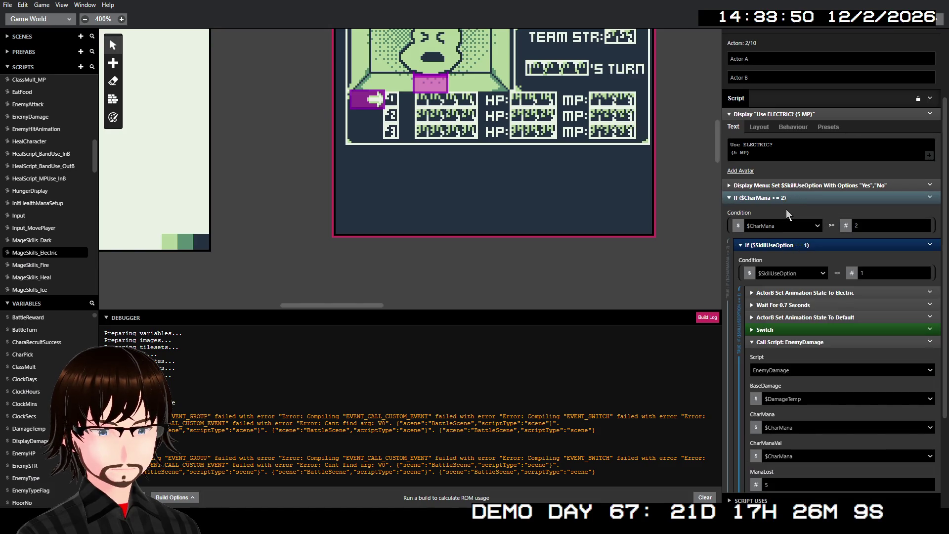
left_click(43, 240)
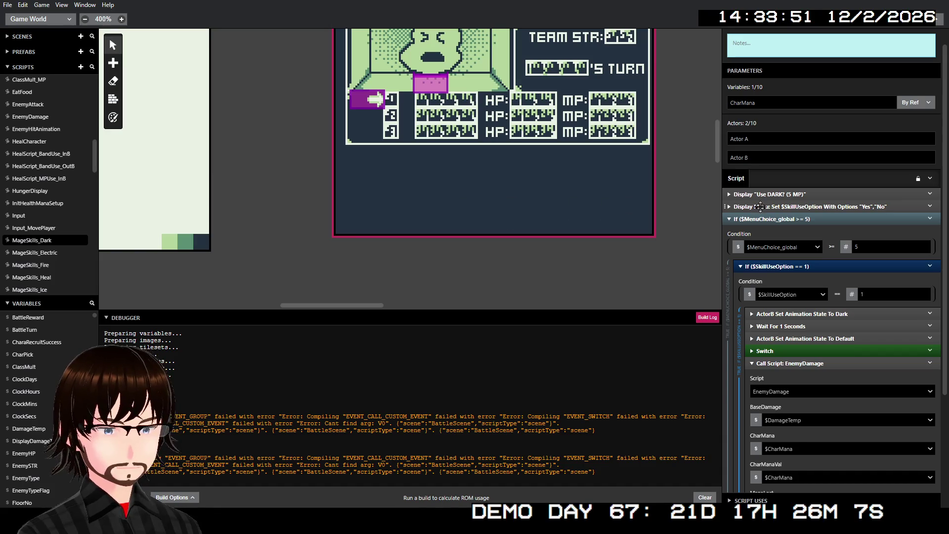
left_click(765, 207)
left_click(765, 207)
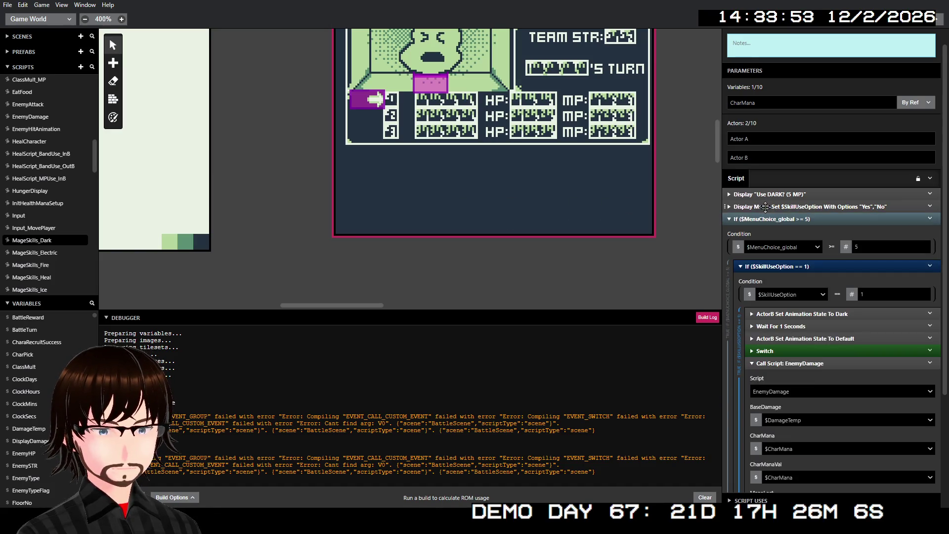
left_click(779, 247)
type("s")
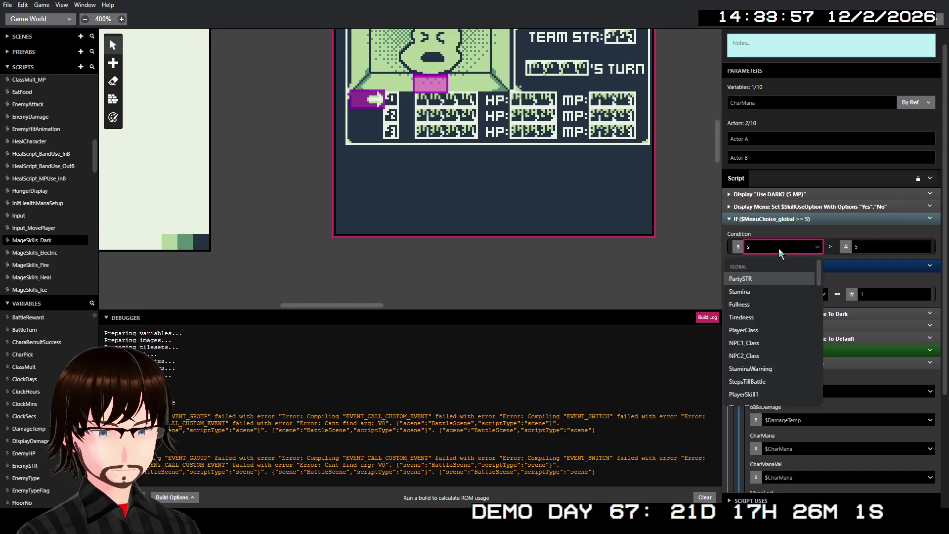
type("kill")
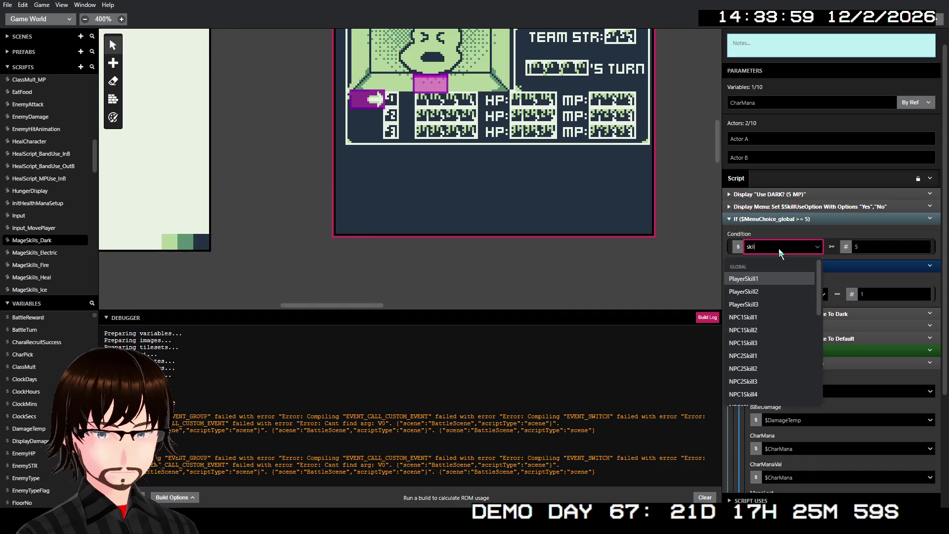
key("Return")
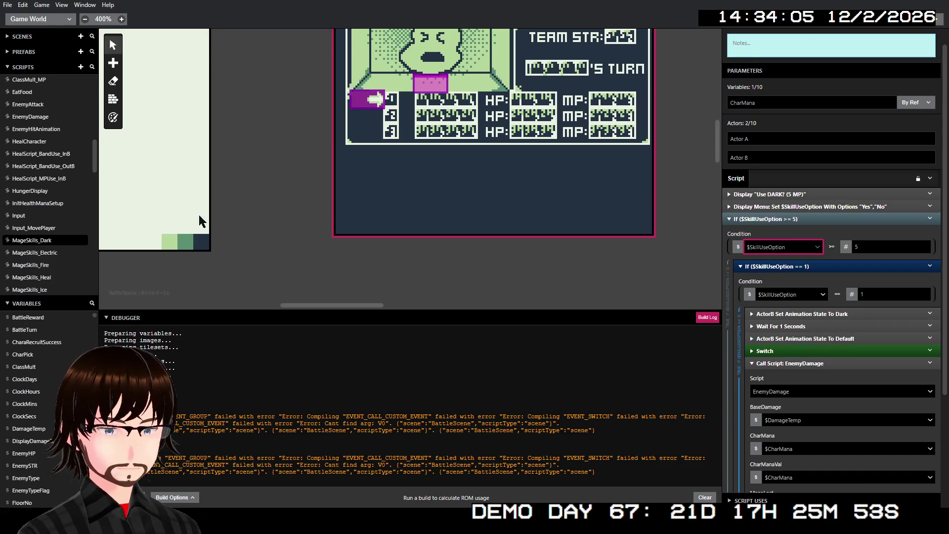
- After rechecking Electric, switch Dark's outer mana check variable to the CharMana parameter, keeping >= 5
left_click(46, 252)
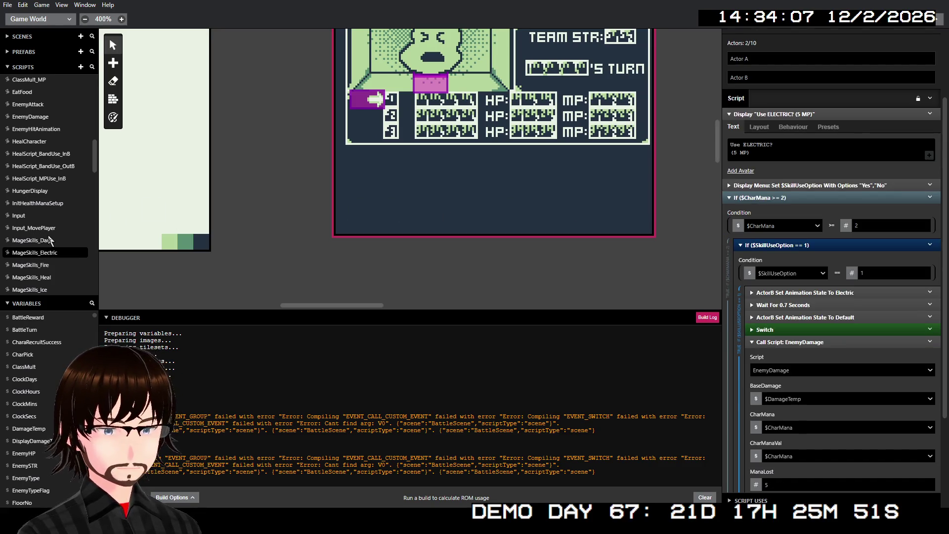
left_click(41, 242)
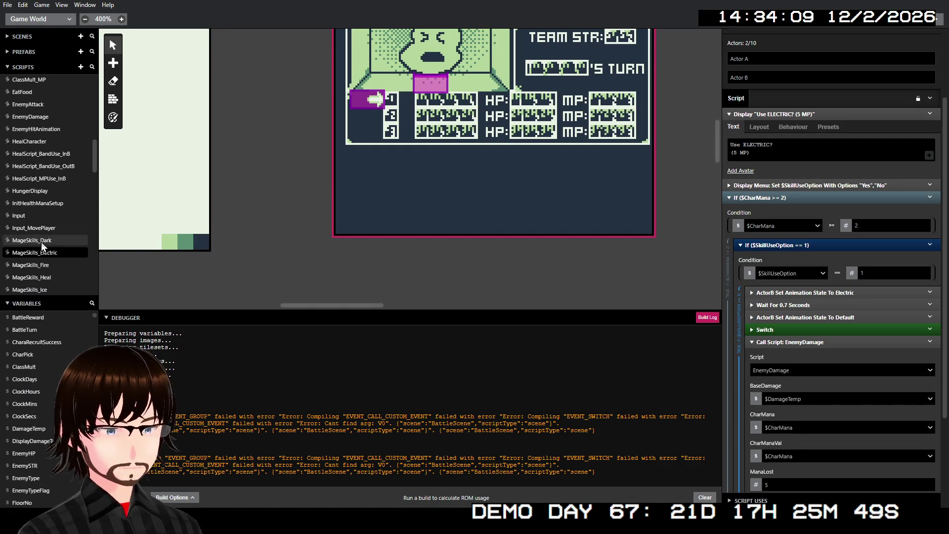
left_click(55, 252)
left_click(43, 241)
left_click(770, 250)
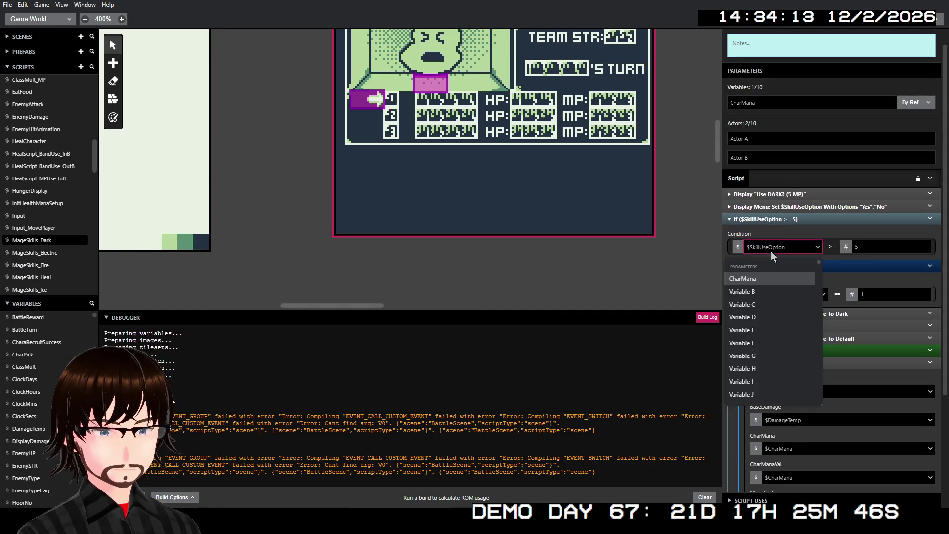
left_click(758, 279)
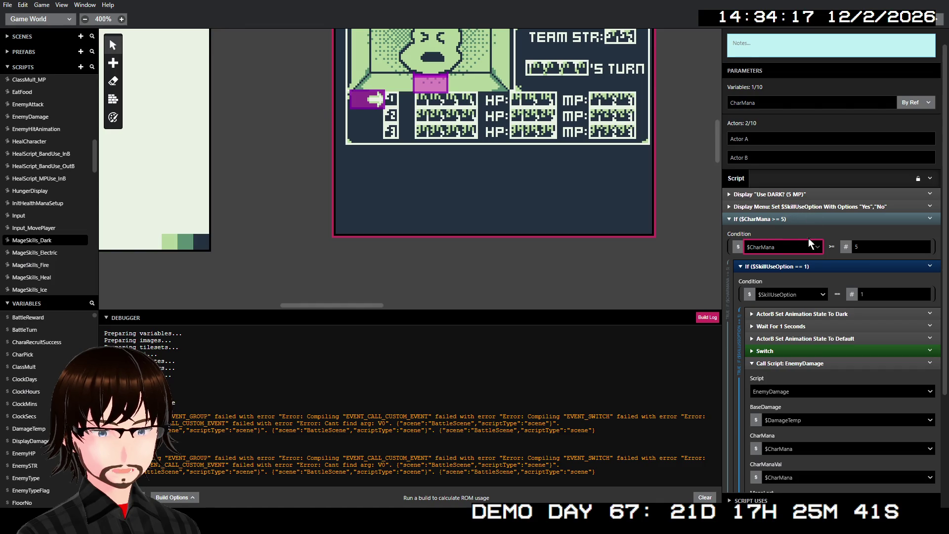
scroll(825, 438, "down", 1)
scroll(829, 432, "down", 1)
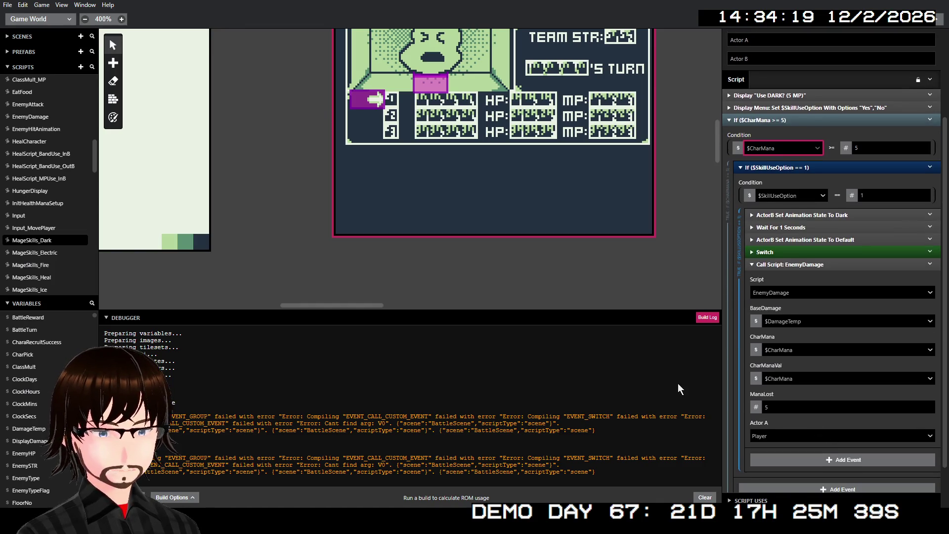
left_click(47, 253)
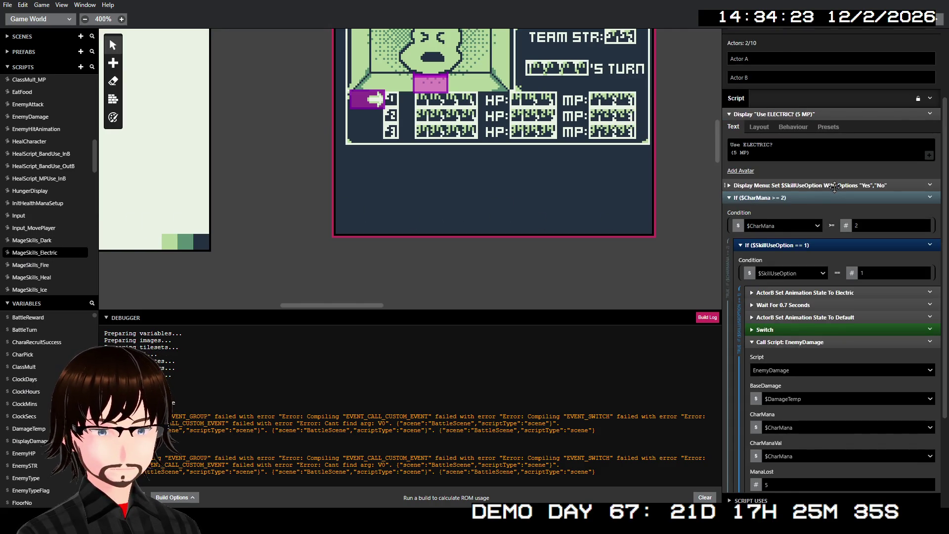
scroll(843, 303, "down", 1)
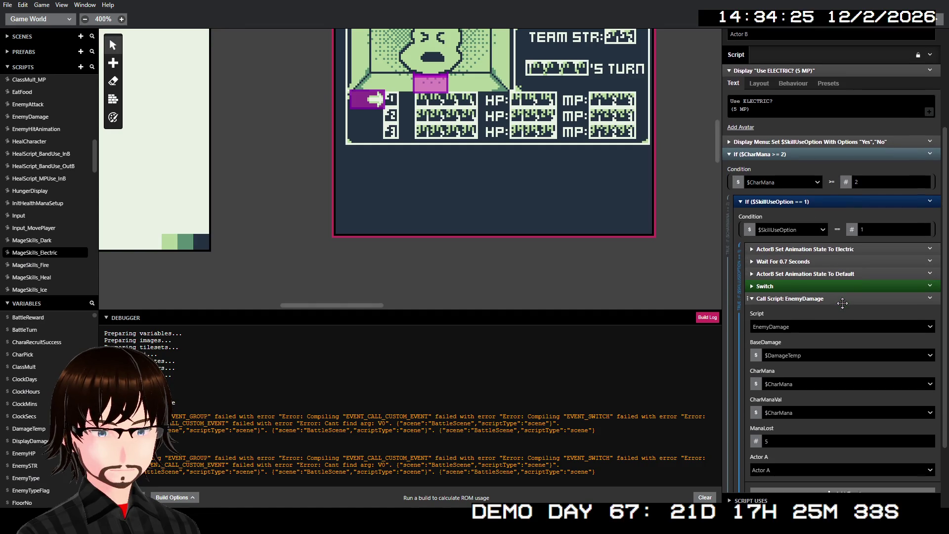
left_click(42, 241)
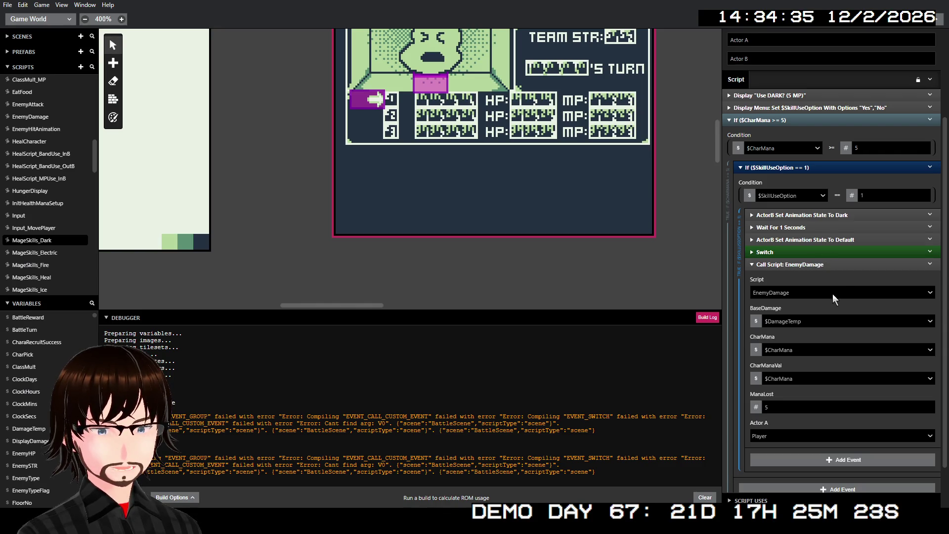
scroll(829, 306, "down", 1)
scroll(831, 307, "down", 1)
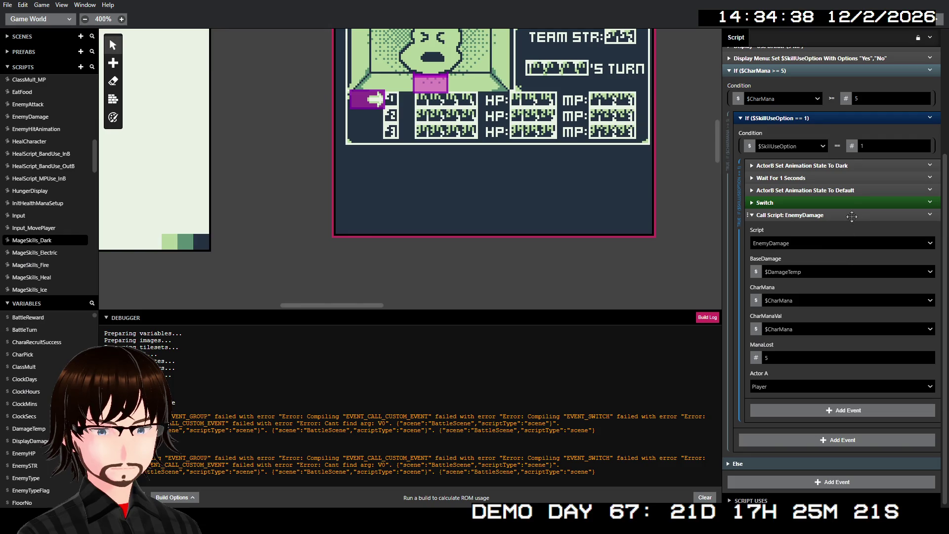
left_click(847, 215)
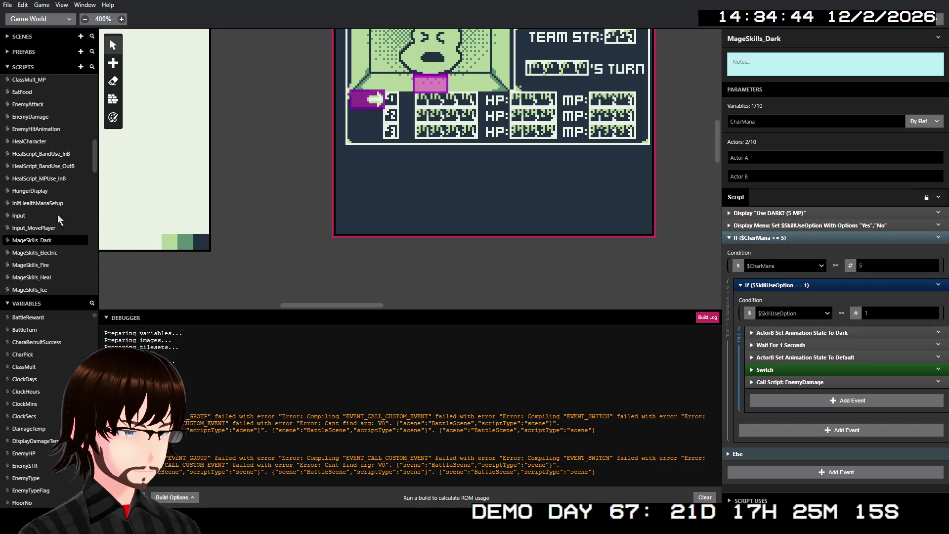
scroll(365, 153, "up", 4)
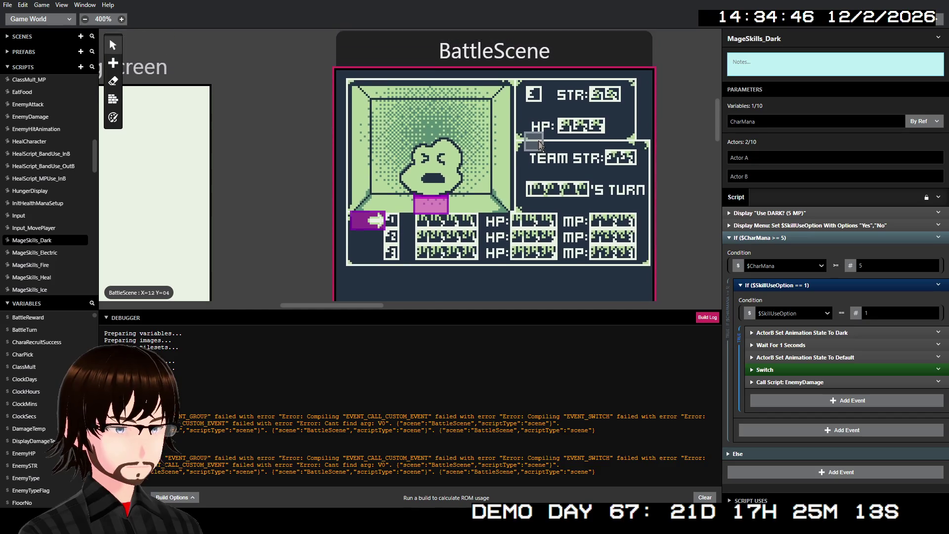
scroll(40, 154, "up", 3)
scroll(60, 145, "up", 8)
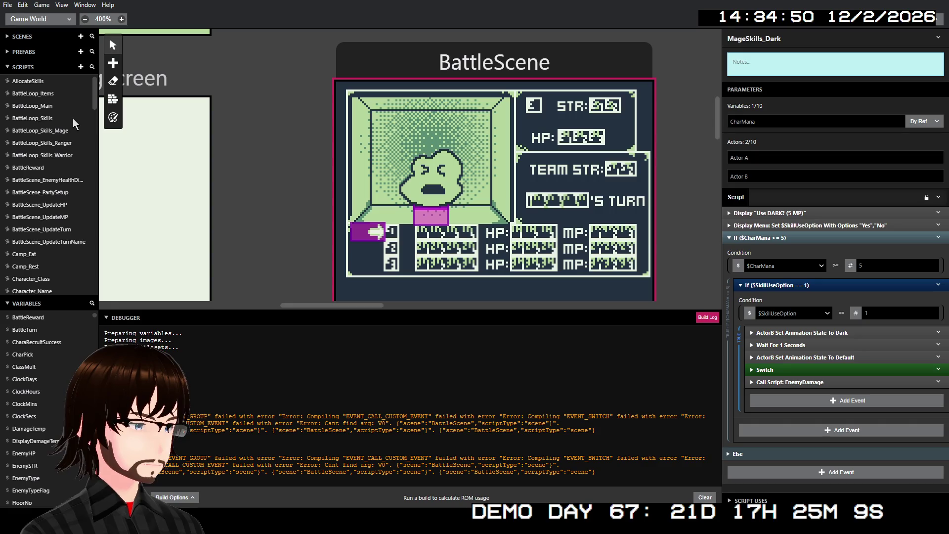
left_click(55, 131)
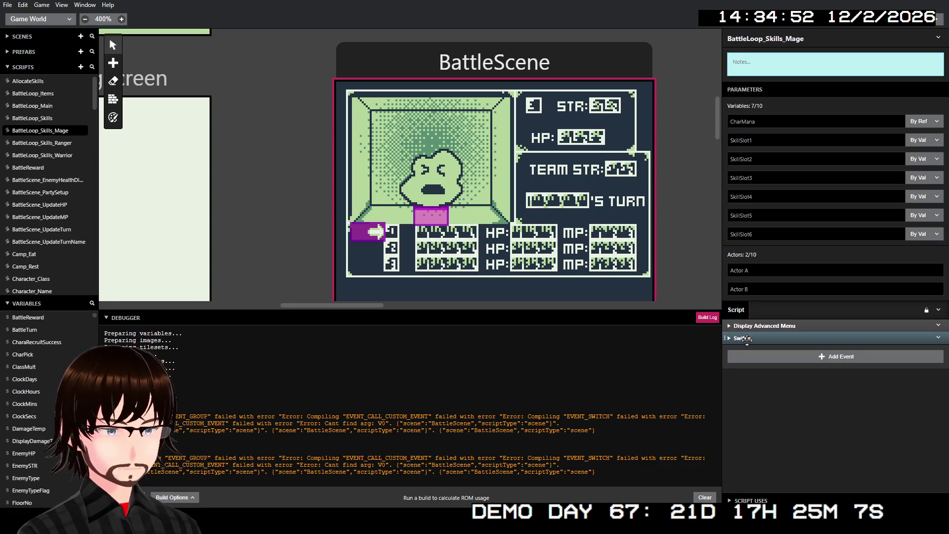
- In When: 5, pass the variable $CharMana as MageSkills_Dark's CharMana argument, then collapse that call
scroll(795, 281, "down", 15)
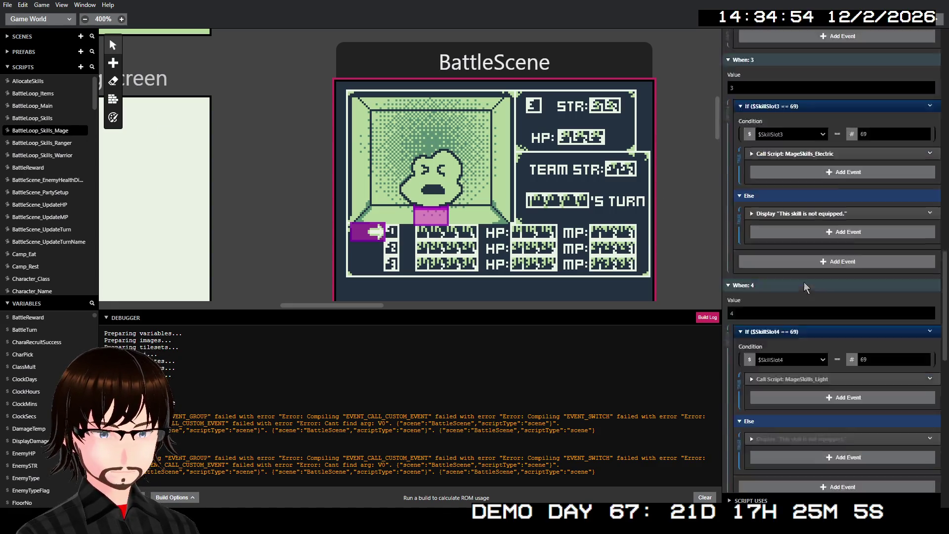
scroll(823, 309, "down", 3)
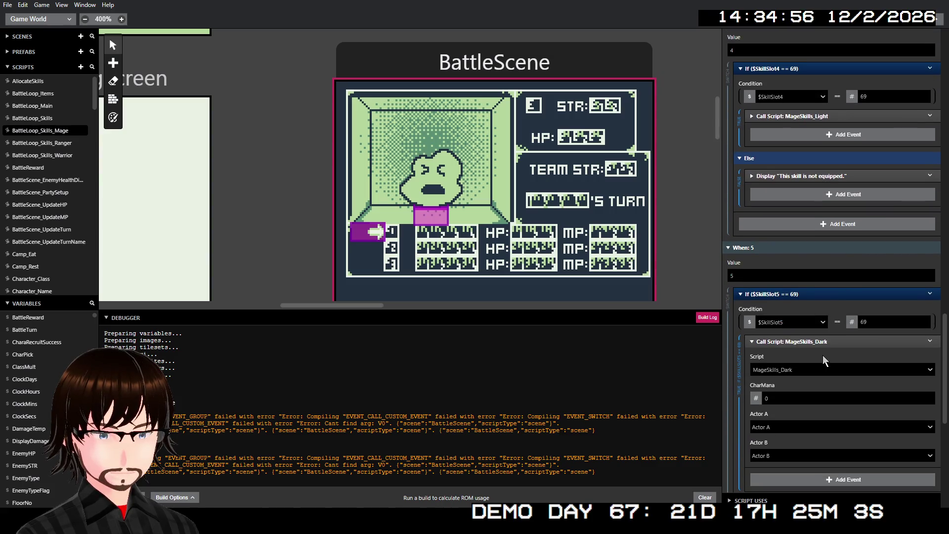
left_click(756, 399)
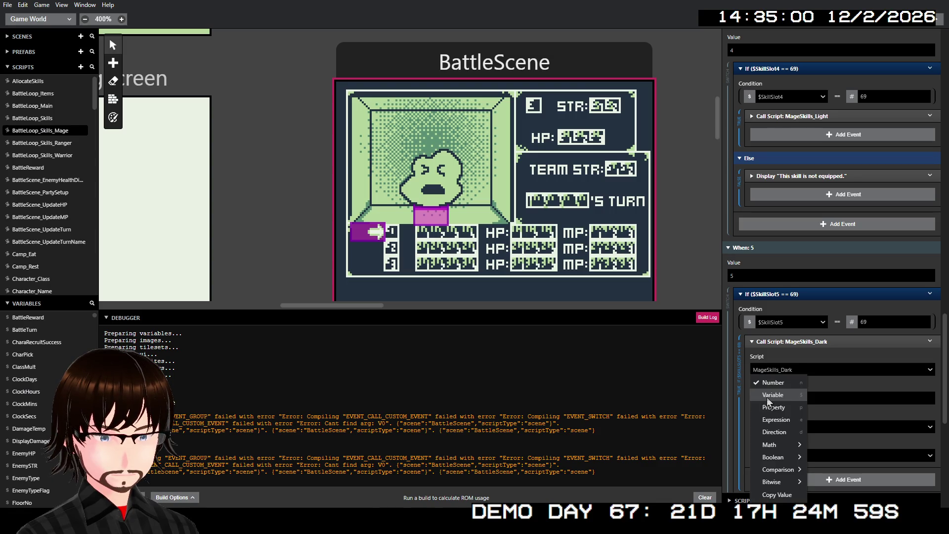
left_click(774, 423)
left_click(786, 401)
left_click(795, 400)
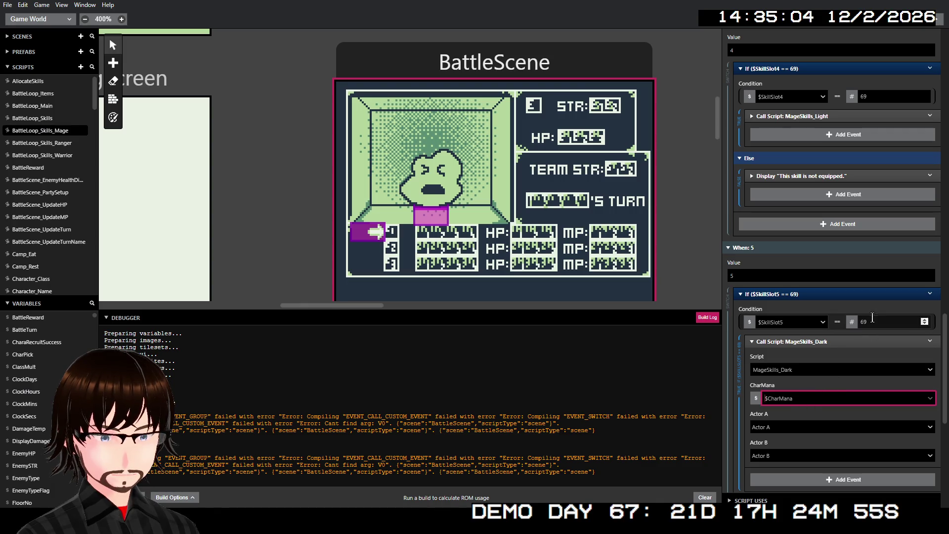
scroll(824, 311, "down", 2)
left_click(823, 293)
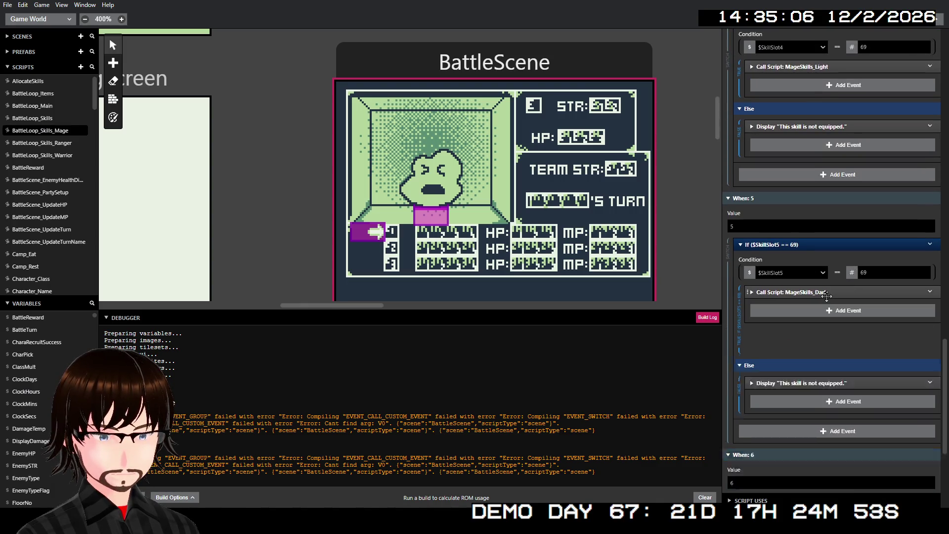
- Collapse the MageSkills_Fire call event and return to BattleScene's On Init script
scroll(826, 277, "up", 5)
scroll(829, 262, "up", 10)
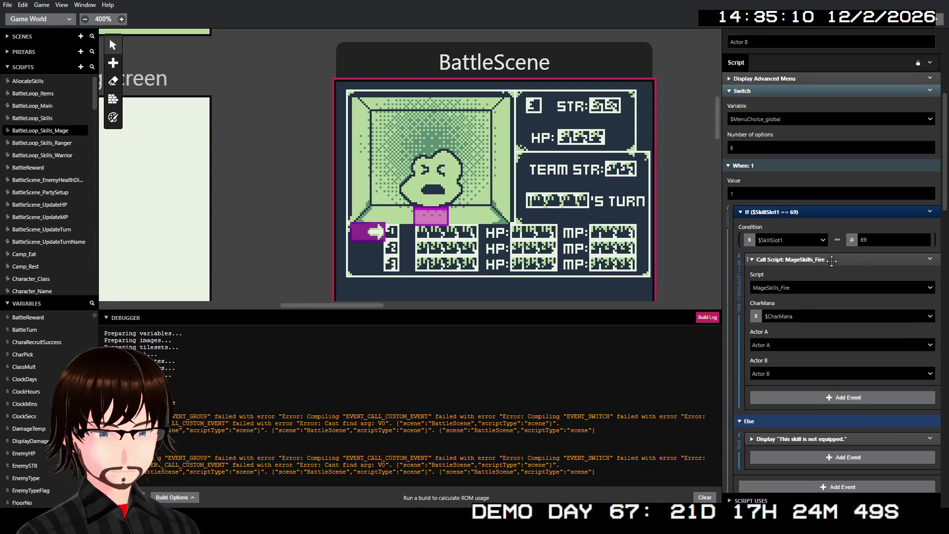
left_click(832, 260)
scroll(823, 259, "down", 15)
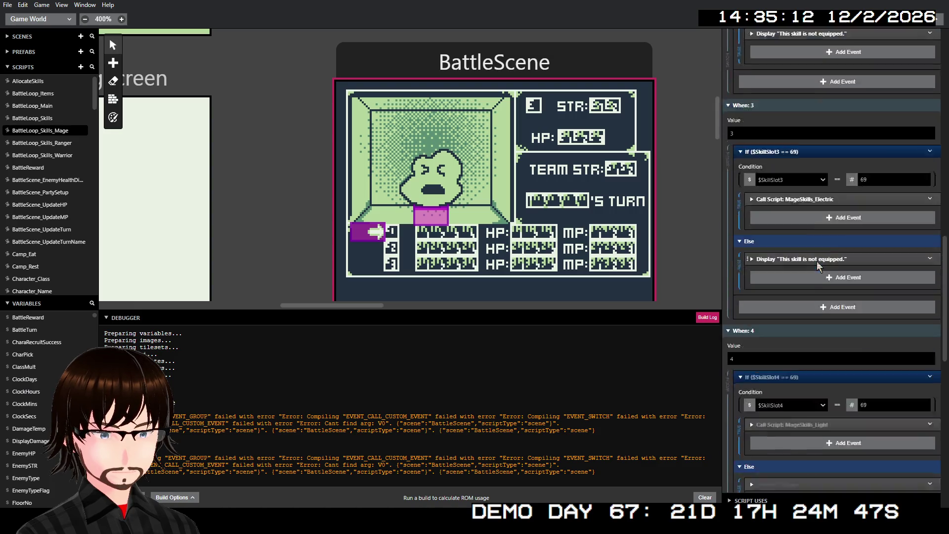
scroll(821, 260, "down", 4)
scroll(824, 262, "up", 20)
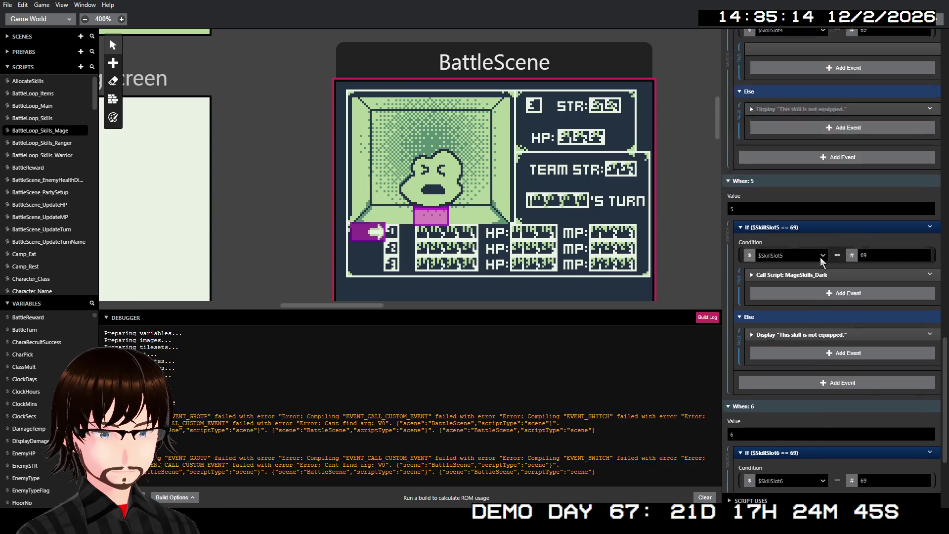
scroll(823, 261, "up", 3)
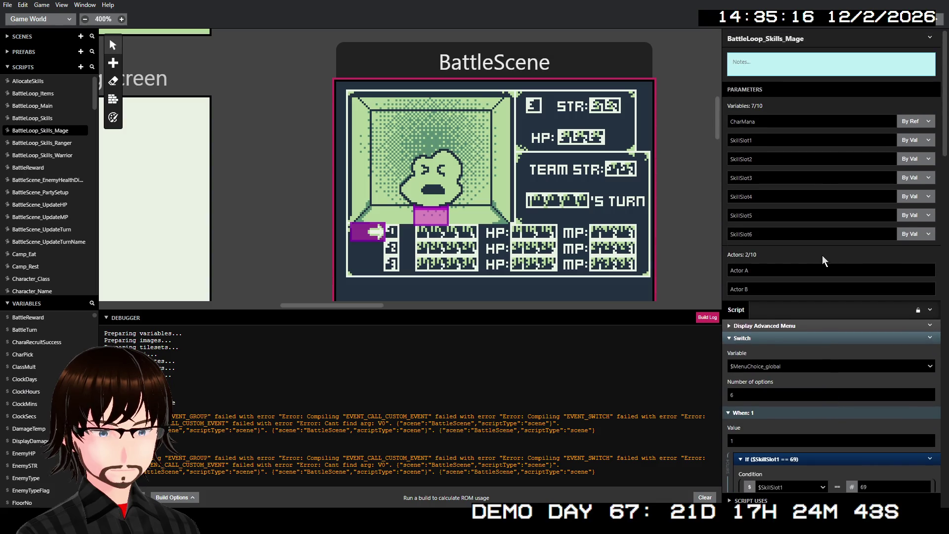
left_click(412, 69)
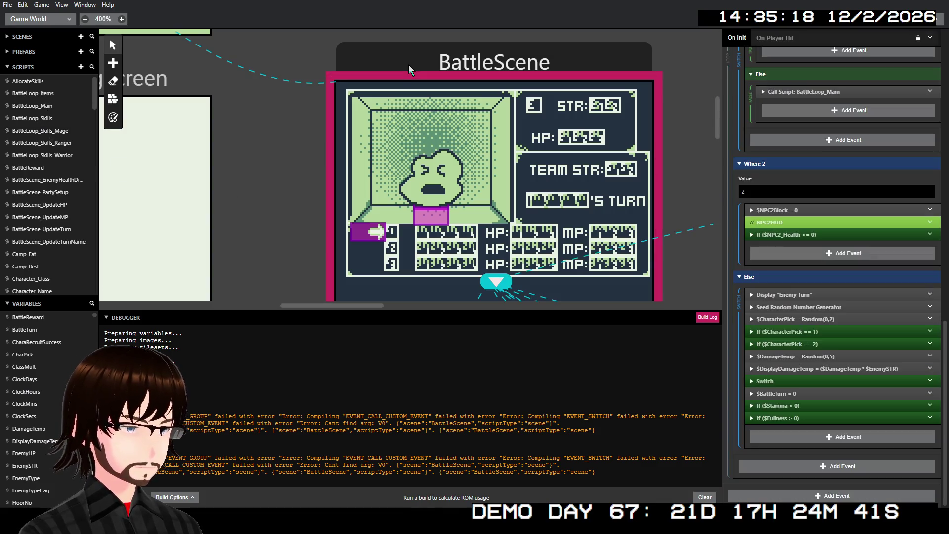
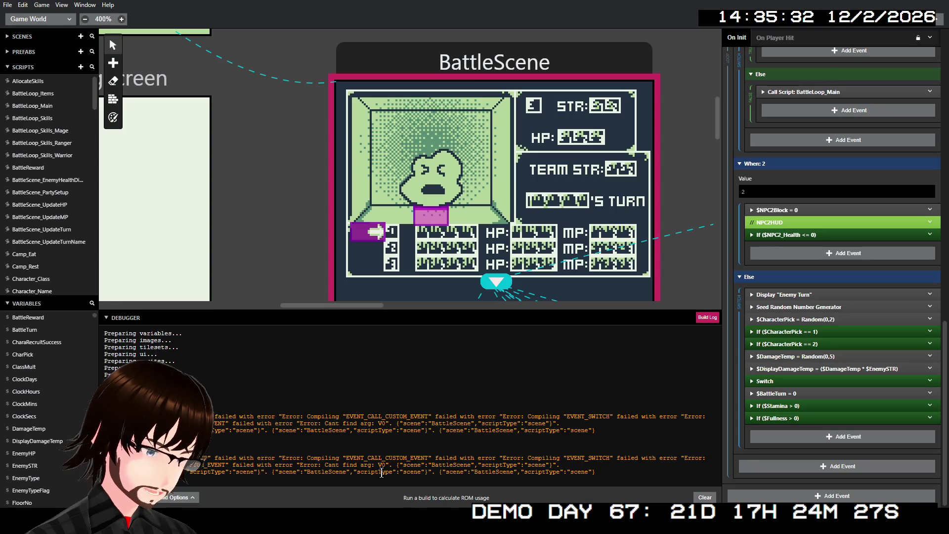
- Inspect the If $CharacterPick == 1 and == 2 blocks, collapsing each afterward
left_click(472, 446)
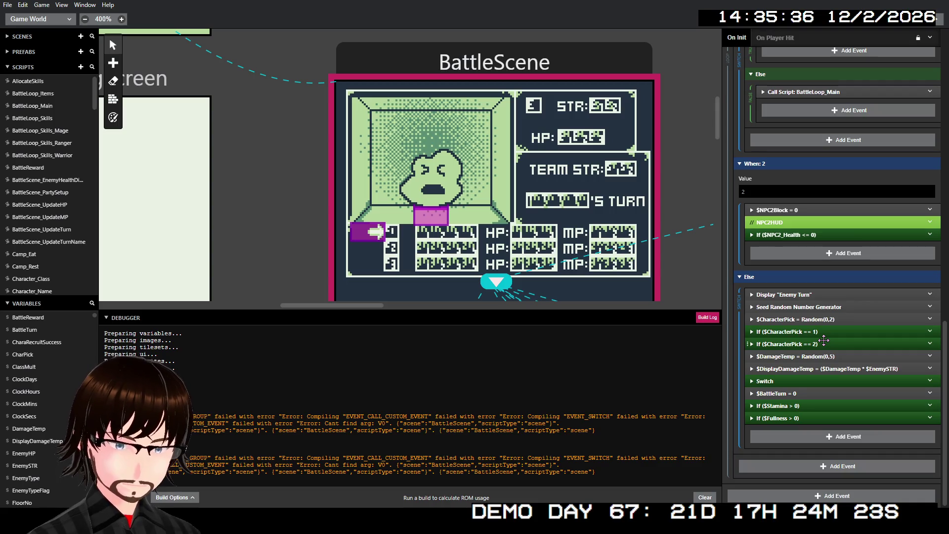
left_click(813, 332)
scroll(816, 327, "down", 3)
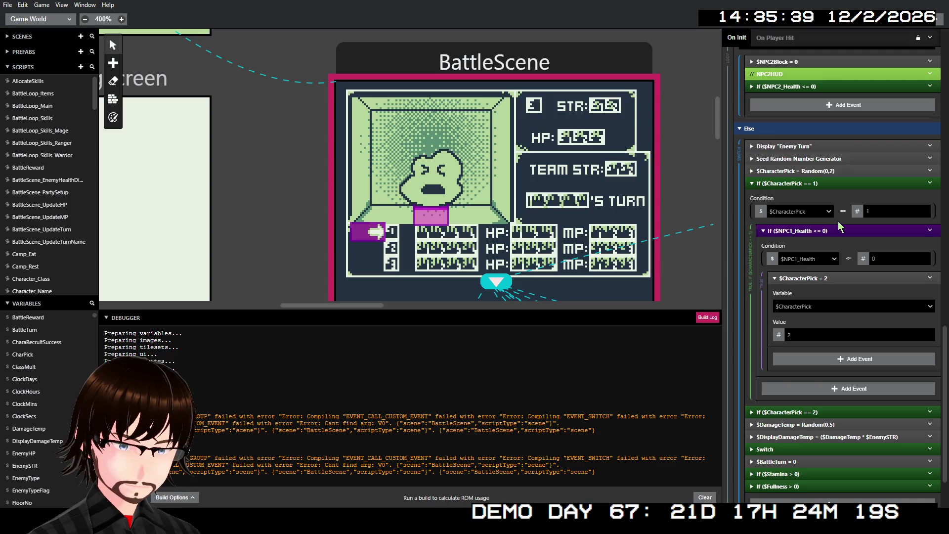
left_click(801, 183)
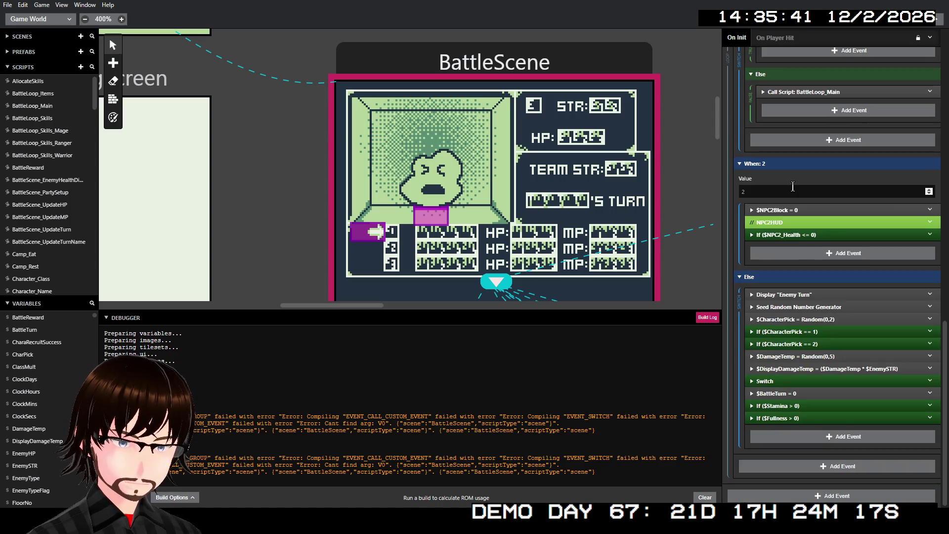
left_click(800, 345)
left_click(799, 344)
- Expand the enemy-turn Switch and check its EnemyAttack call and $DisplayDamageTemp <= 0 condition
left_click(799, 384)
scroll(816, 376, "down", 4)
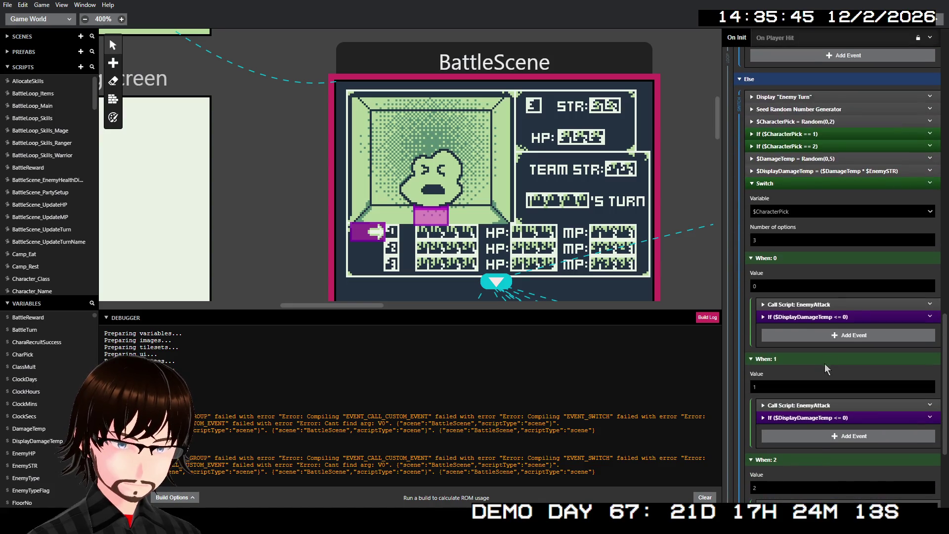
left_click(844, 317)
left_click(844, 317)
left_click(837, 304)
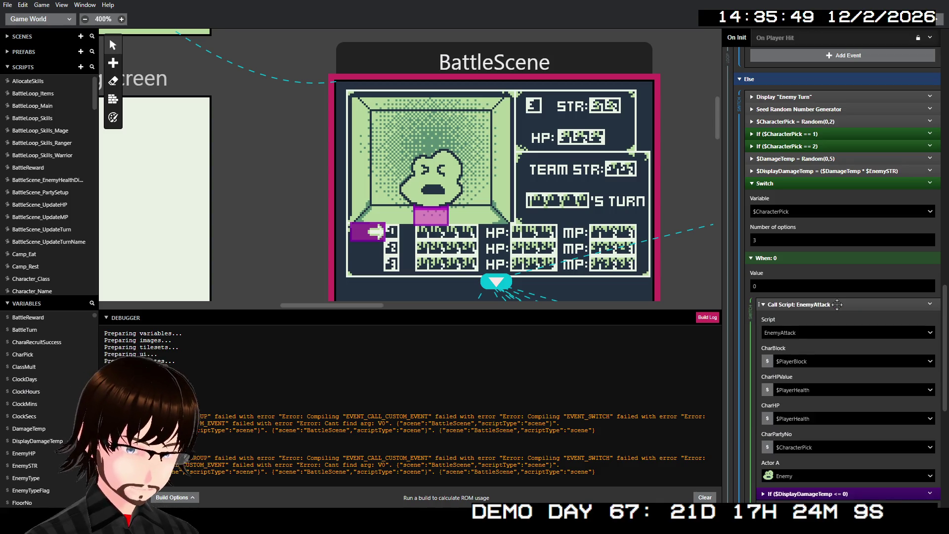
left_click(837, 304)
left_click(833, 318)
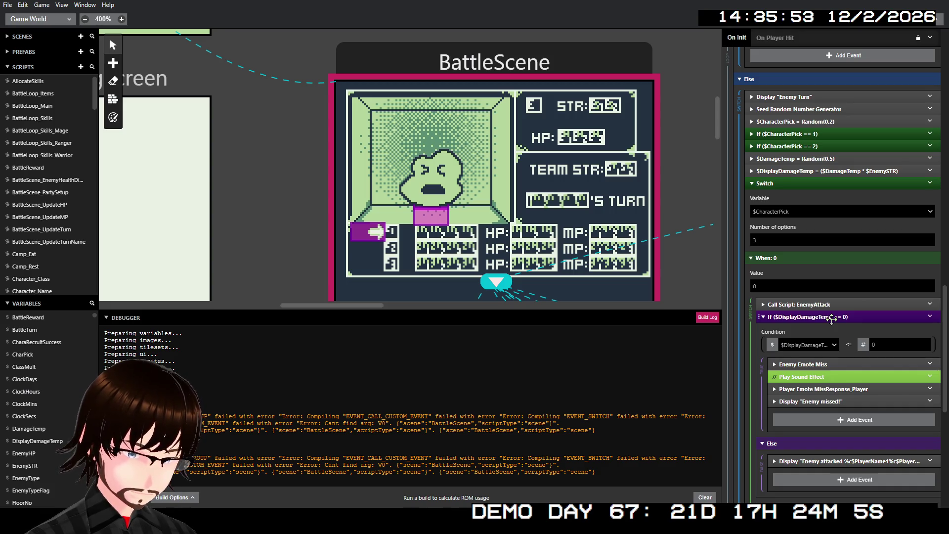
left_click(832, 317)
scroll(820, 361, "down", 3)
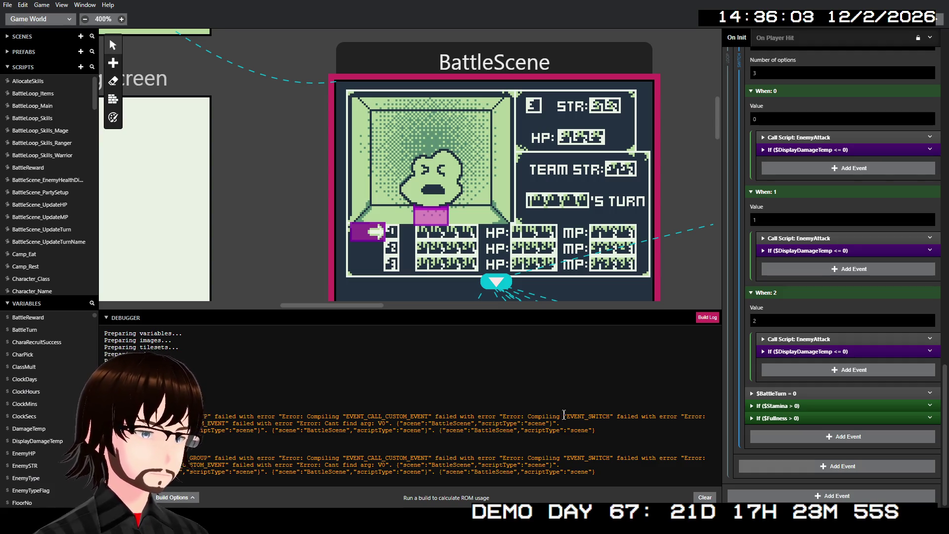
- Temporarily re-enable and inspect the PlayerHUD group, then disable it again
scroll(801, 410, "up", 15)
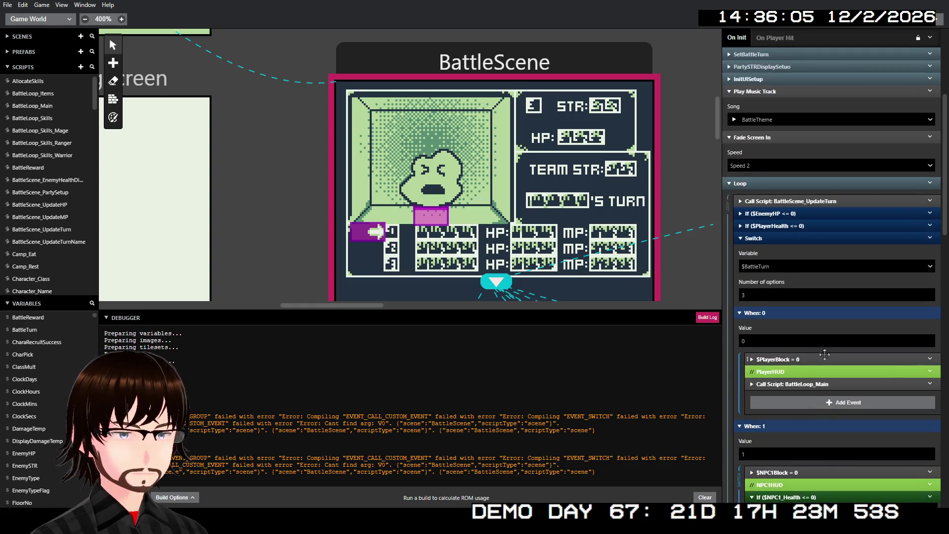
scroll(801, 351, "down", 4)
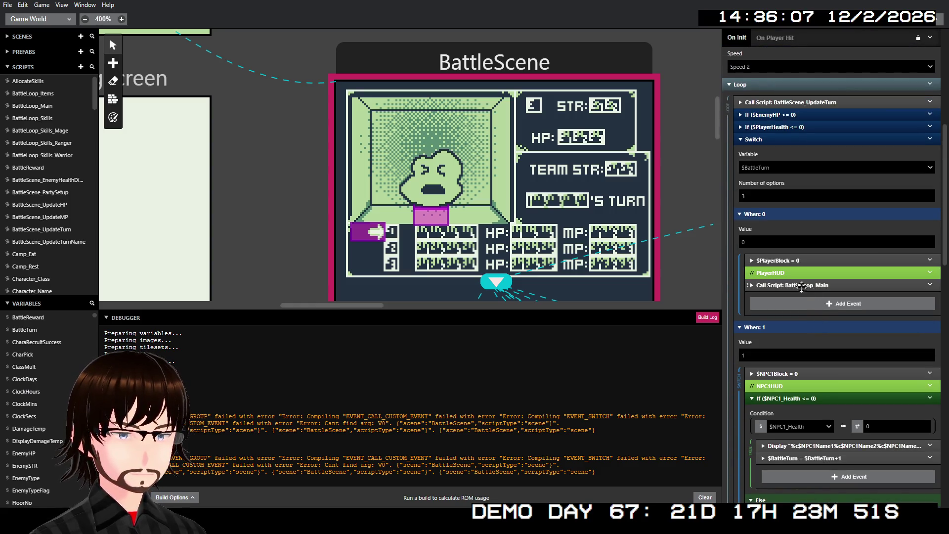
right_click(789, 273)
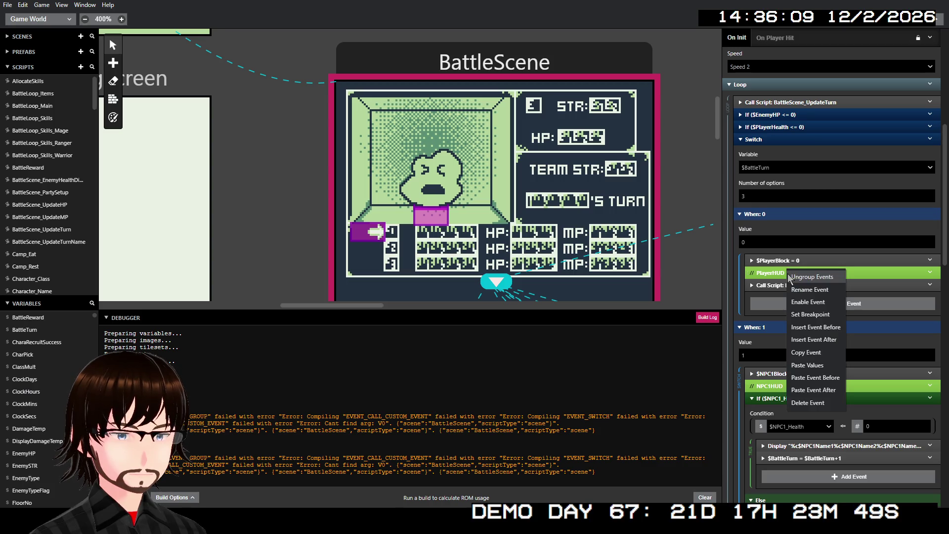
left_click(827, 303)
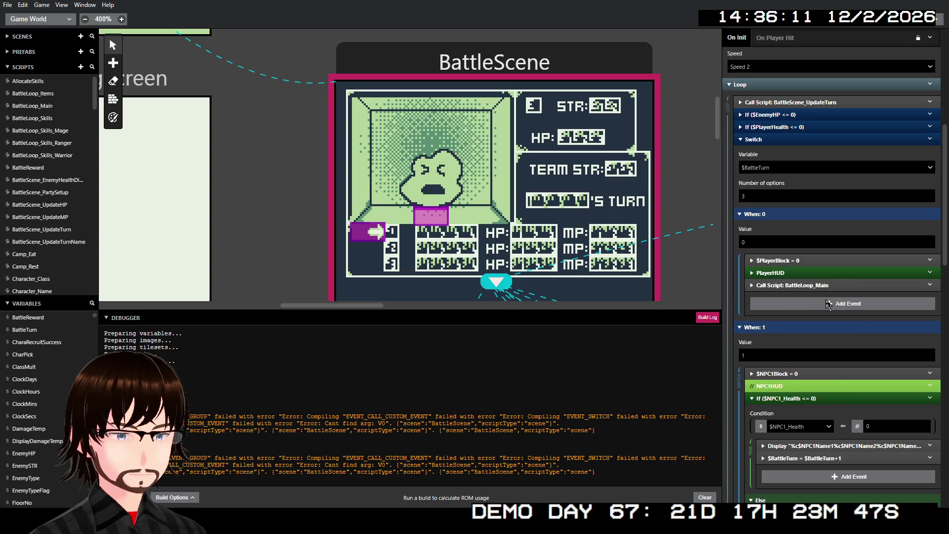
left_click(800, 273)
scroll(811, 290, "down", 2)
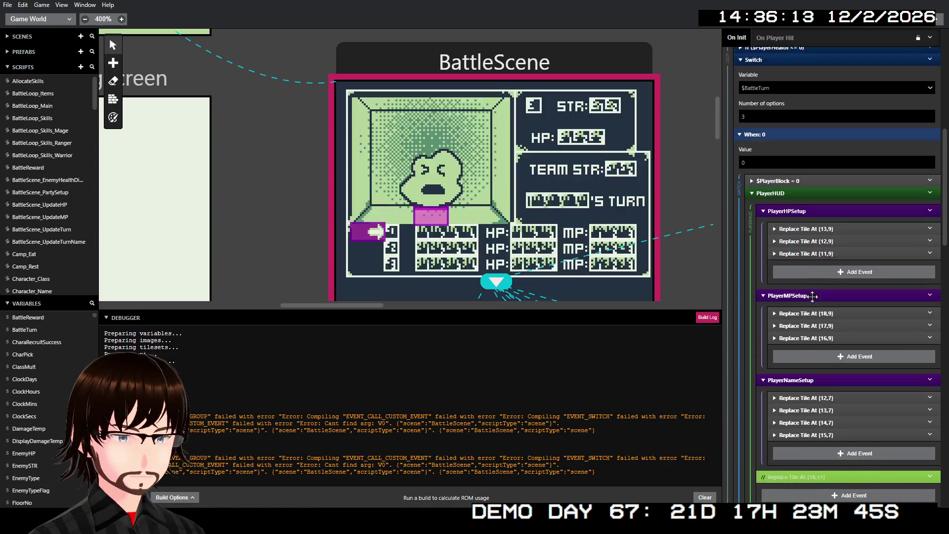
scroll(838, 310, "up", 1)
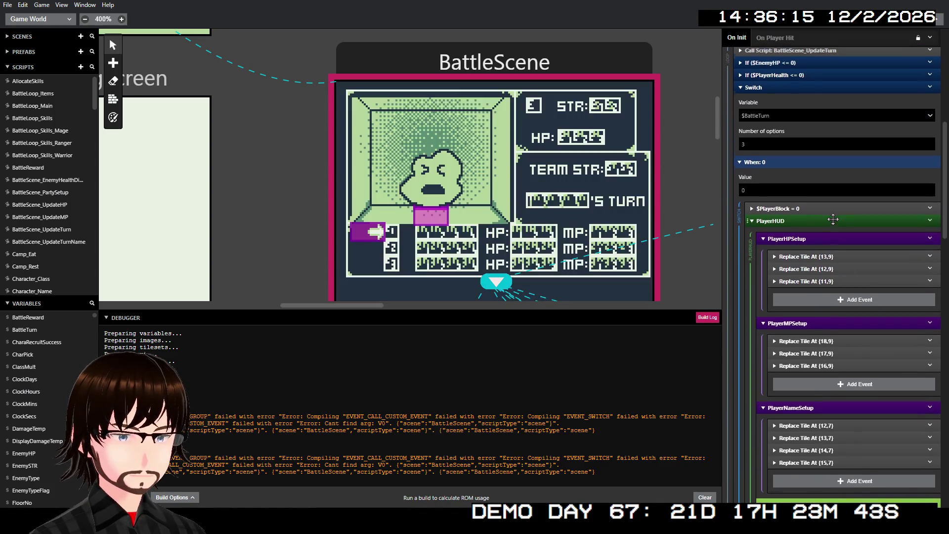
left_click(801, 223)
right_click(801, 224)
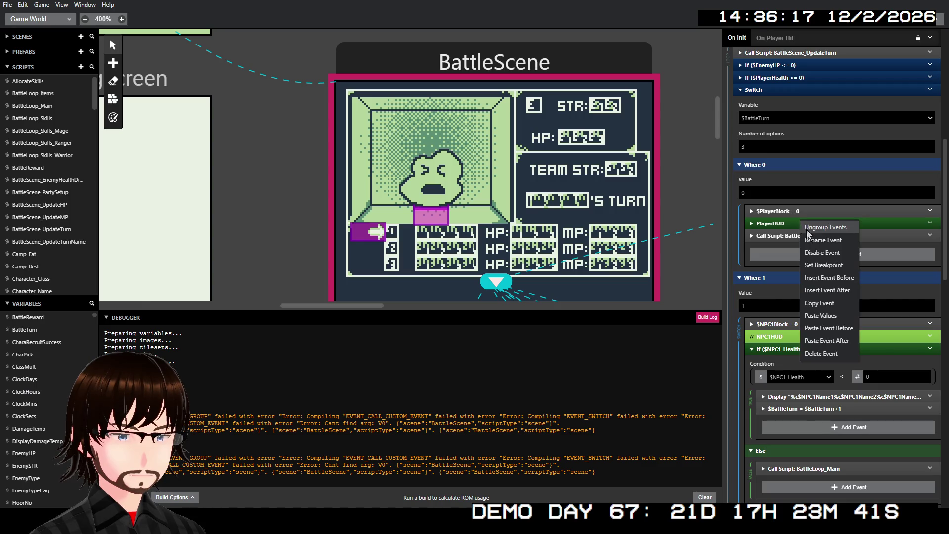
left_click(833, 258)
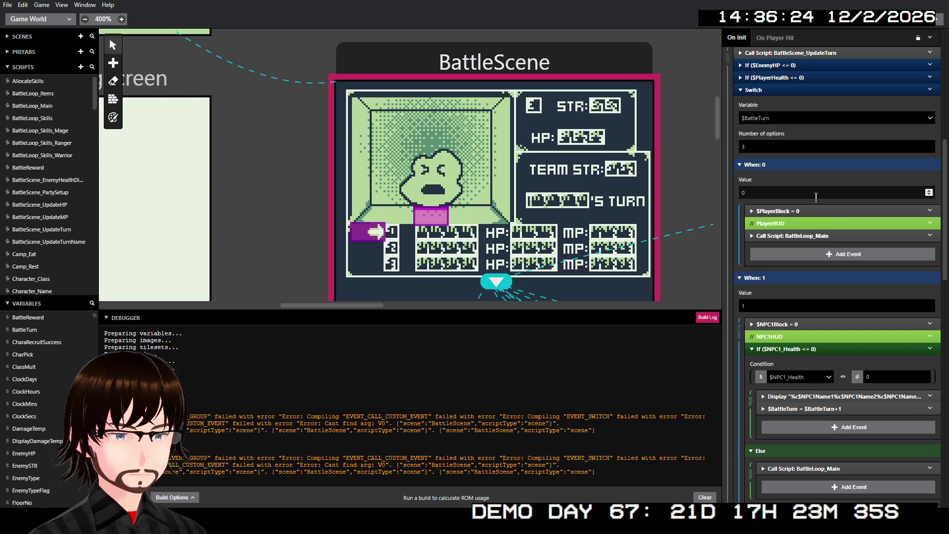
- Disable the Call Script: BattleScene_UpdateTurn event at the top of the Loop
scroll(803, 197, "up", 3)
left_click(826, 201)
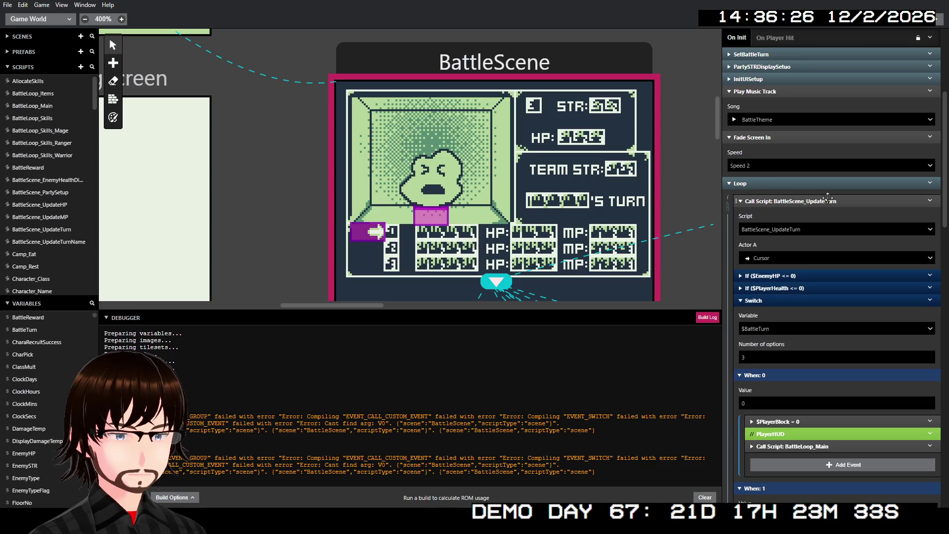
left_click(831, 200)
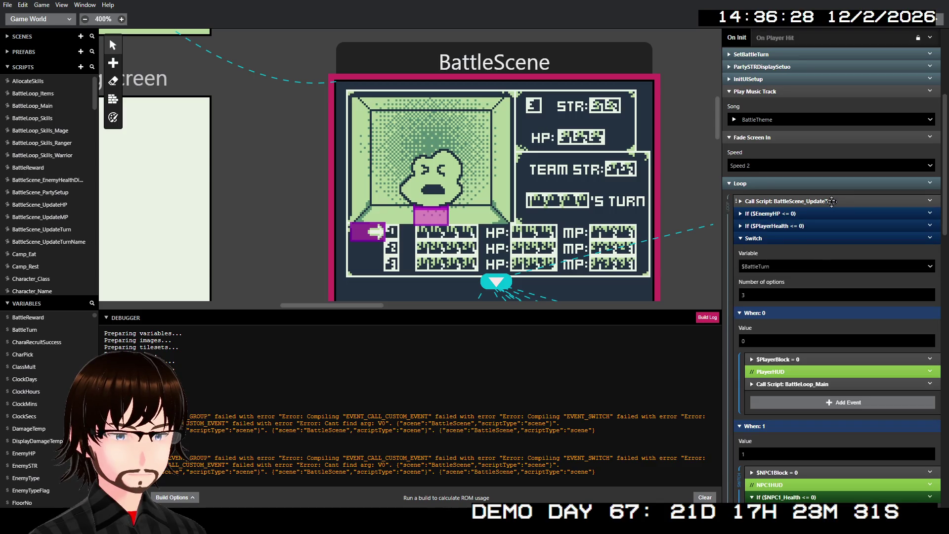
right_click(832, 200)
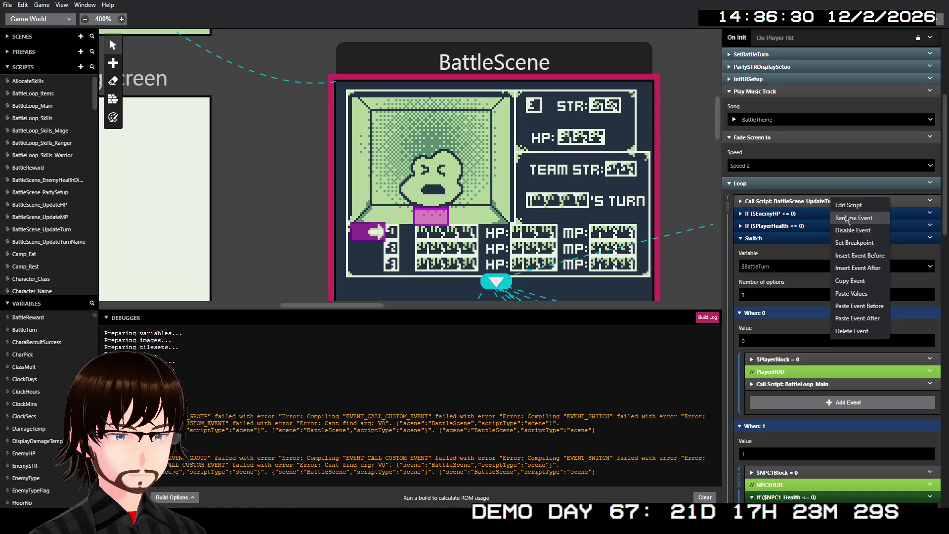
left_click(860, 229)
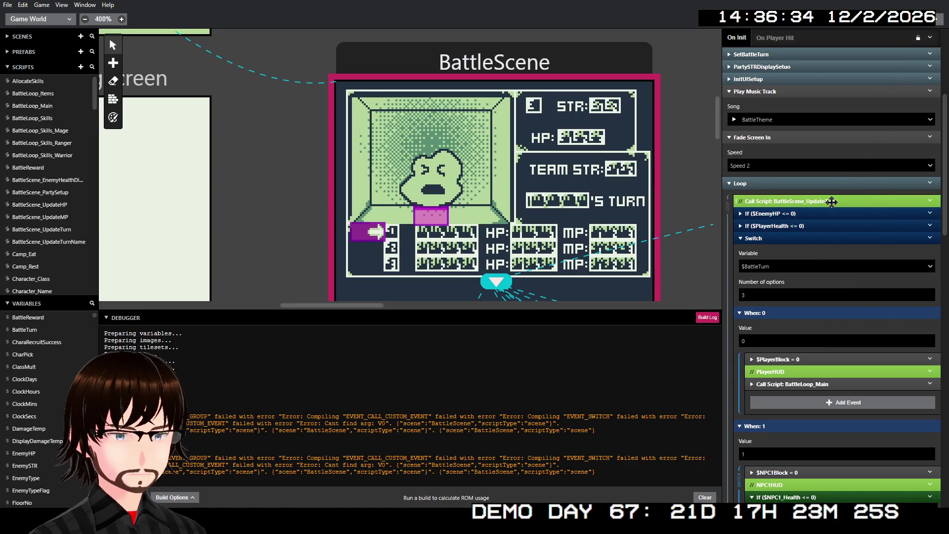
right_click(832, 201)
- Re-enable the BattleScene_UpdateTurn call and disable the InitUISetup group
left_click(866, 232)
scroll(791, 149, "up", 3)
left_click(783, 128)
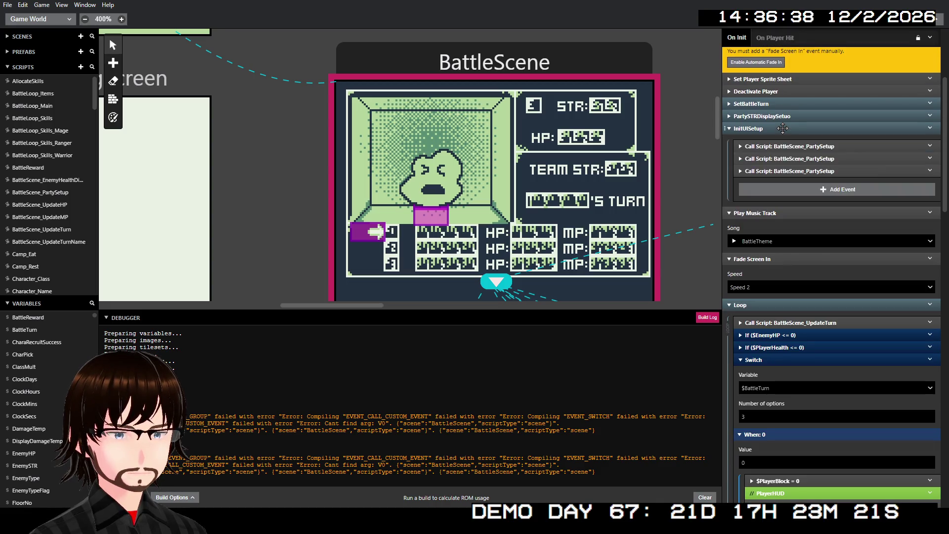
left_click(783, 128)
right_click(784, 131)
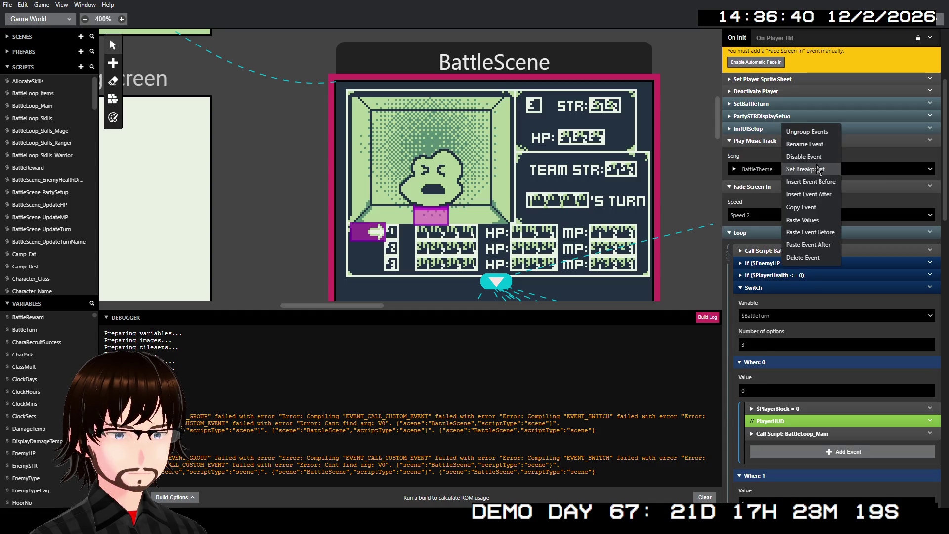
left_click(805, 159)
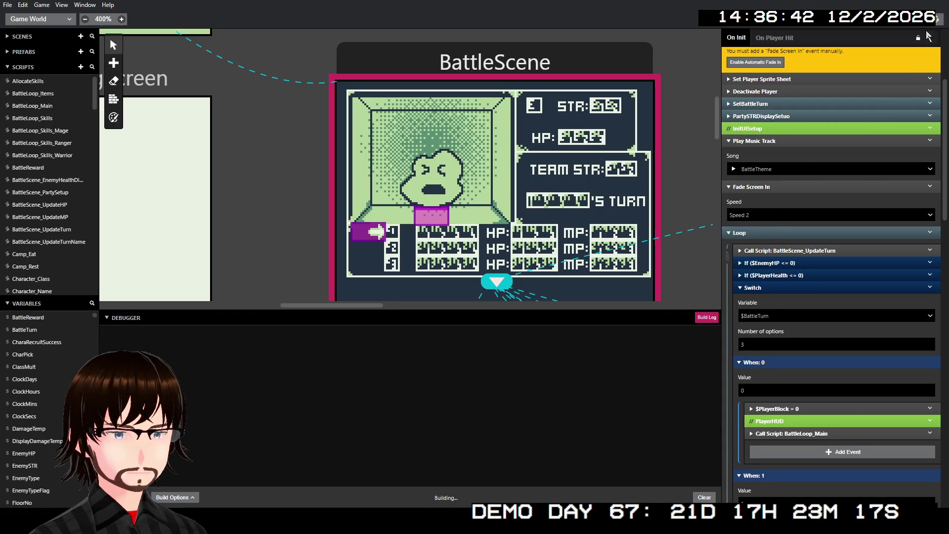
- Turn InitUISetup back on and disable the whole battle Loop event
right_click(799, 134)
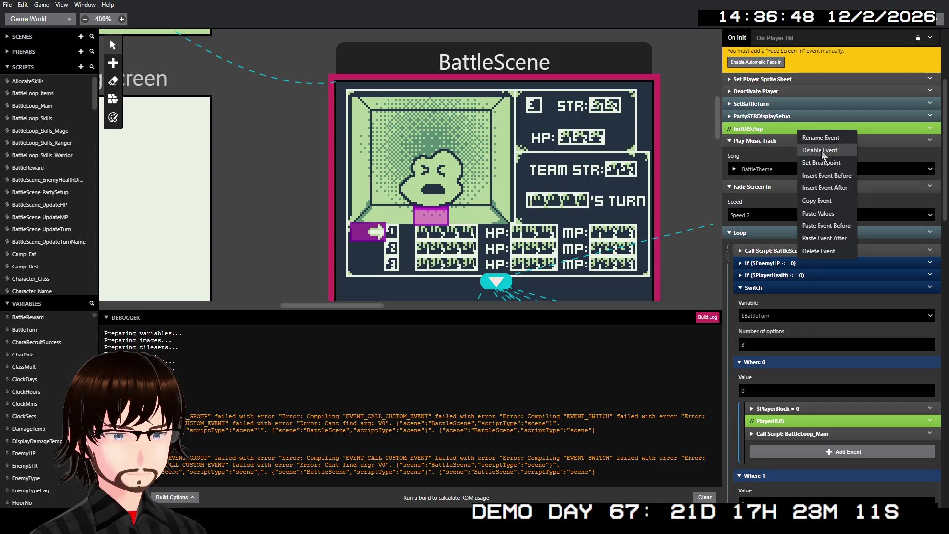
right_click(778, 131)
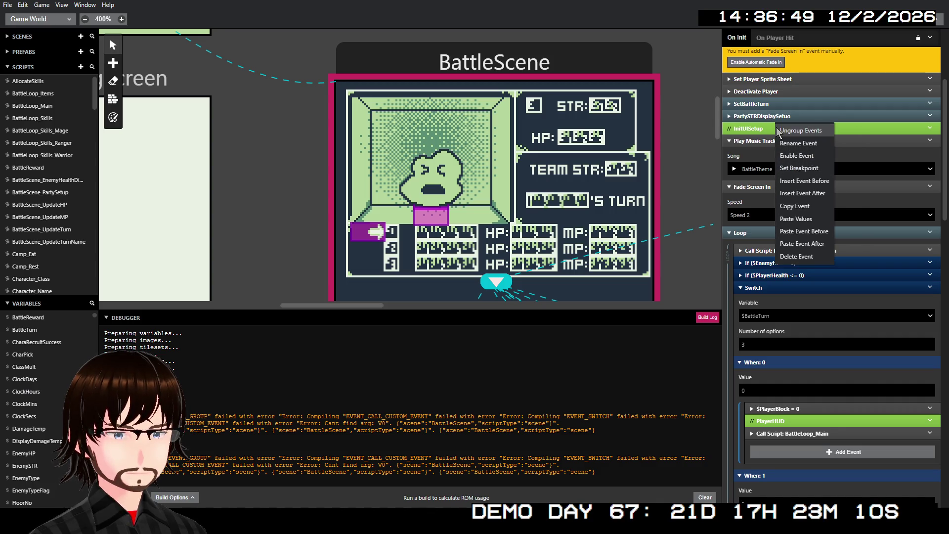
left_click(811, 155)
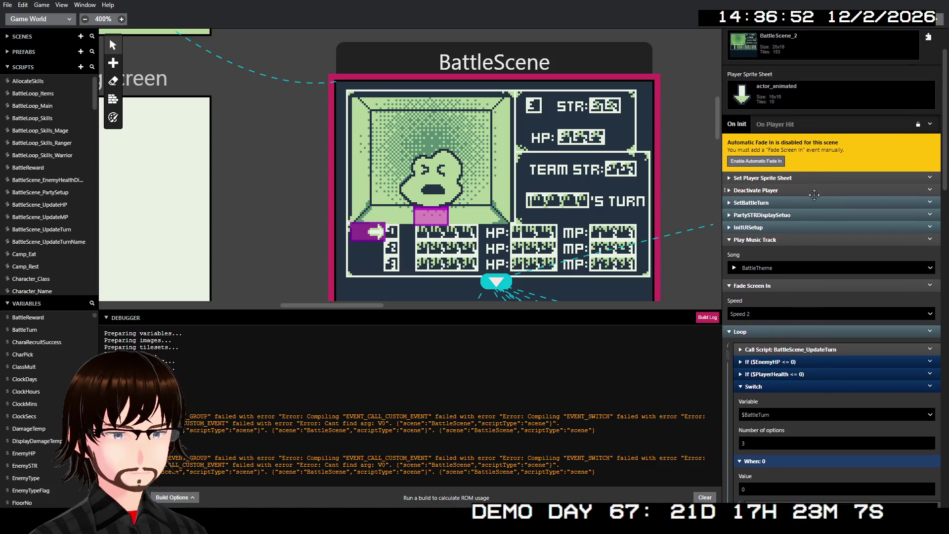
right_click(797, 230)
left_click(816, 245)
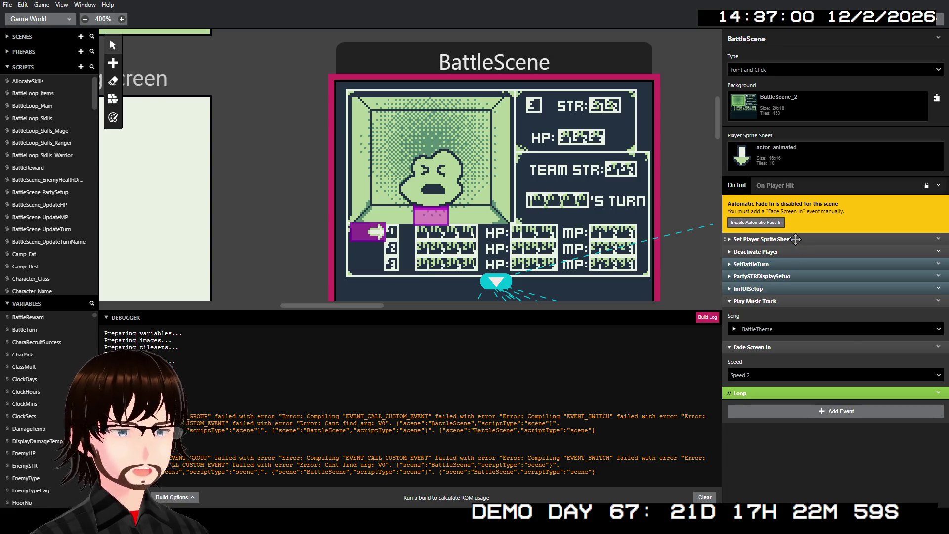
- Disable Set Player Sprite Sheet, Deactivate Player, SetBattleTurn and PartySTRDisplaySetuo events
right_click(795, 239)
left_click(824, 255)
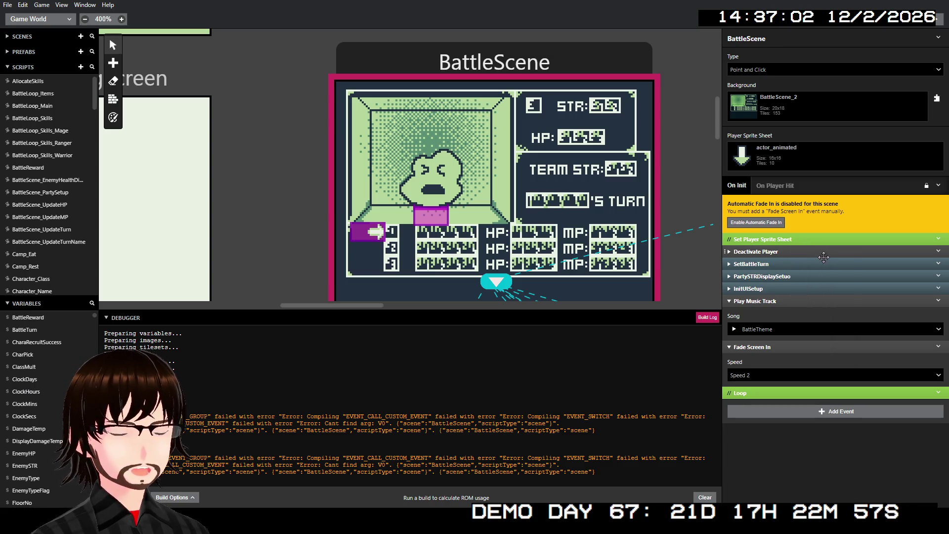
right_click(796, 252)
left_click(811, 267)
right_click(808, 264)
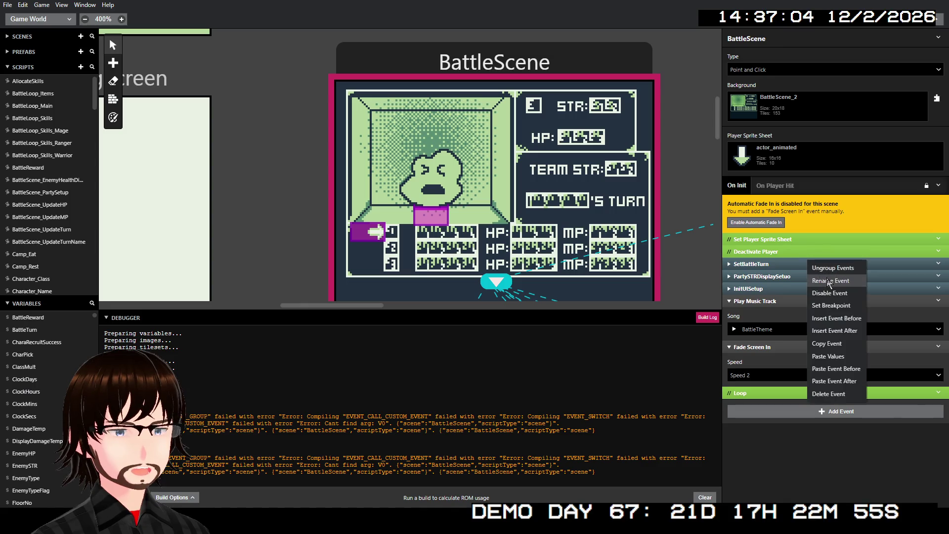
left_click(835, 293)
right_click(817, 274)
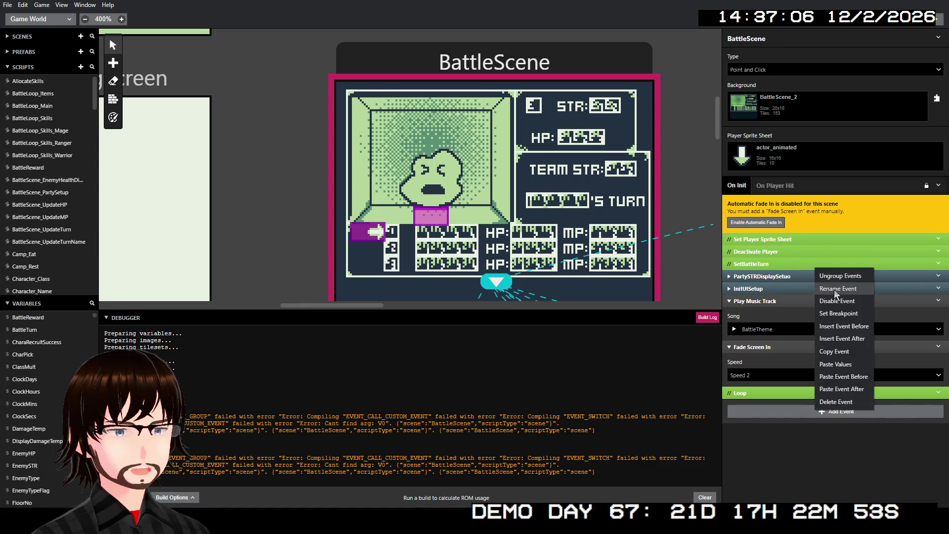
left_click(841, 301)
- Disable InitUISetup and Play Music Track, leave Fade Screen In active, and run the game
right_click(809, 289)
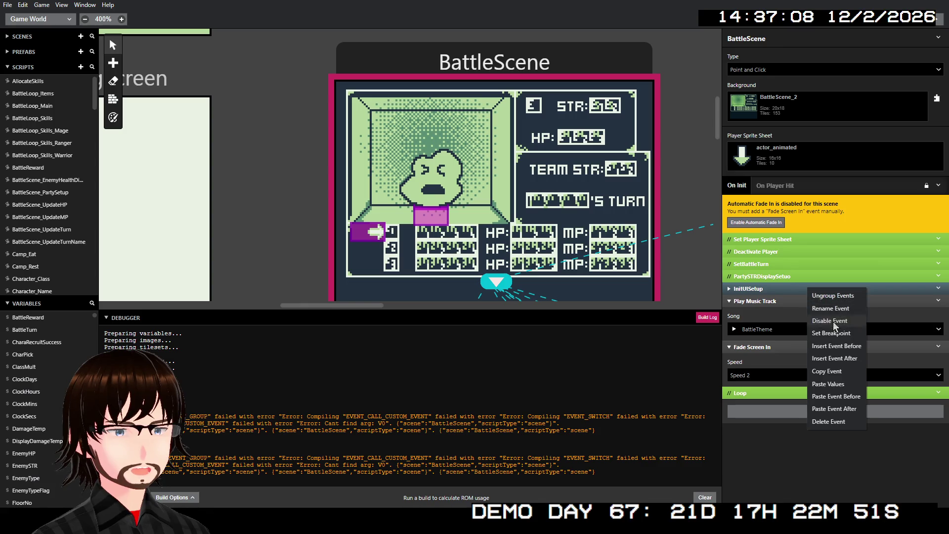
left_click(837, 315)
right_click(811, 303)
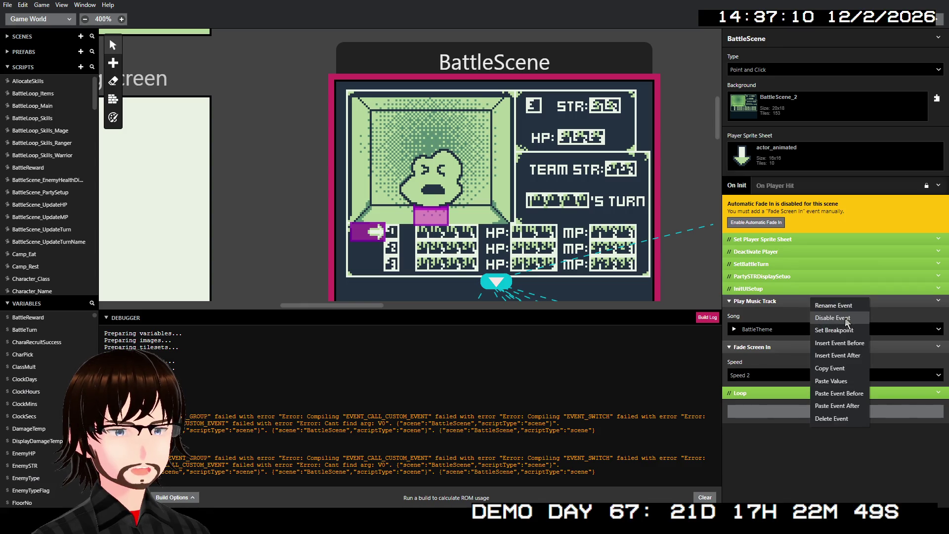
left_click(834, 331)
right_click(814, 315)
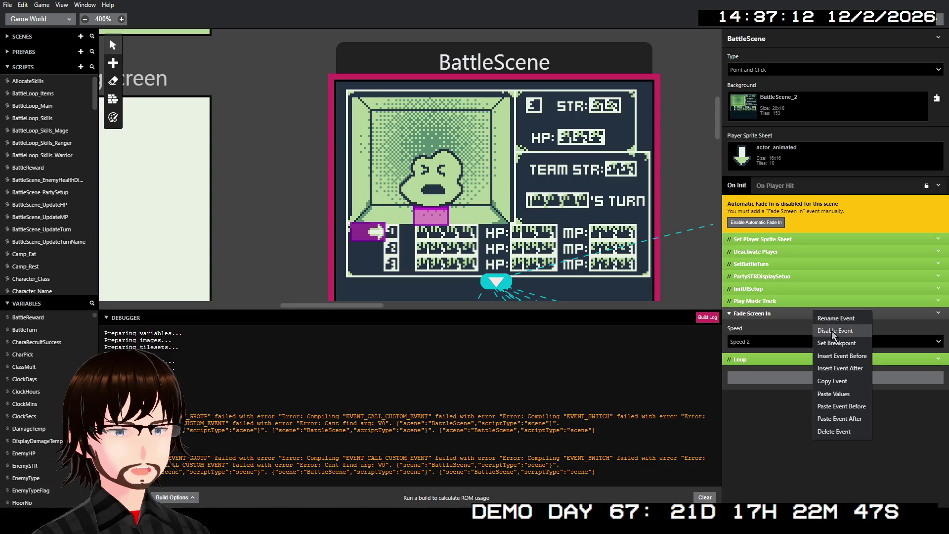
left_click(870, 206)
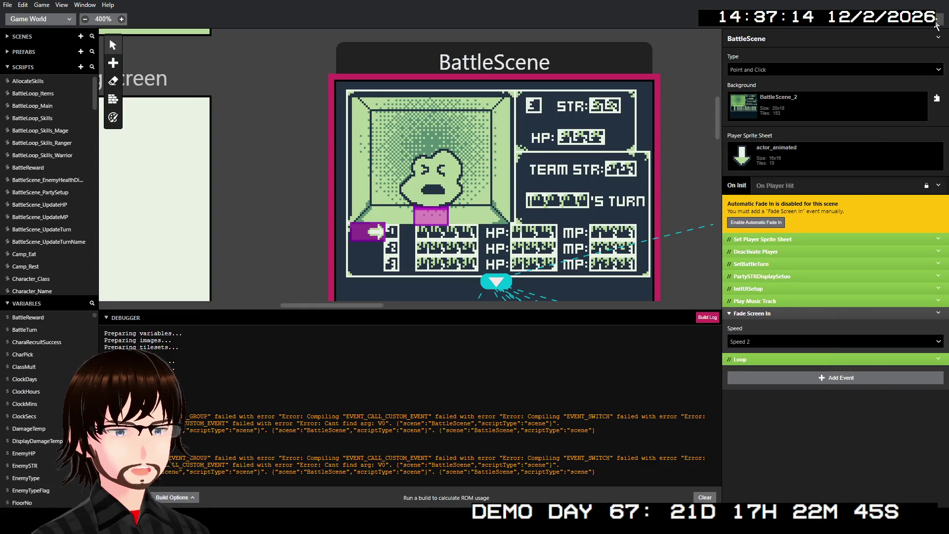
left_click(936, 23)
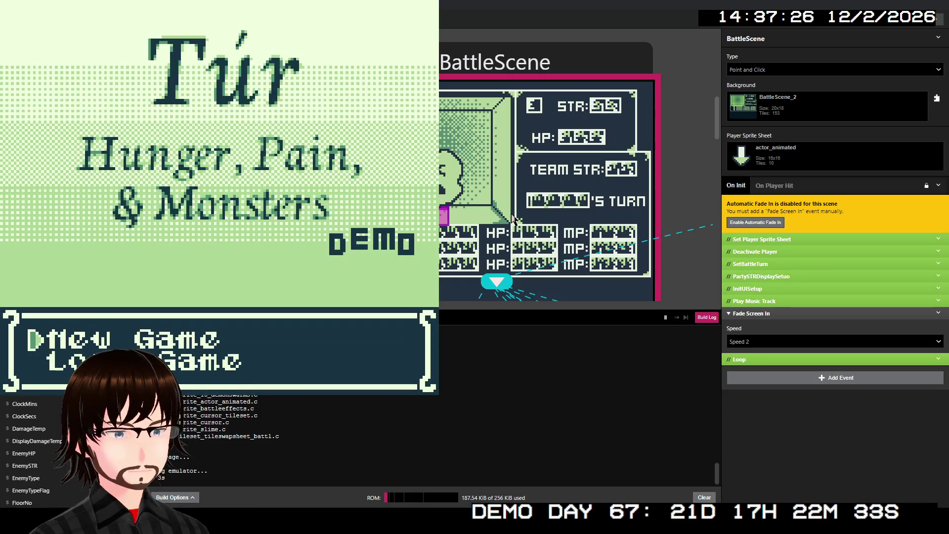
- Start a new game, walk to the stairs, choose Move on, and head left on floor 02
key("Return")
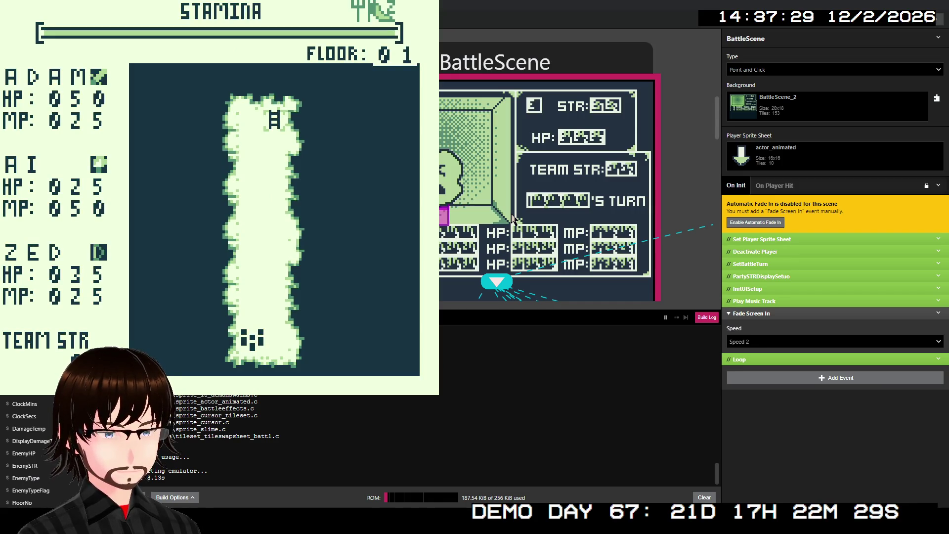
key("Up")
key("Up")
key("Up")
key("Up")
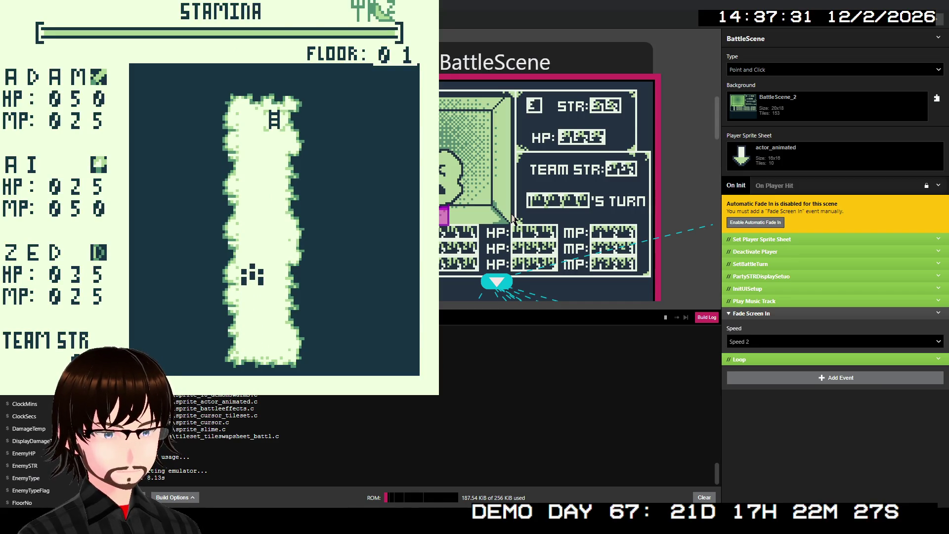
key("Up")
key("Up")
key("Up")
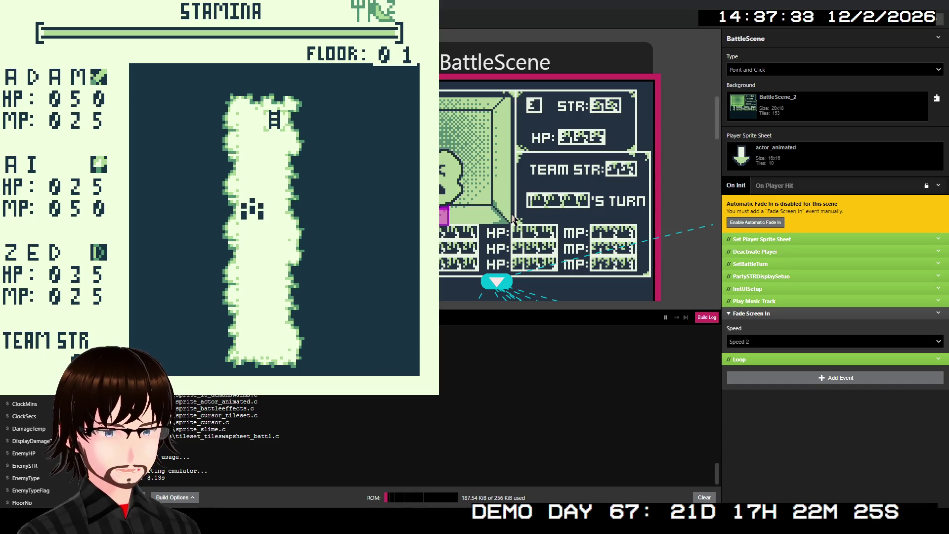
key("Right")
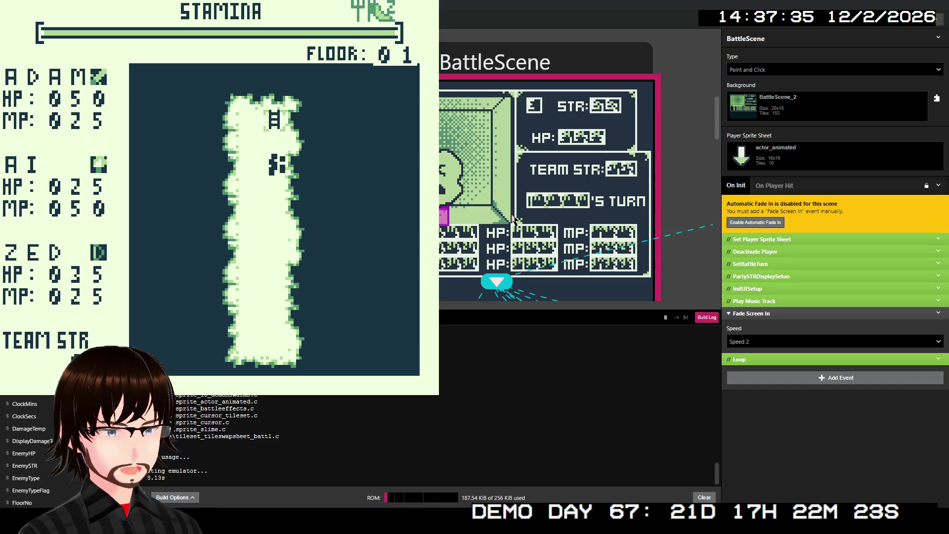
key("Up")
key("Up")
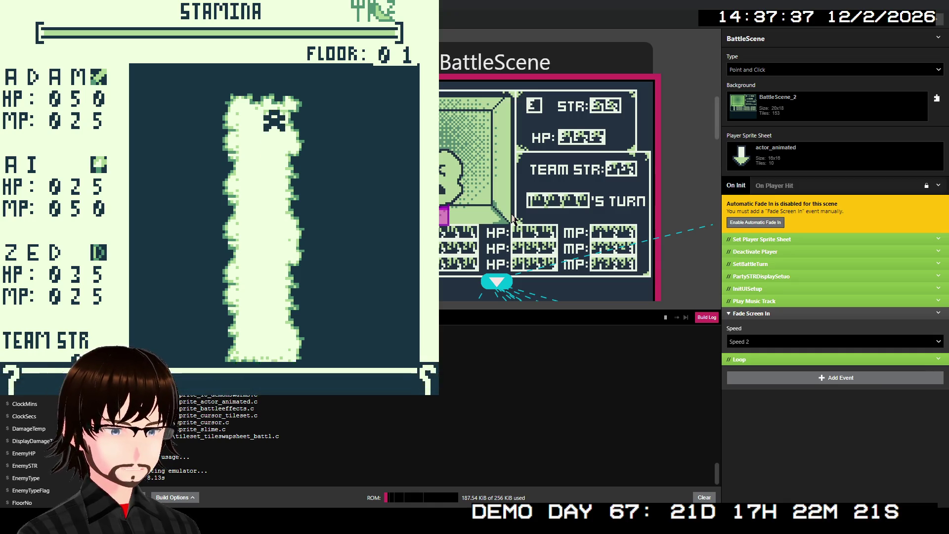
key("z")
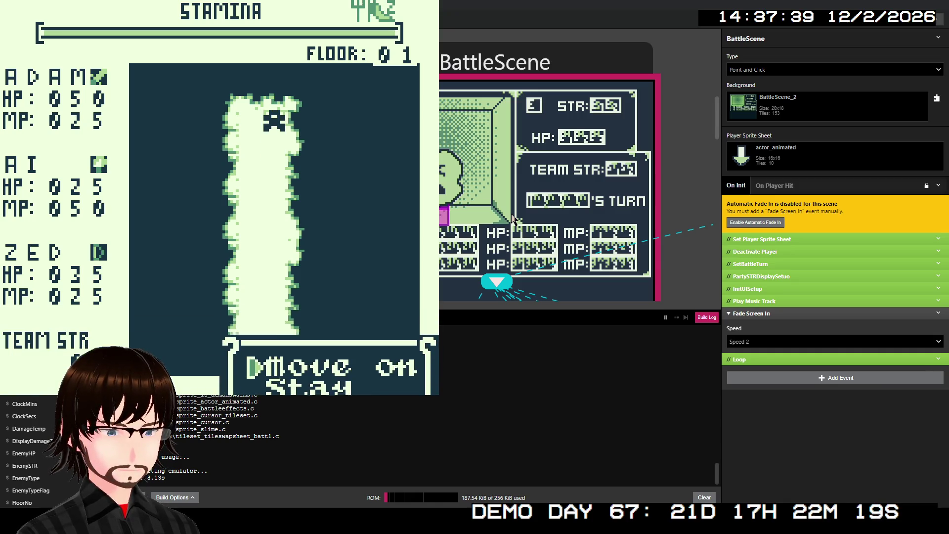
key("z")
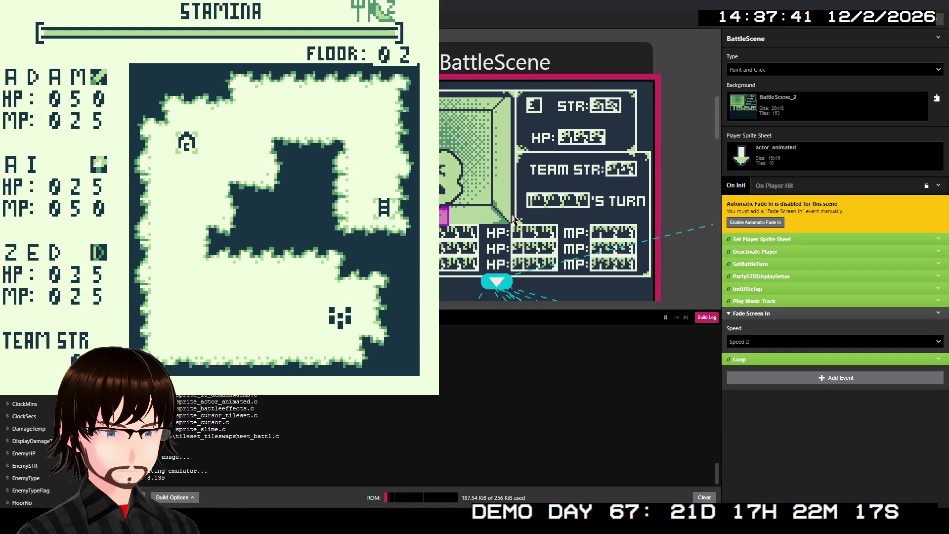
key("Left")
key("Left")
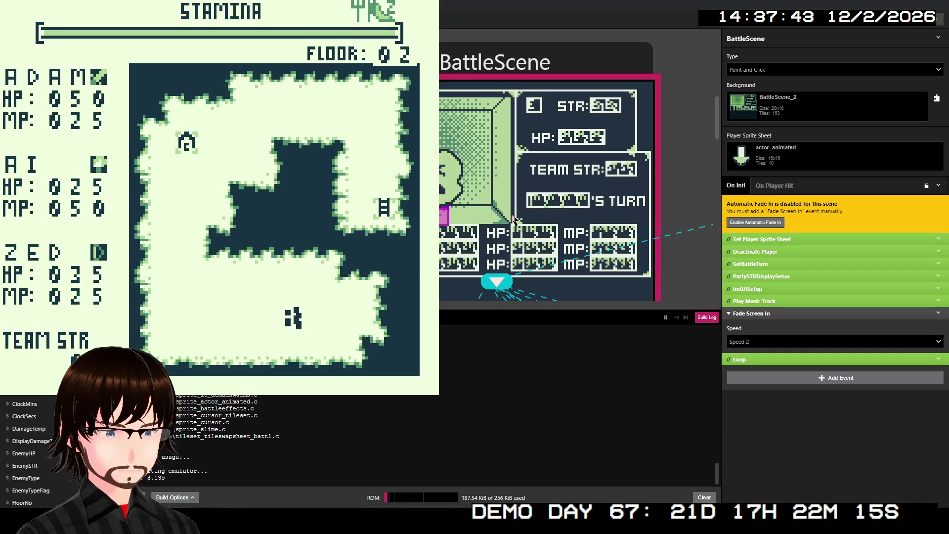
key("Left")
key("Left")
key("Left")
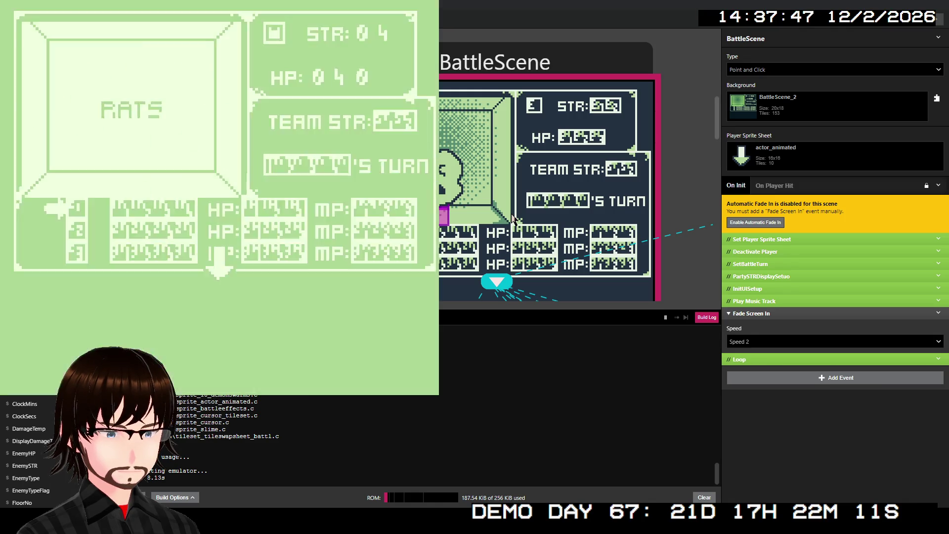
- Move the selection arrow around the RATS battle screen, then close the emulator
key("Up")
key("Down")
key("Right")
key("Down")
key("Left")
key("Up")
key("Right")
key("Up")
key("Left")
key("Down")
key("Down")
key("Right")
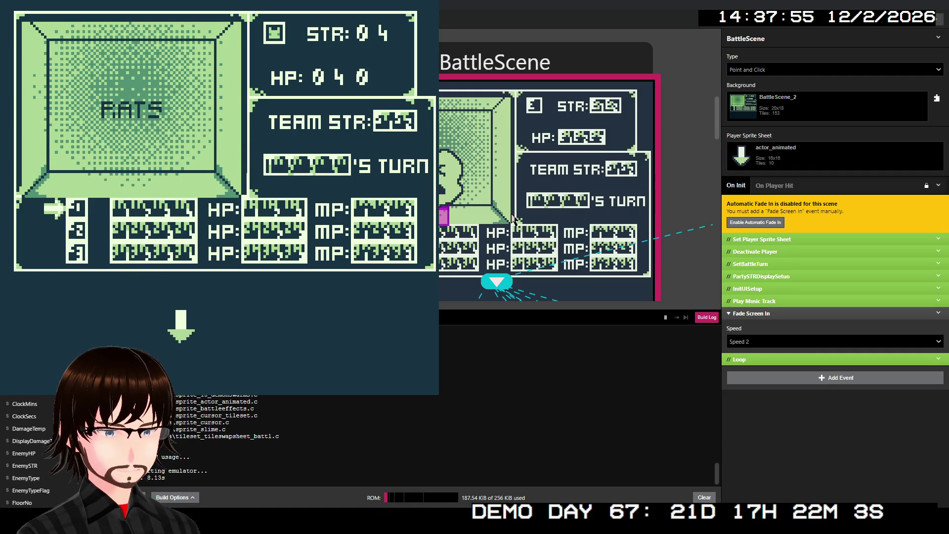
key("Up")
key("Up")
key("Left")
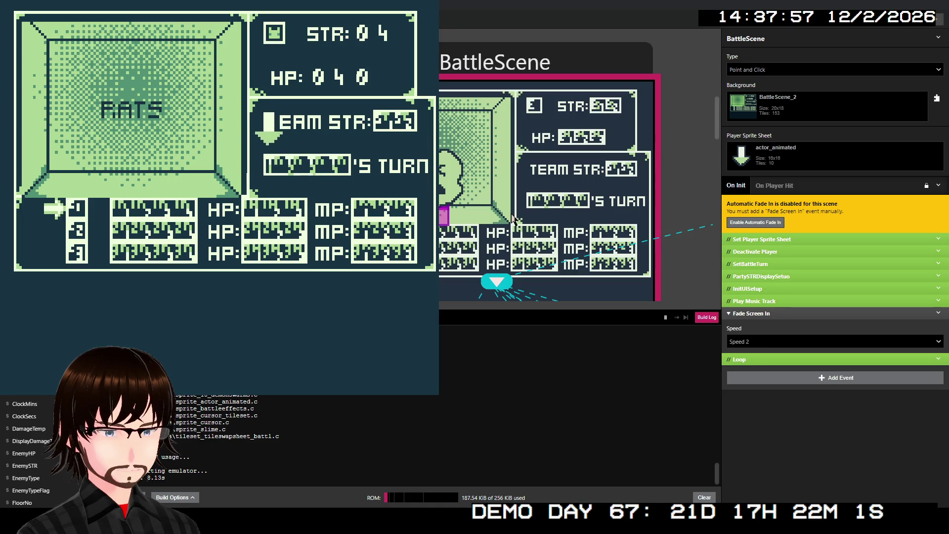
key("Down")
key("Down")
key("Right")
key("Up")
key("Right")
key("Left")
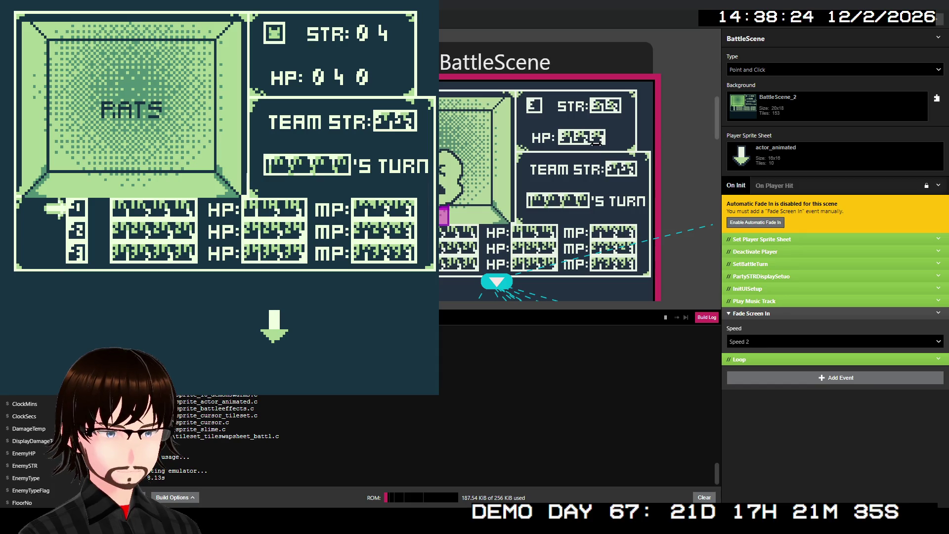
left_click(588, 145)
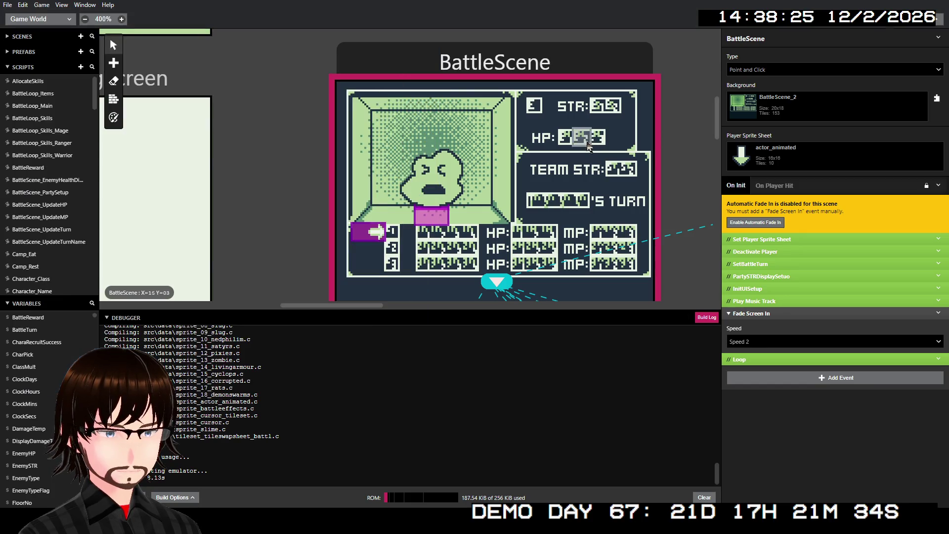
- Re-enable Deactivate Player and delete the Set Player Sprite Sheet event
right_click(791, 239)
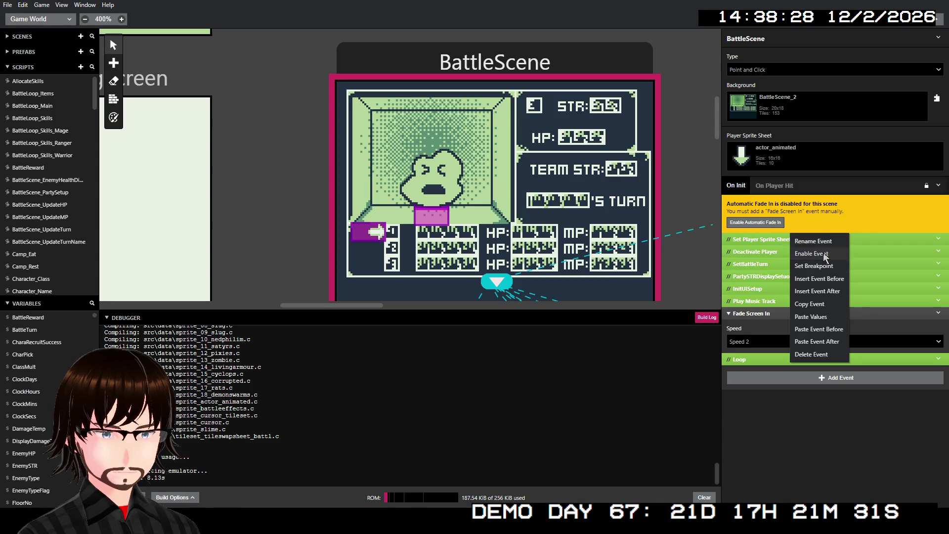
left_click(809, 251)
right_click(808, 251)
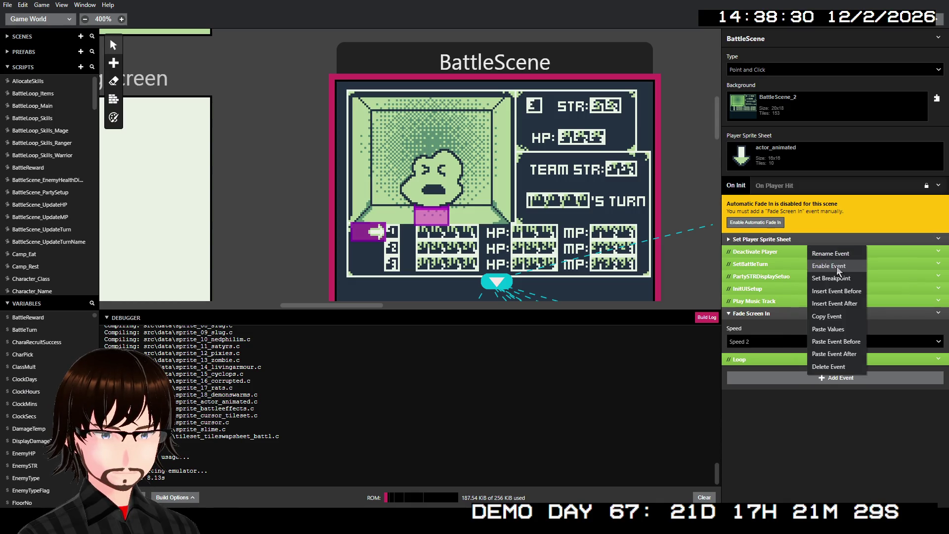
left_click(837, 266)
left_click(816, 243)
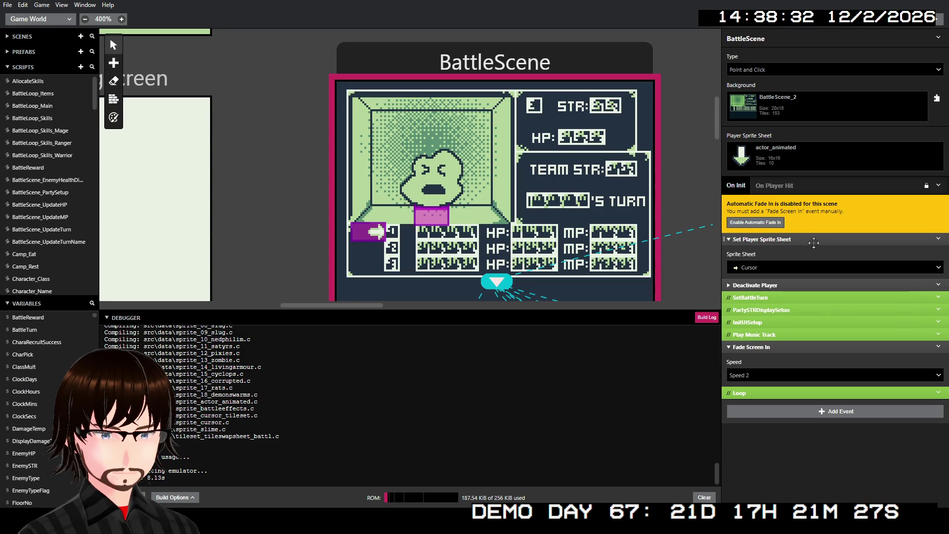
right_click(814, 241)
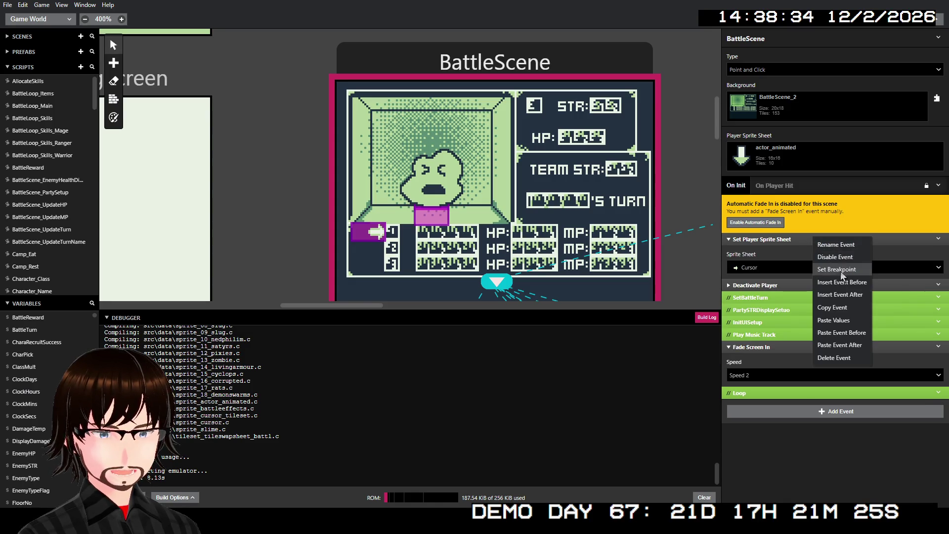
left_click(853, 356)
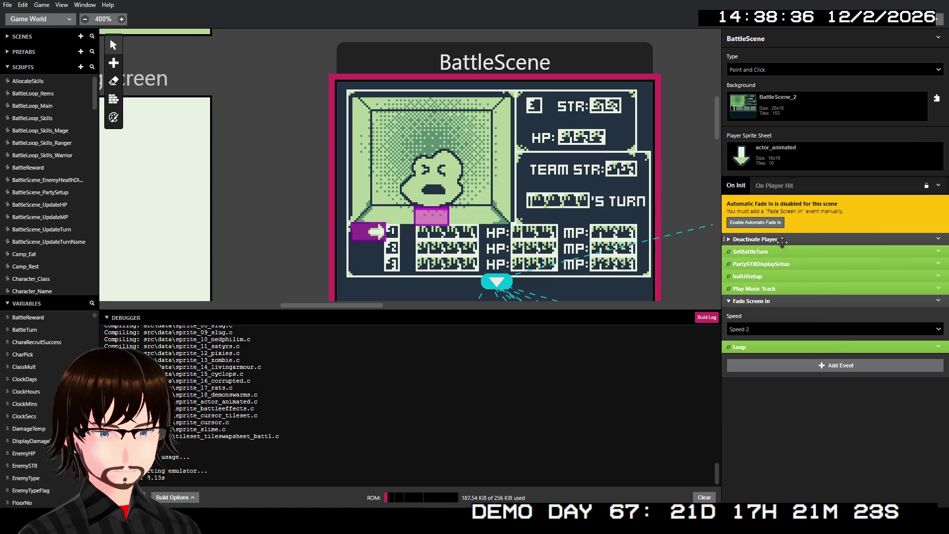
- Run a quick test build, then re-enable the SetBattleTurn and PartySTRDisplaySetup groups
left_click(940, 19)
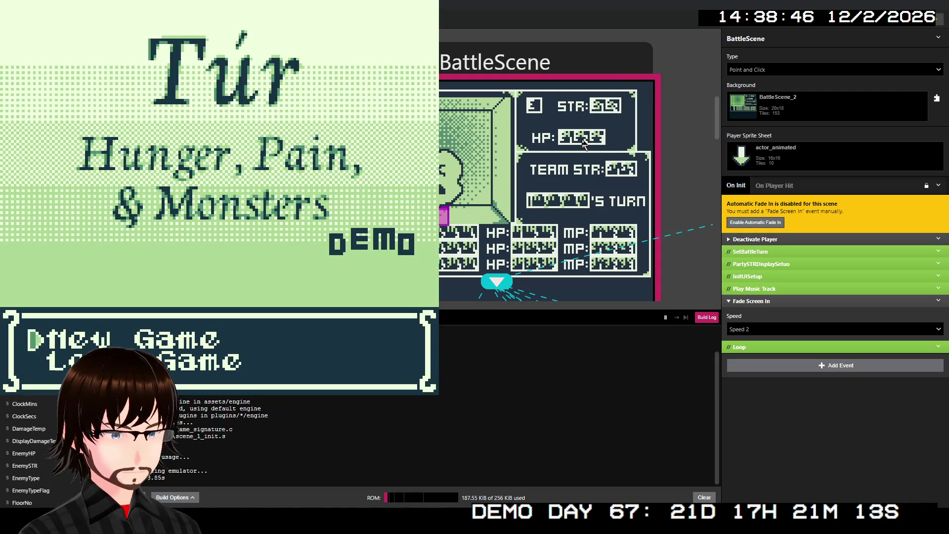
left_click(583, 144)
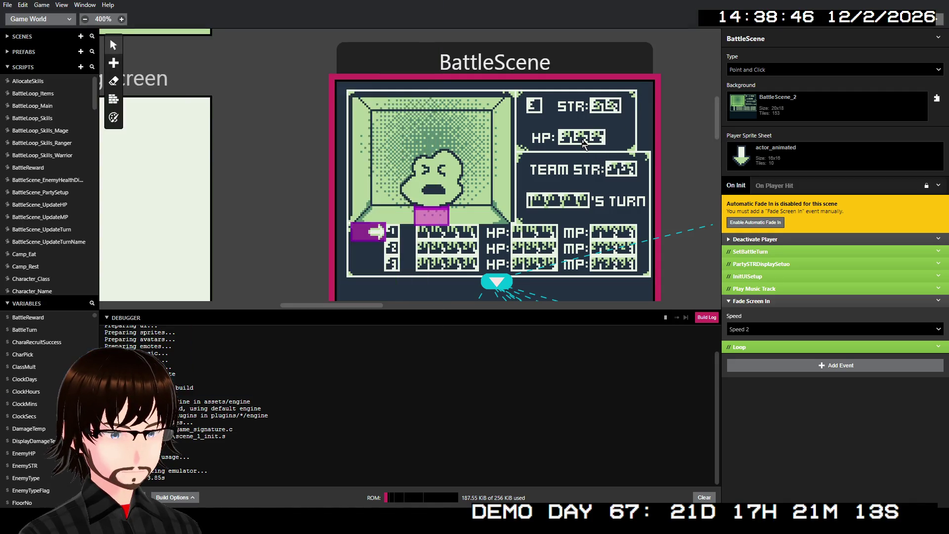
right_click(767, 253)
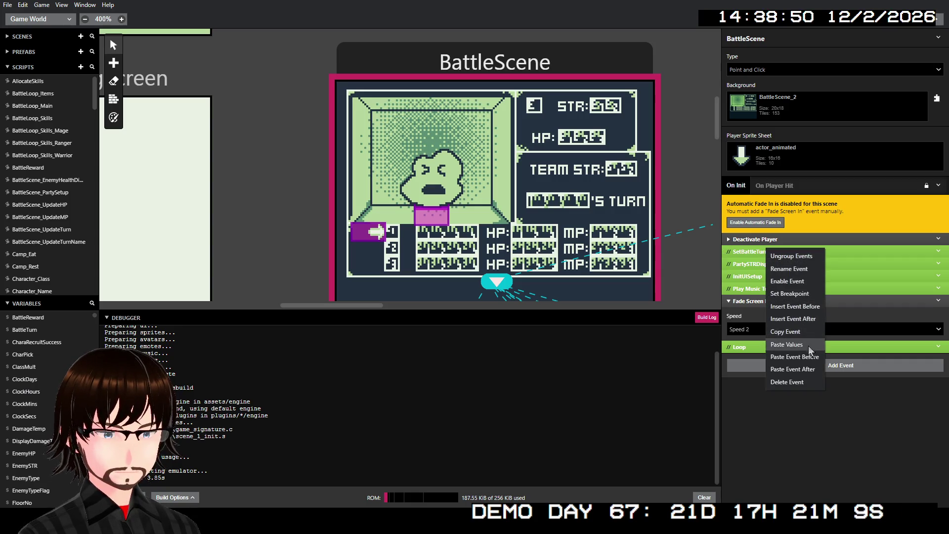
left_click(797, 281)
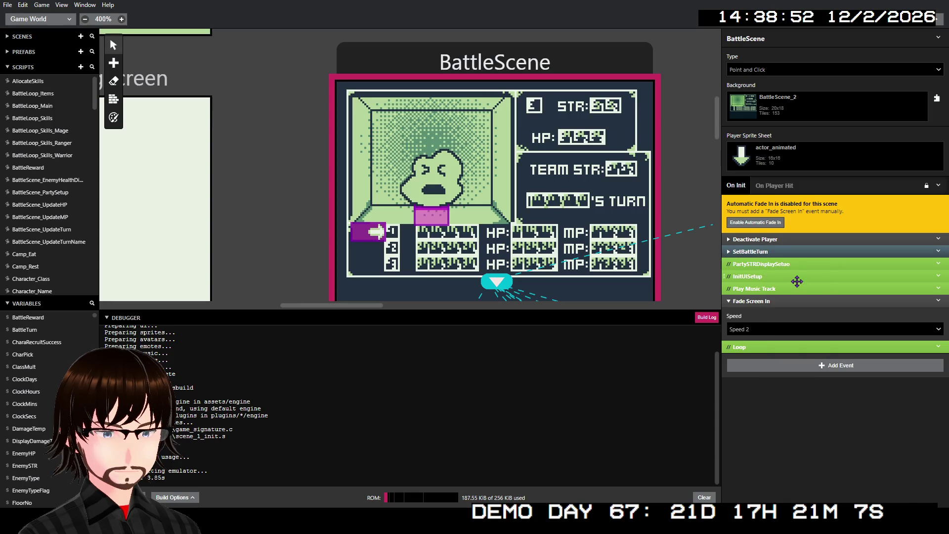
right_click(785, 267)
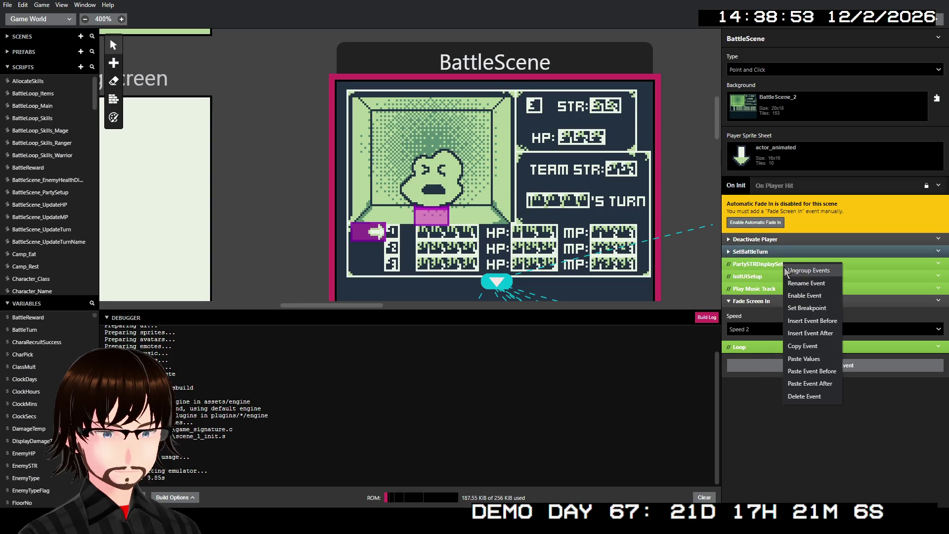
left_click(803, 295)
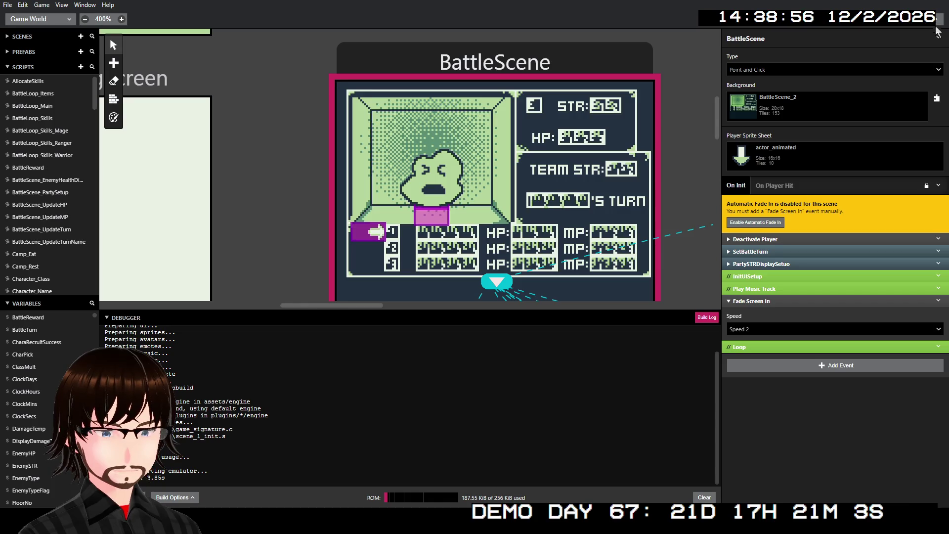
- Rebuild with Ctrl+B, inspect SetBattleTurn's BattleScene_UpdateTurn call, then disable the SetBattleTurn group
key("ctrl+b")
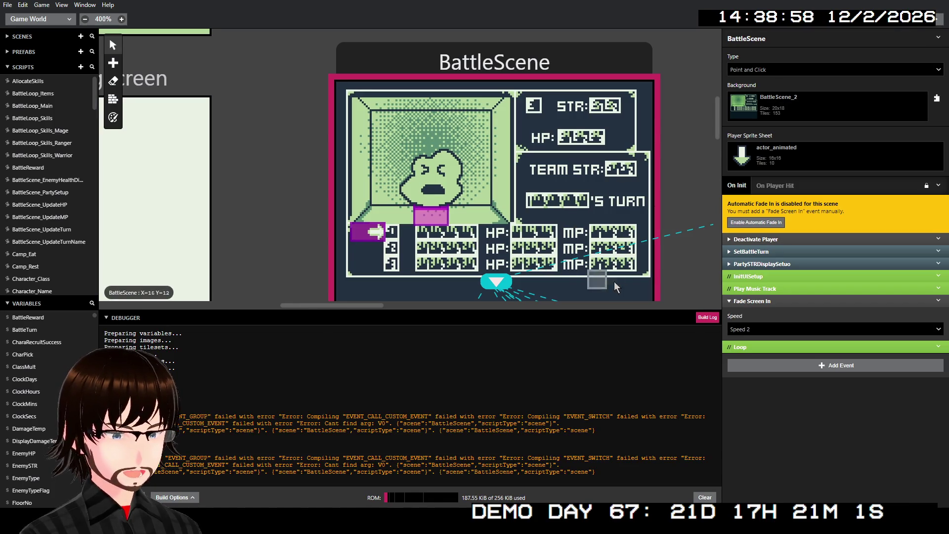
left_click(779, 266)
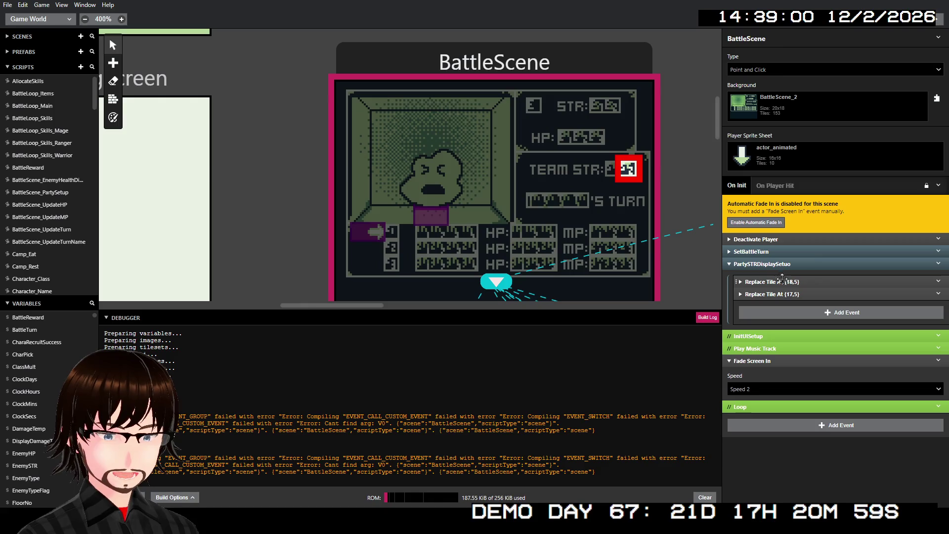
left_click(783, 253)
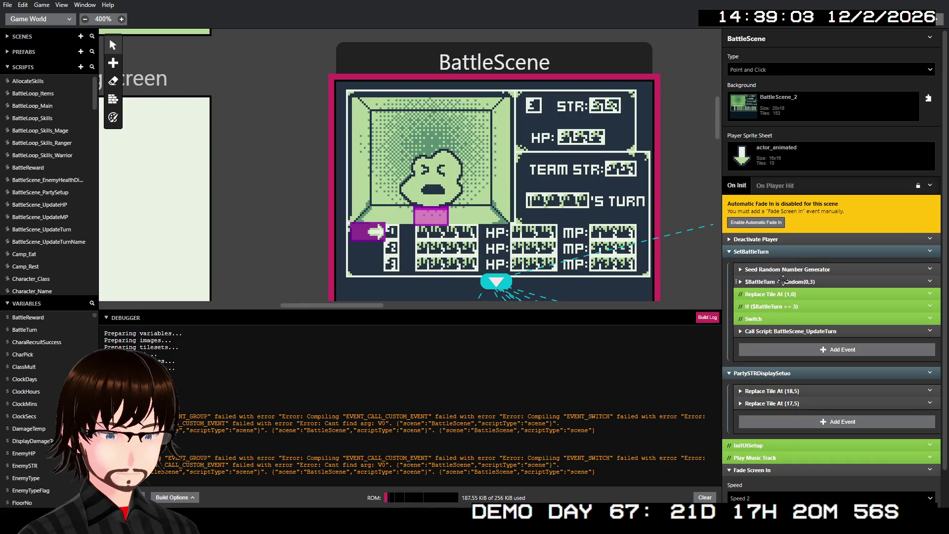
left_click(781, 331)
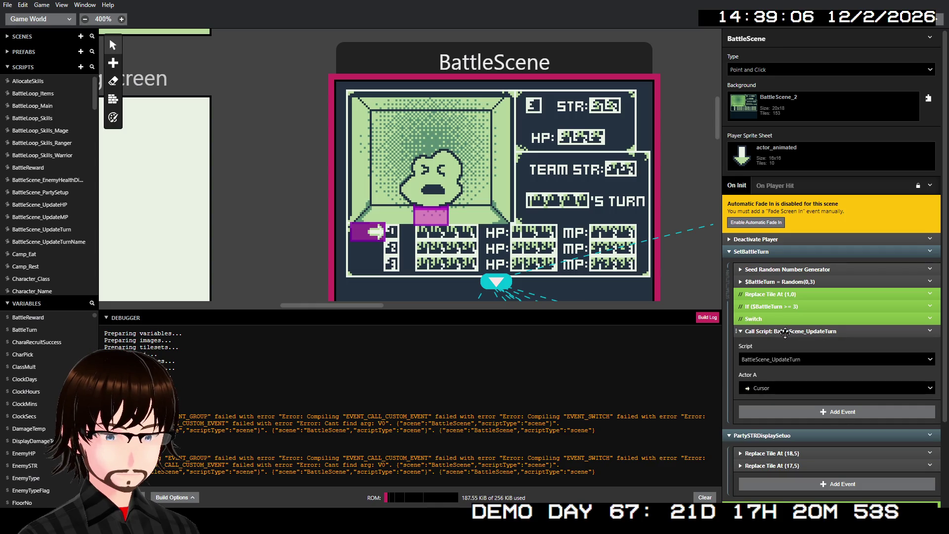
left_click(785, 332)
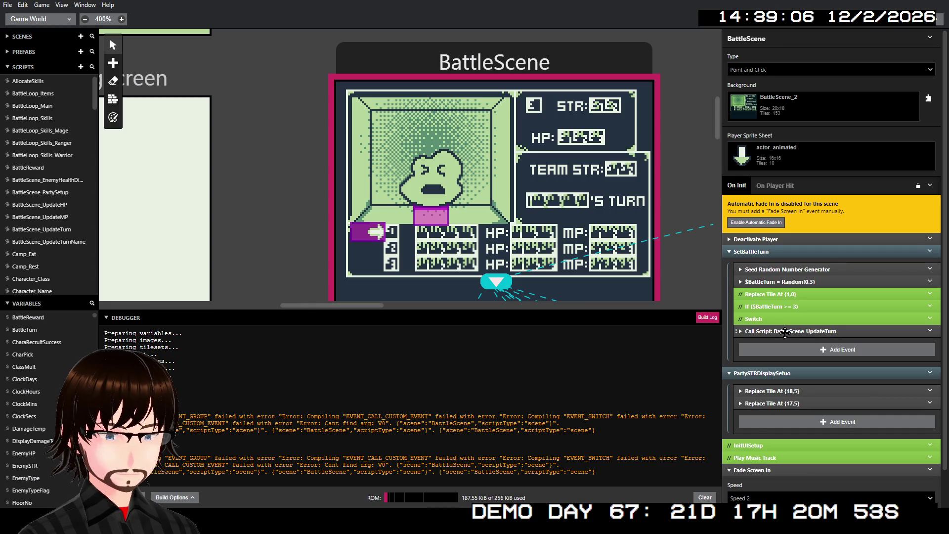
right_click(829, 252)
left_click(857, 283)
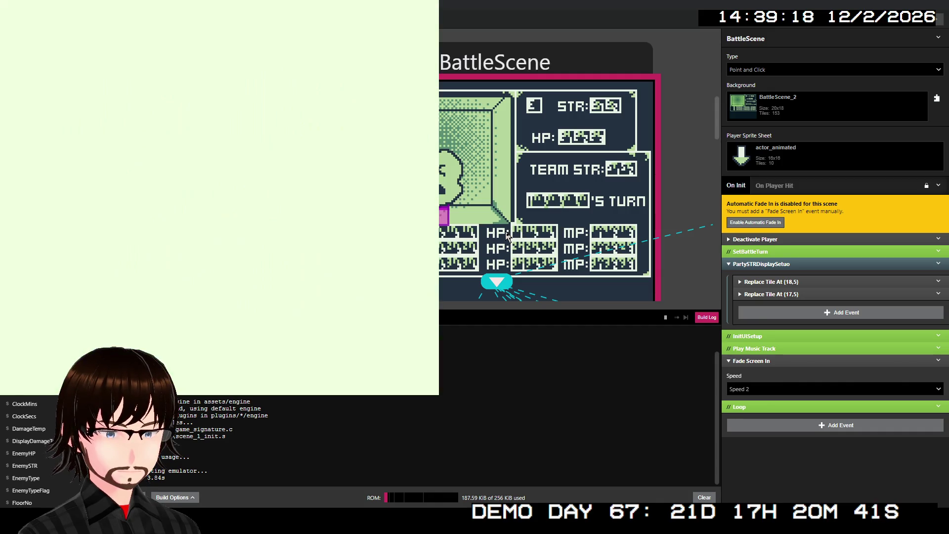
- Start a new game, take the ladder to floor 02, walk into a ZOMBIE battle, and close the emulator
key("z")
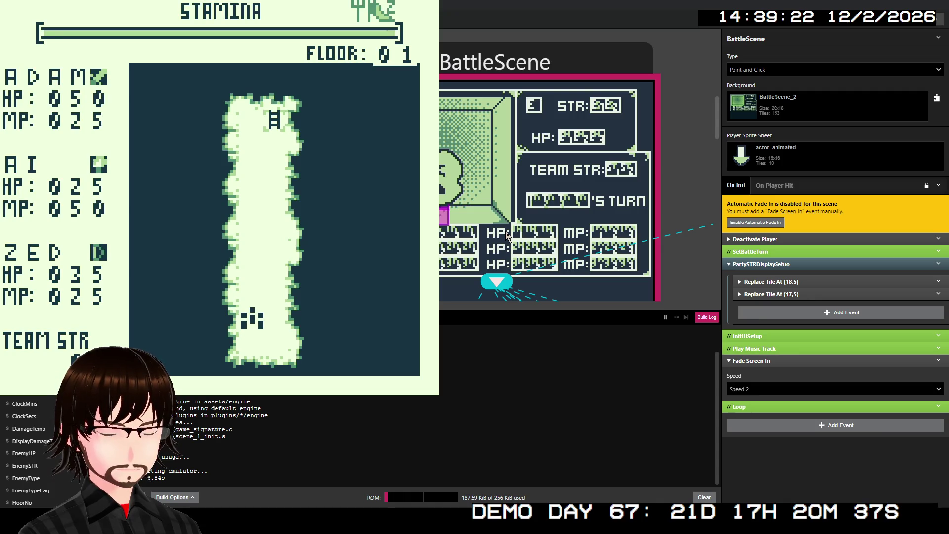
key("Up")
key("Up")
key("Up")
key("Up")
key("Up")
key("Up")
key("Right")
key("Up")
key("Up")
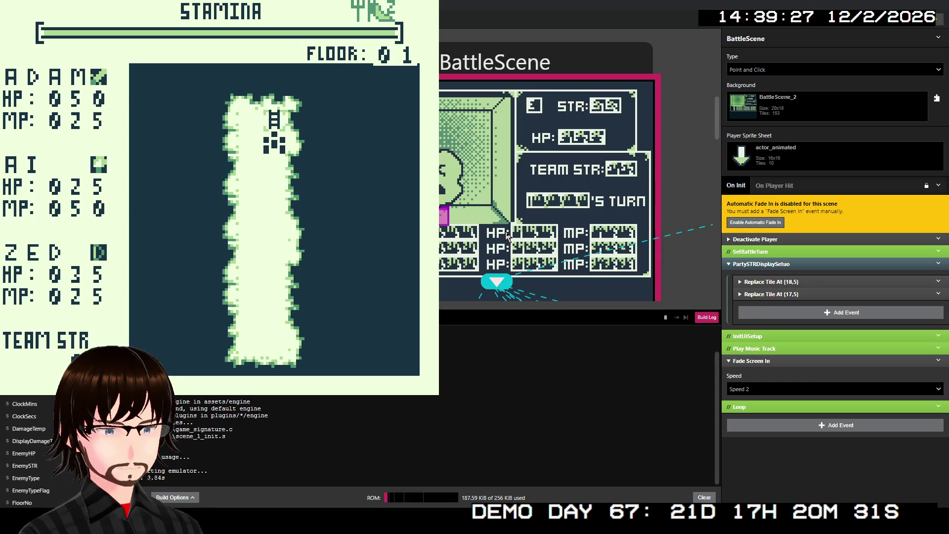
key("Up")
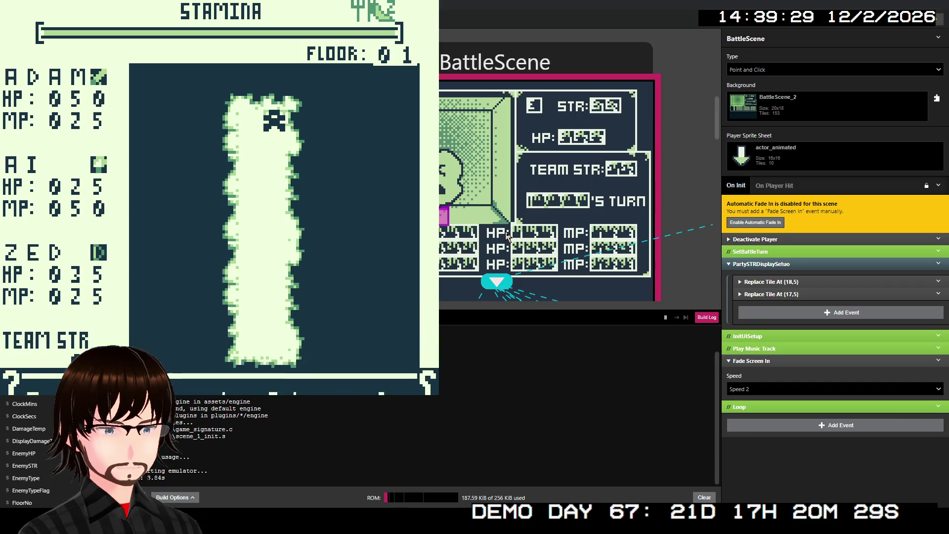
key("z")
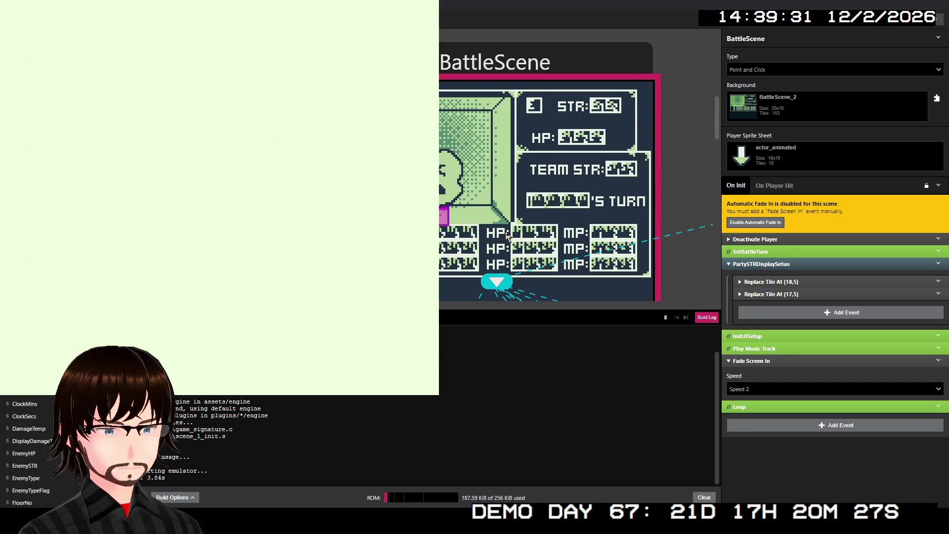
key("Left")
key("Left")
key("Left")
key("Left")
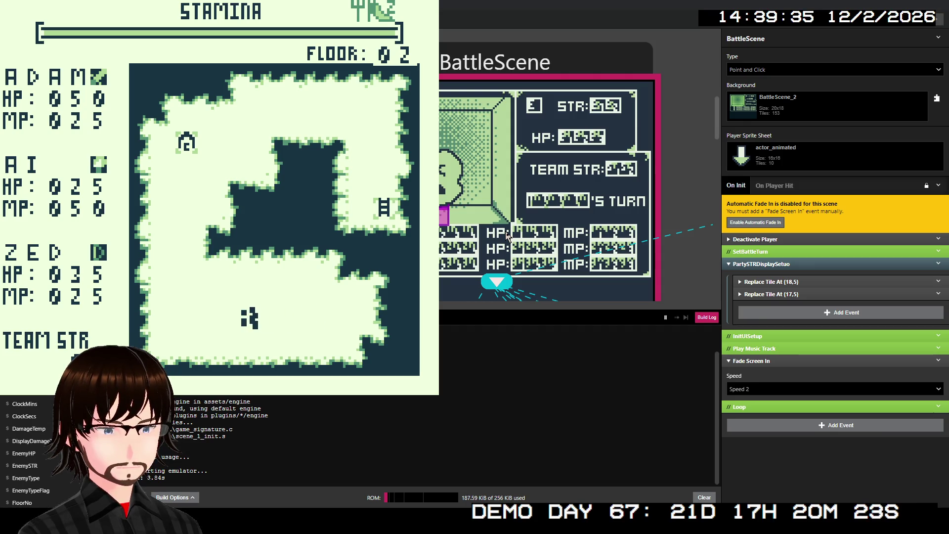
key("Left")
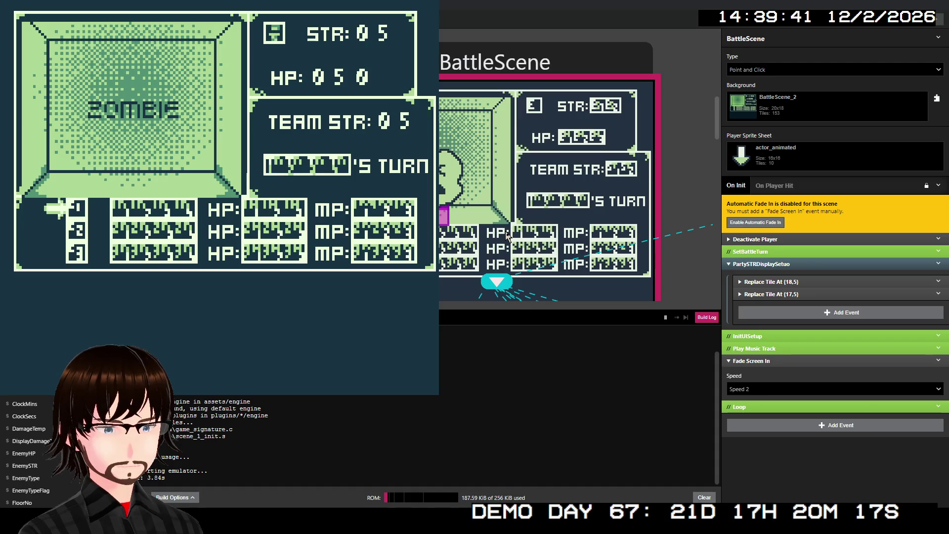
left_click(580, 142)
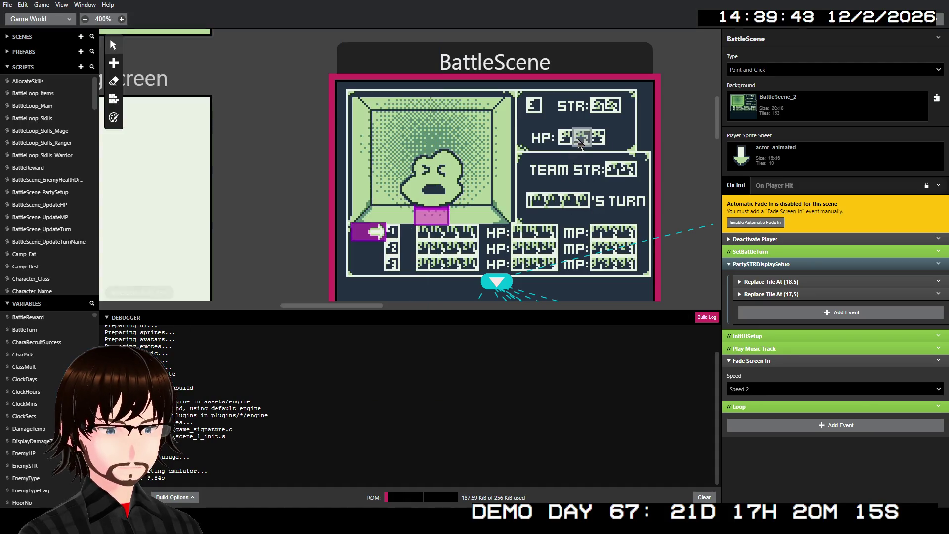
- Enable Play Music Track and the InitUISetup group again, then launch a new test build
right_click(757, 252)
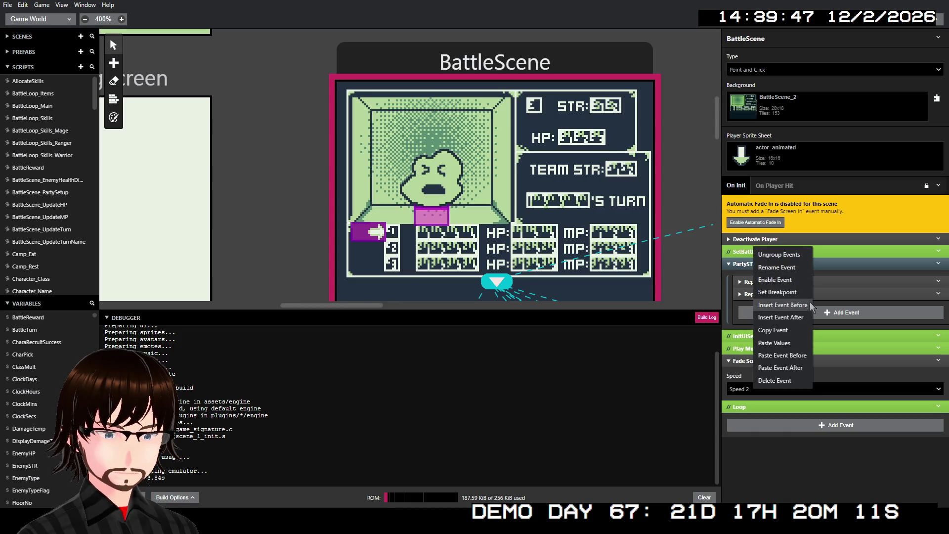
left_click(741, 349)
right_click(757, 349)
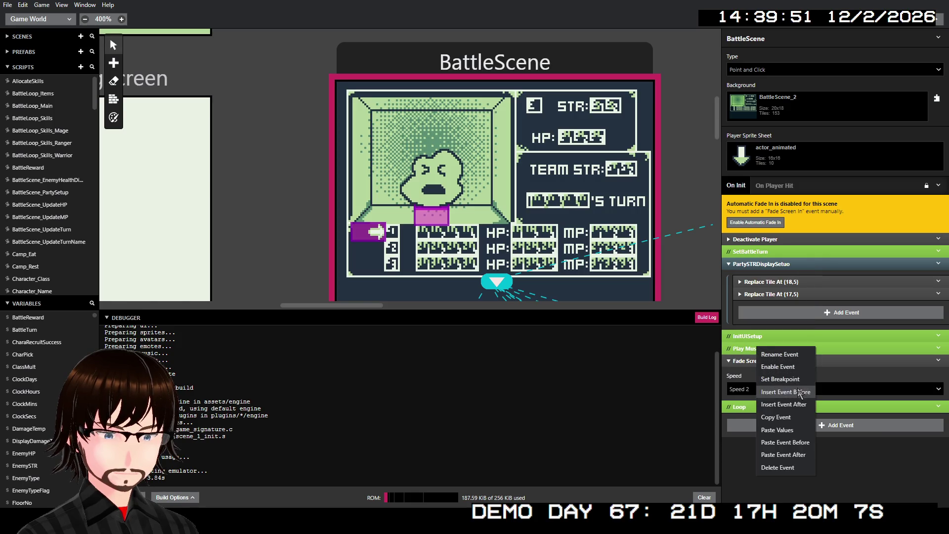
left_click(778, 367)
right_click(782, 342)
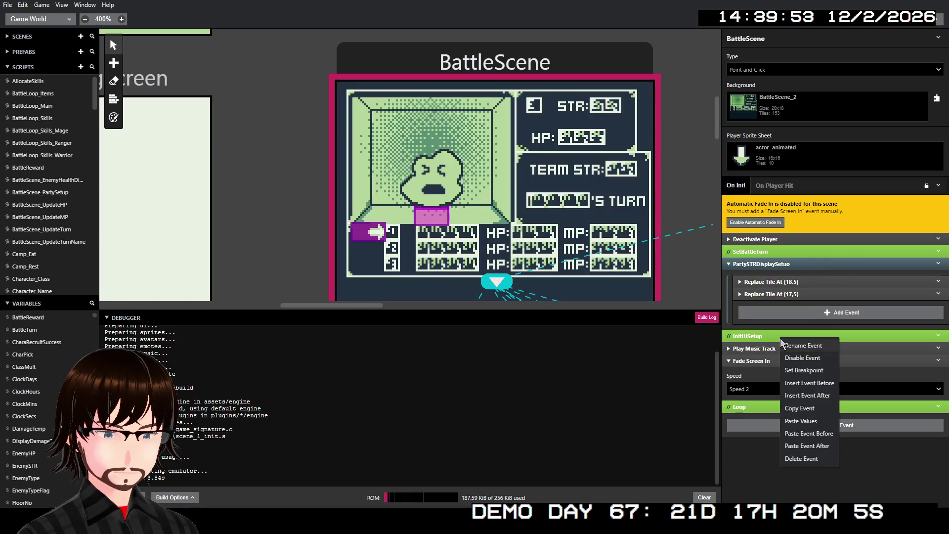
right_click(771, 337)
left_click(807, 370)
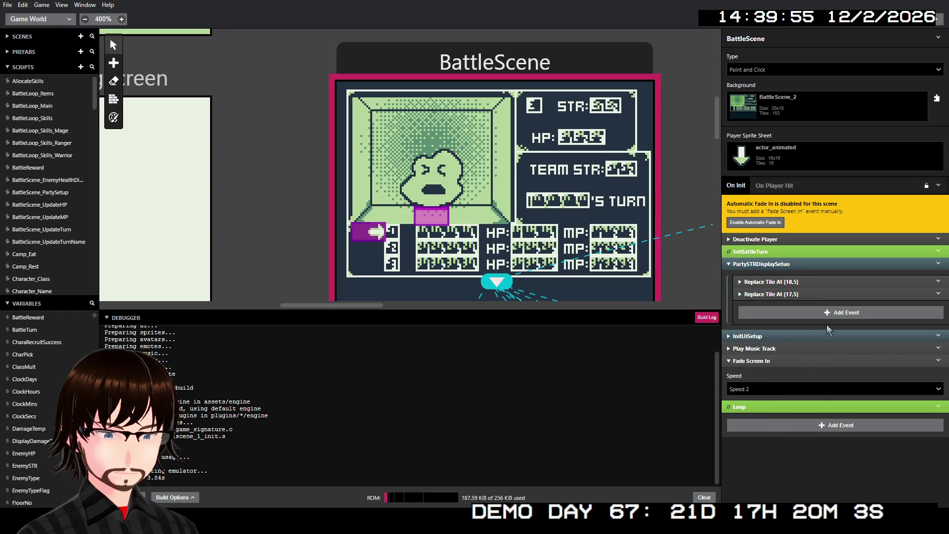
left_click(939, 19)
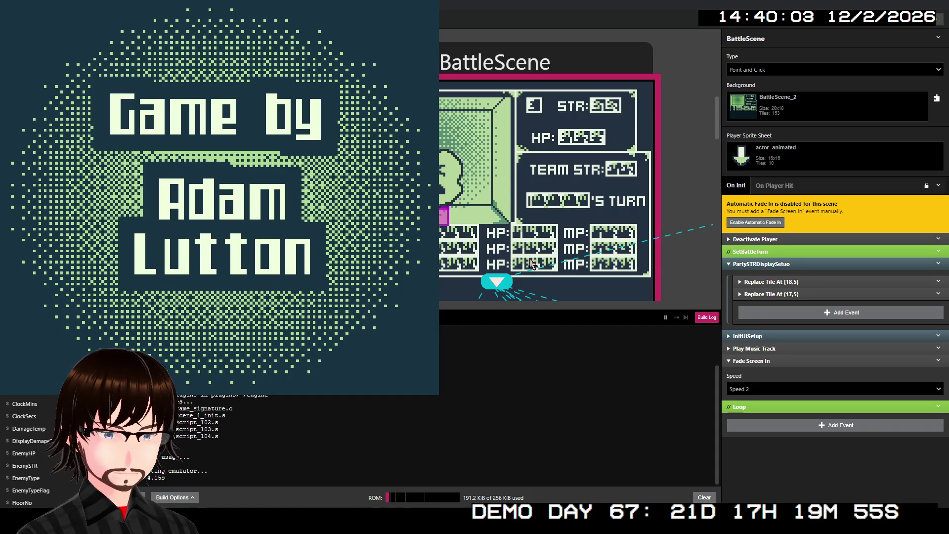
- Start a new game, reach floor 02 via the ladder, and walk left into a SLUG battle
key("Return")
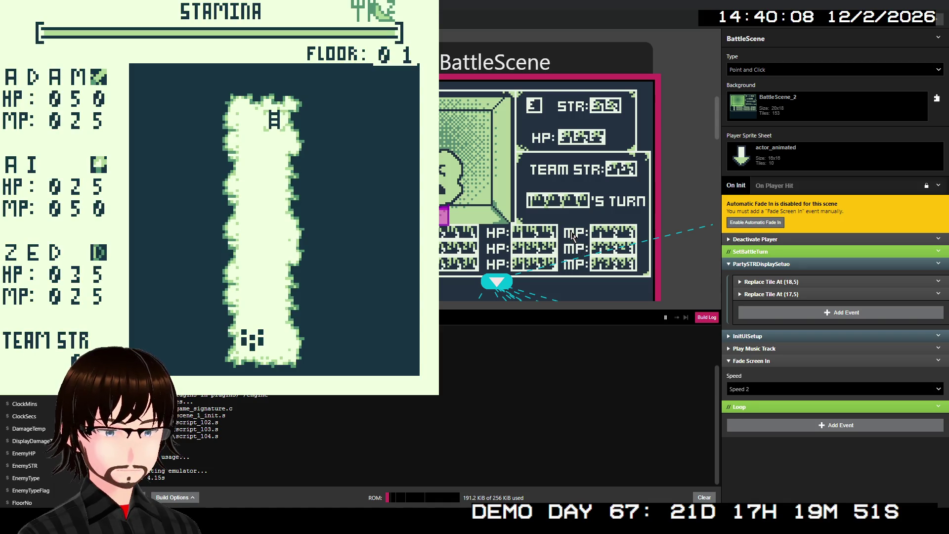
key("Up")
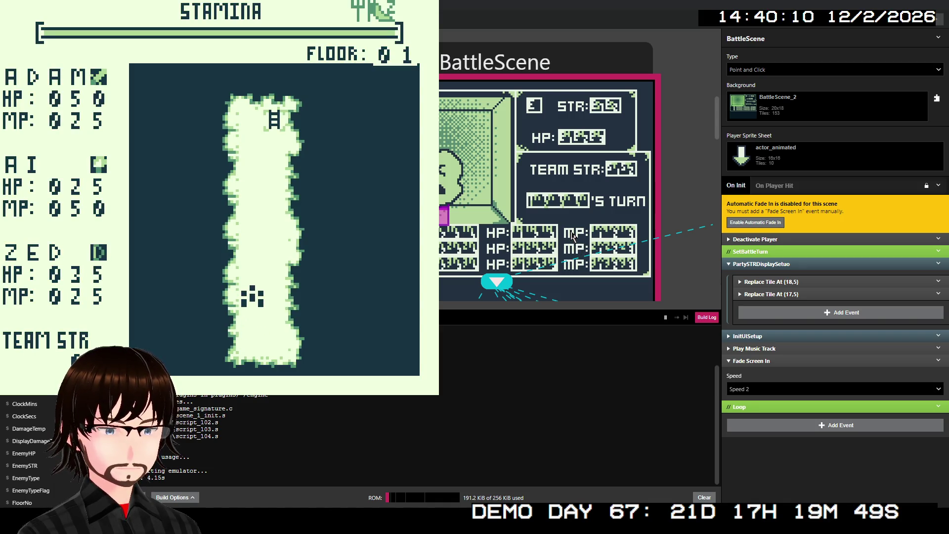
key("Up")
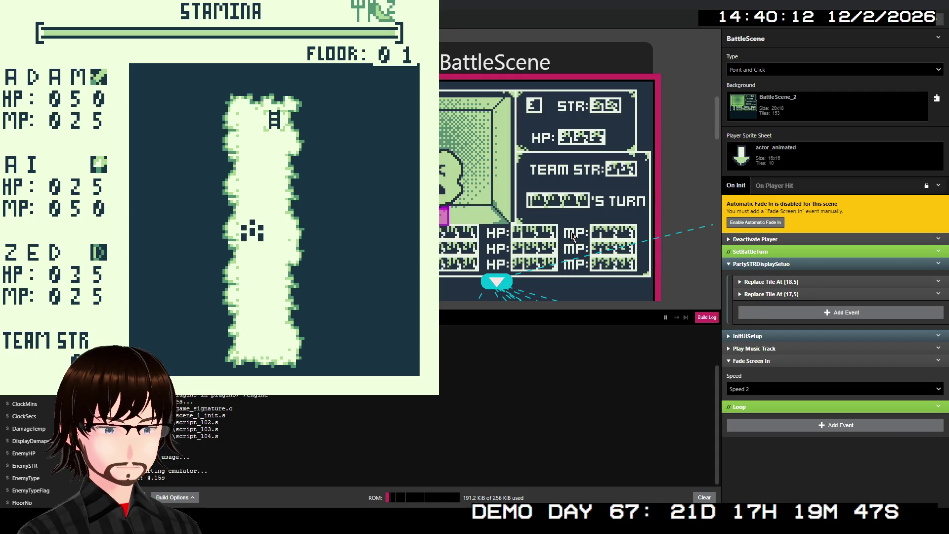
key("Up")
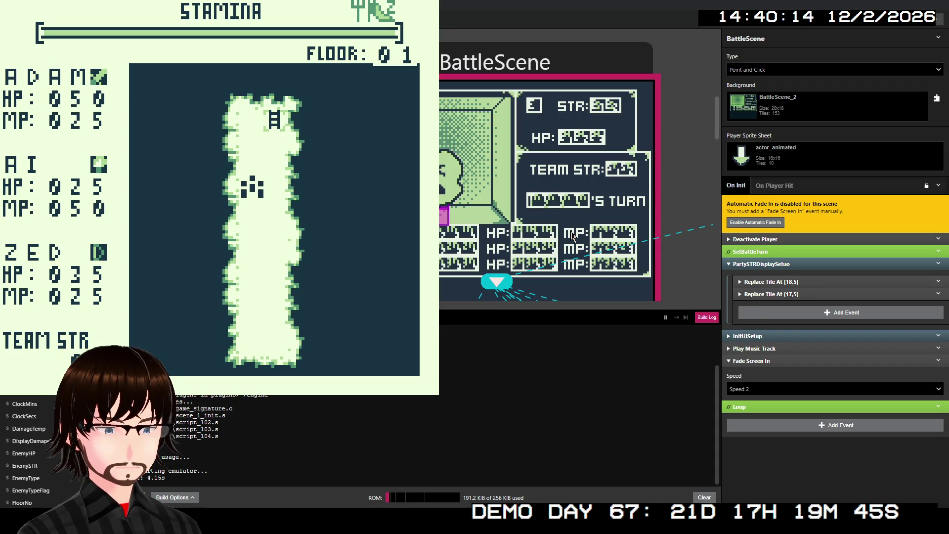
key("Right")
key("Up")
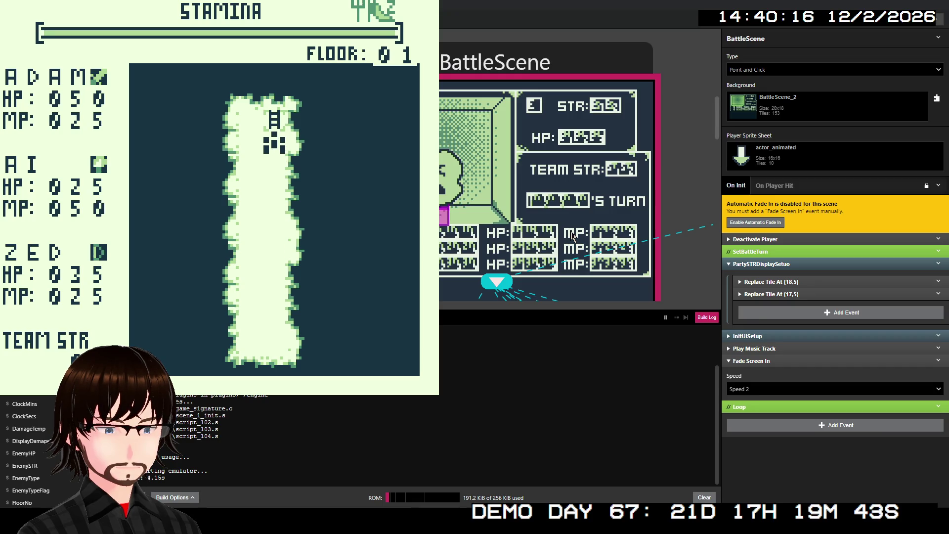
key("Up")
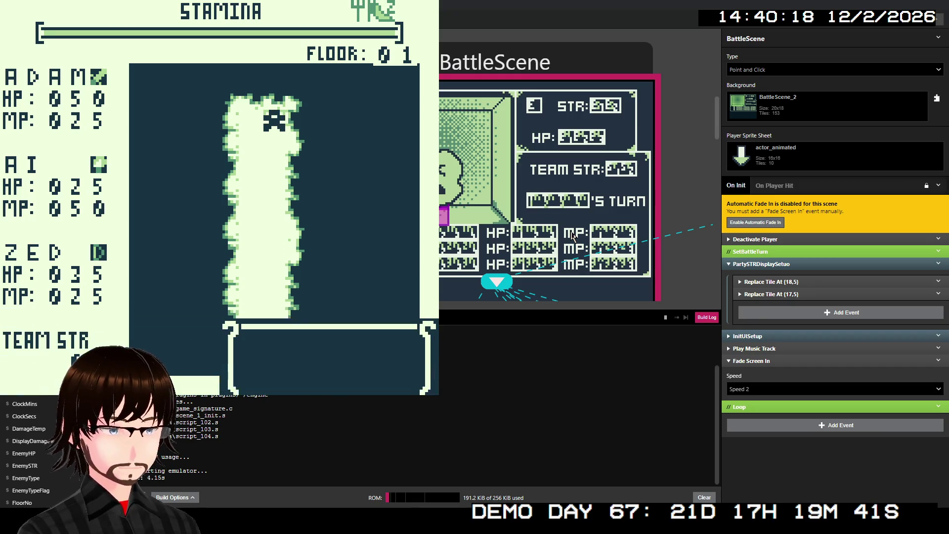
key("z")
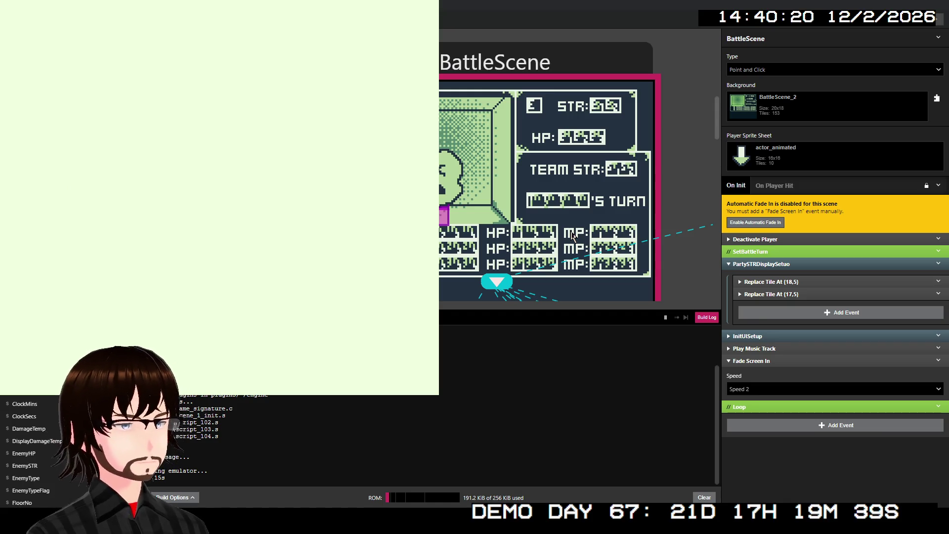
key("Left")
key("Left")
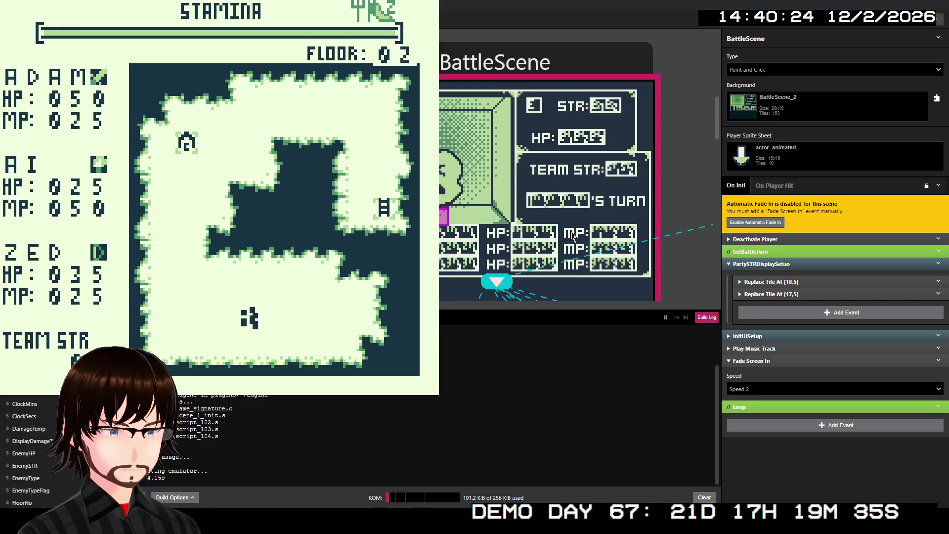
key("Left")
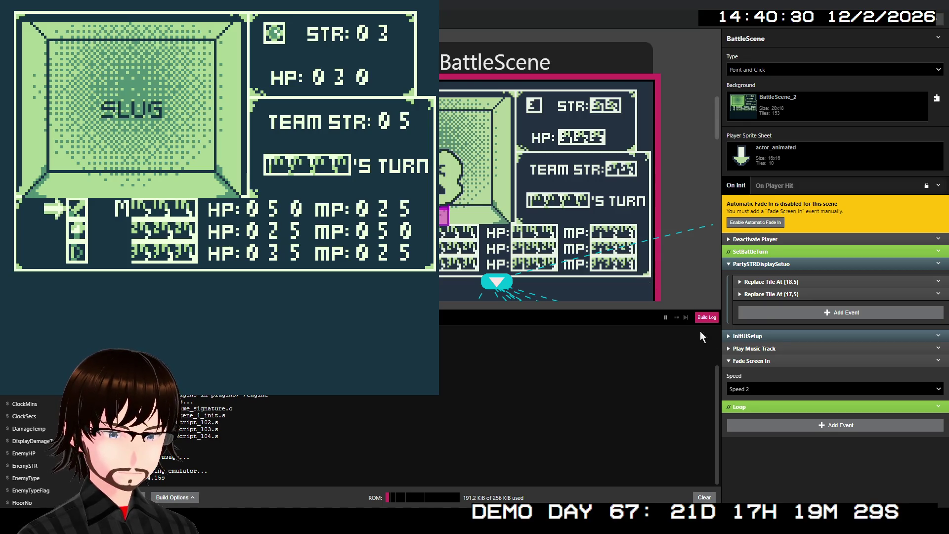
left_click(742, 336)
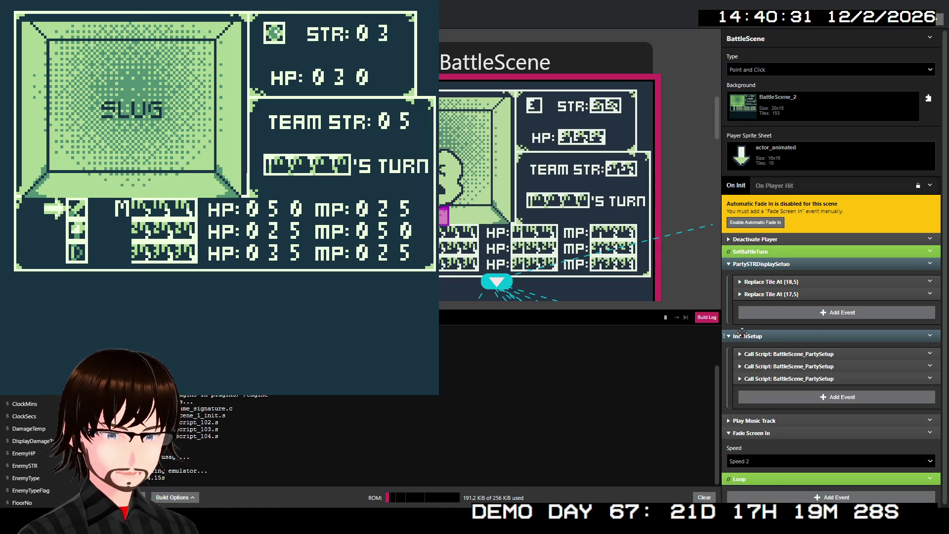
- Inspect each of the three BattleScene_PartySetup calls' parameters, then close the emulator
left_click(773, 354)
left_click(774, 354)
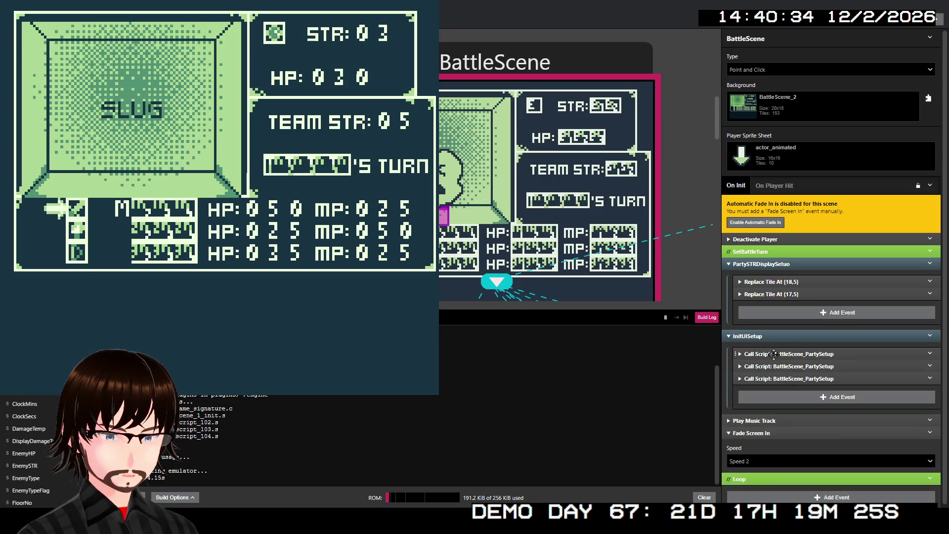
left_click(779, 366)
left_click(779, 366)
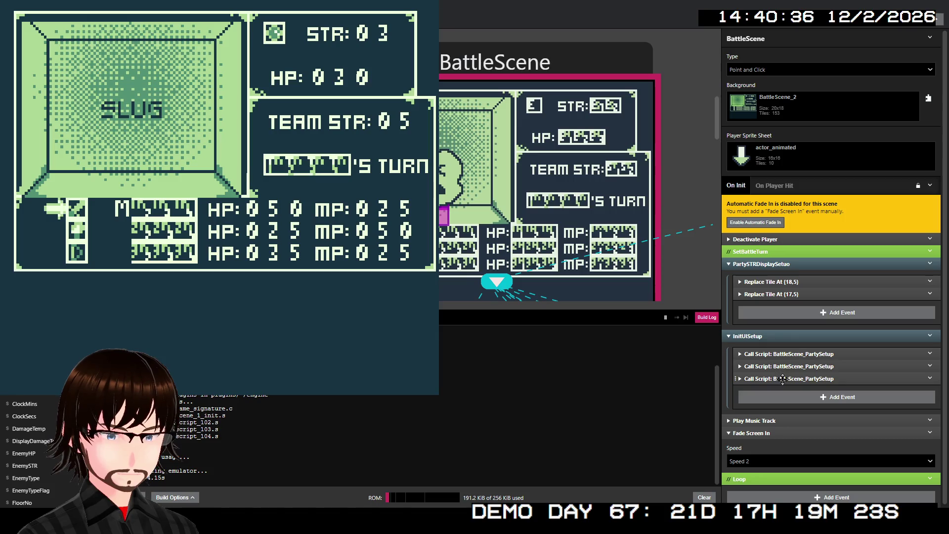
left_click(783, 379)
scroll(791, 376, "down", 5)
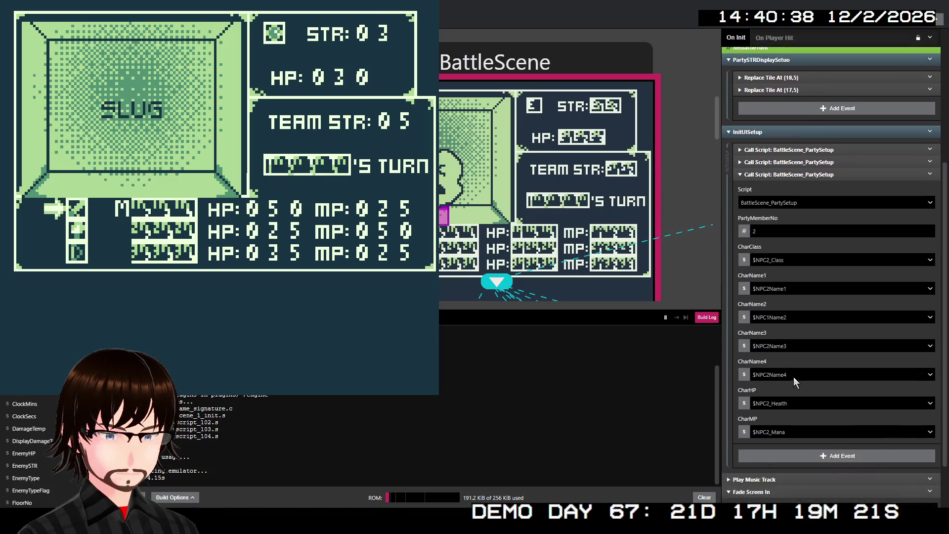
scroll(816, 336, "up", 1)
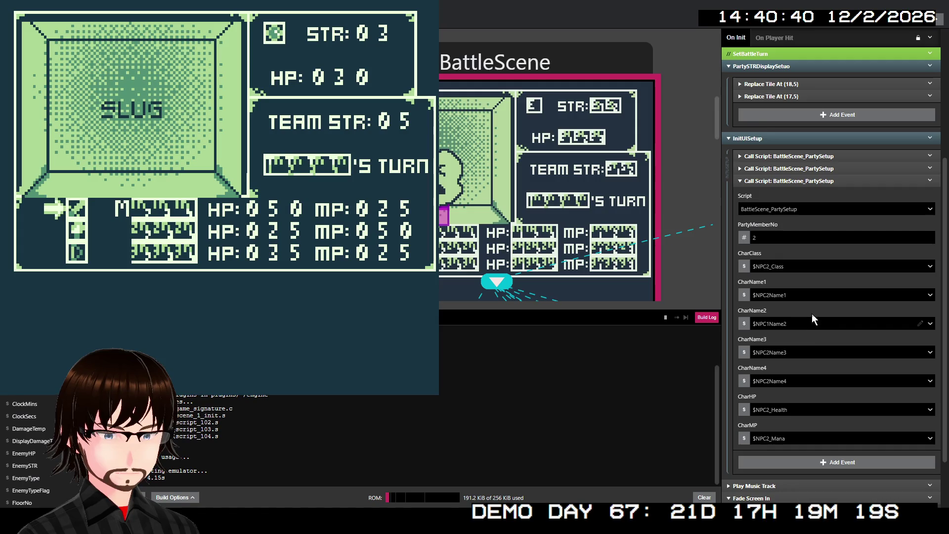
left_click(786, 182)
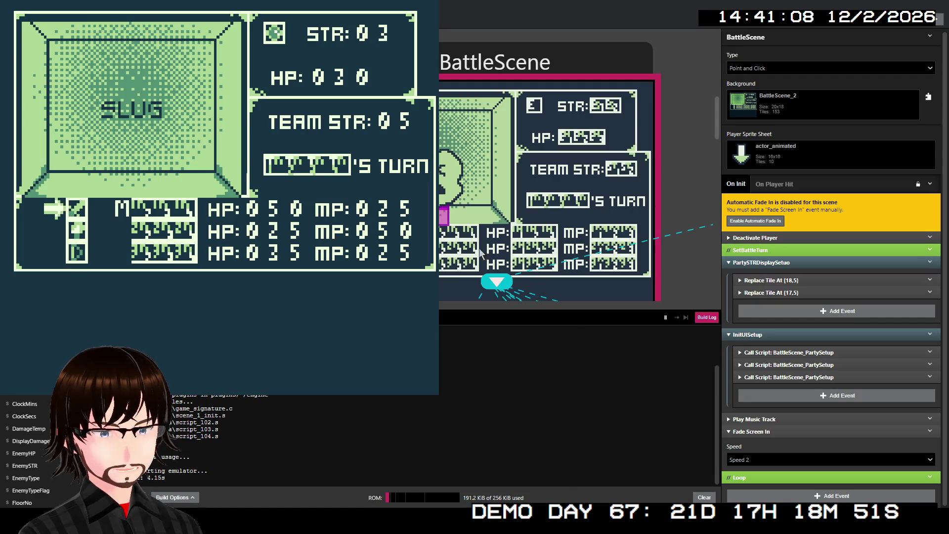
left_click(586, 154)
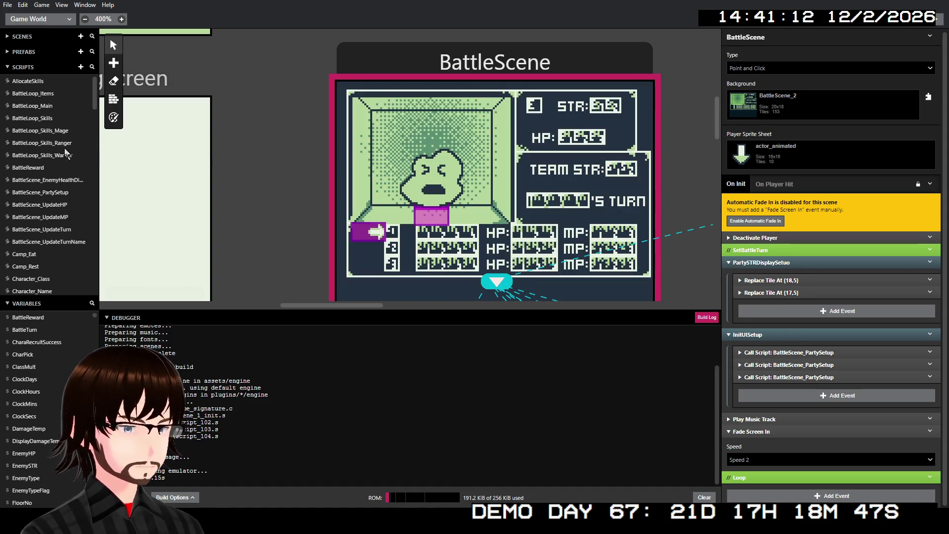
- Open BattleScene_PartySetup and expand the Name group and its four Replace Tile At events
left_click(58, 194)
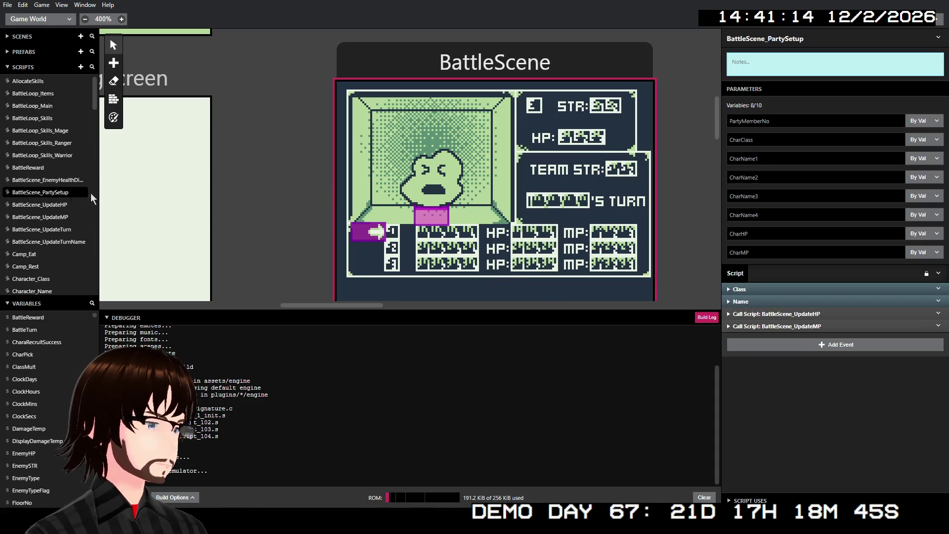
left_click(772, 302)
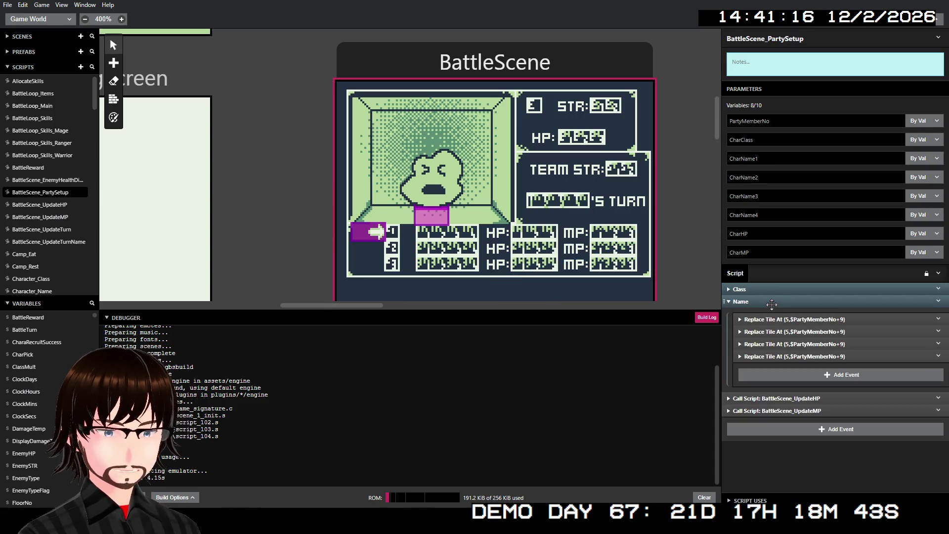
left_click(800, 319)
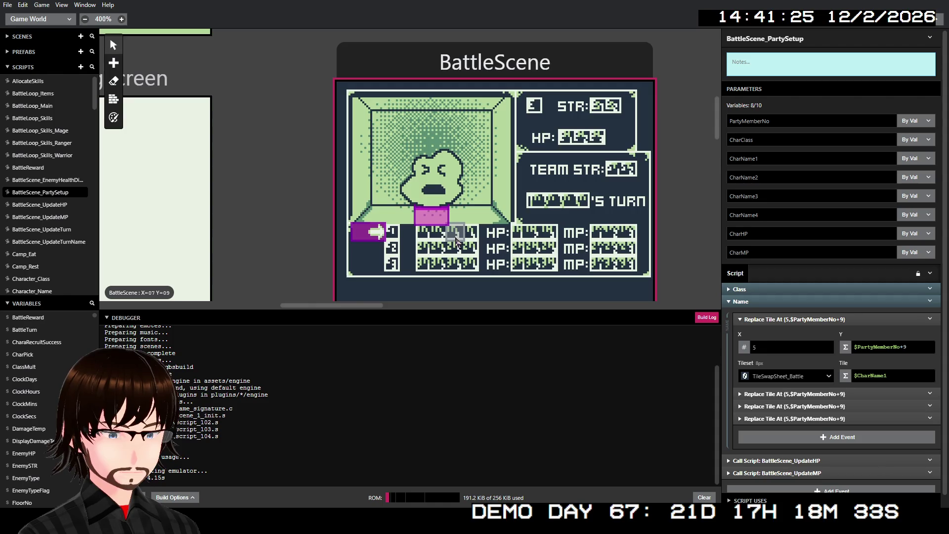
left_click(793, 394)
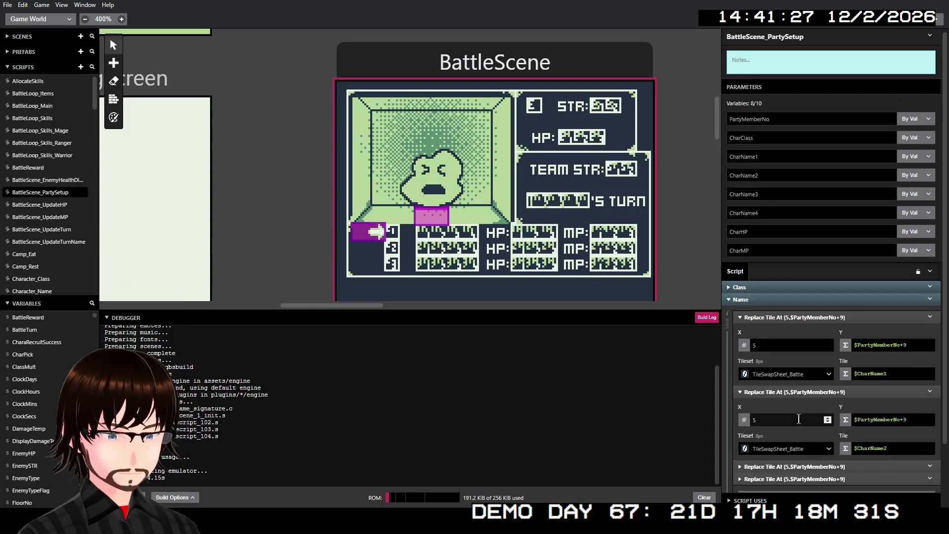
scroll(788, 395, "down", 2)
left_click(785, 395)
left_click(796, 467)
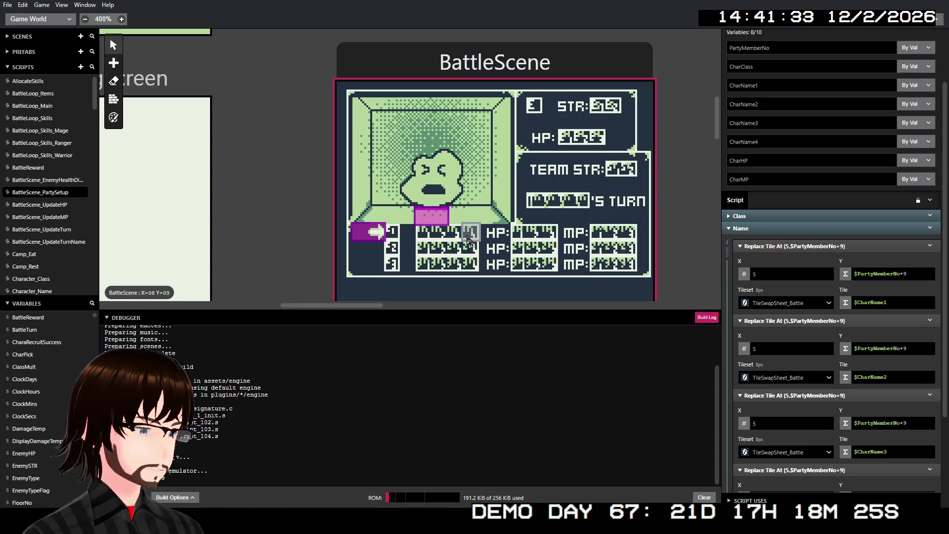
- Set the four tile replacements' X values to 5, 6, 7 and 8
double_click(785, 344)
type("6")
double_click(770, 423)
scroll(775, 421, "down", 1)
double_click(778, 448)
type("8")
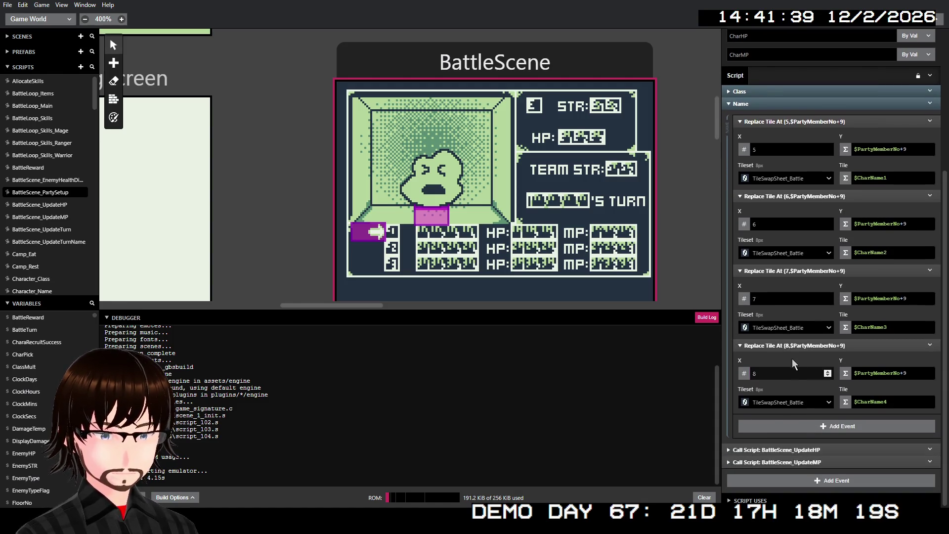
scroll(791, 359, "down", 1)
- Collapse the tile replacements and Name group, then launch a test build
left_click(781, 332)
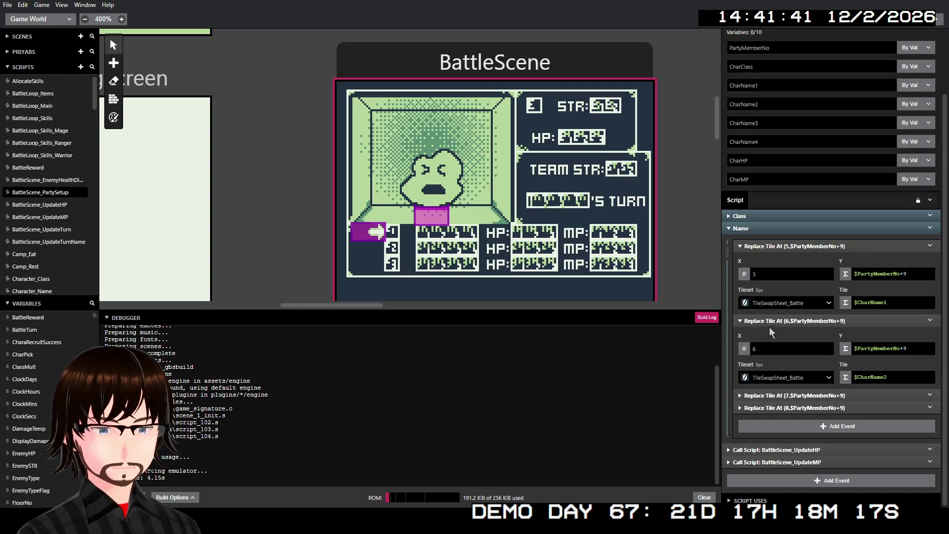
left_click(787, 321)
left_click(794, 307)
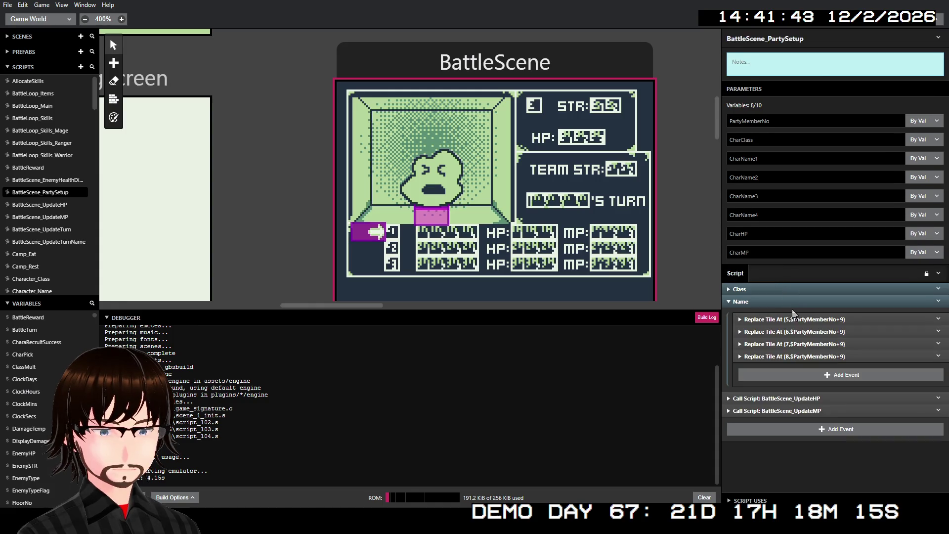
left_click(754, 301)
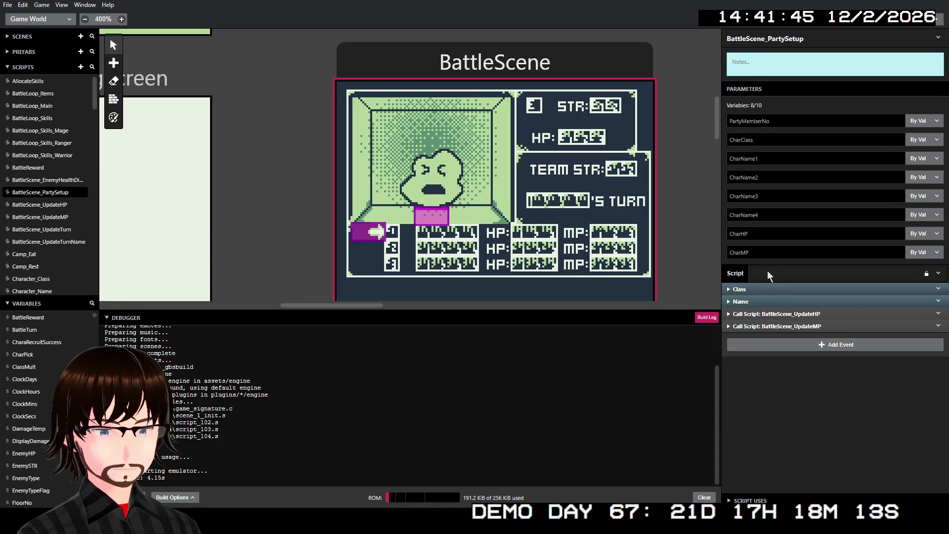
left_click(937, 19)
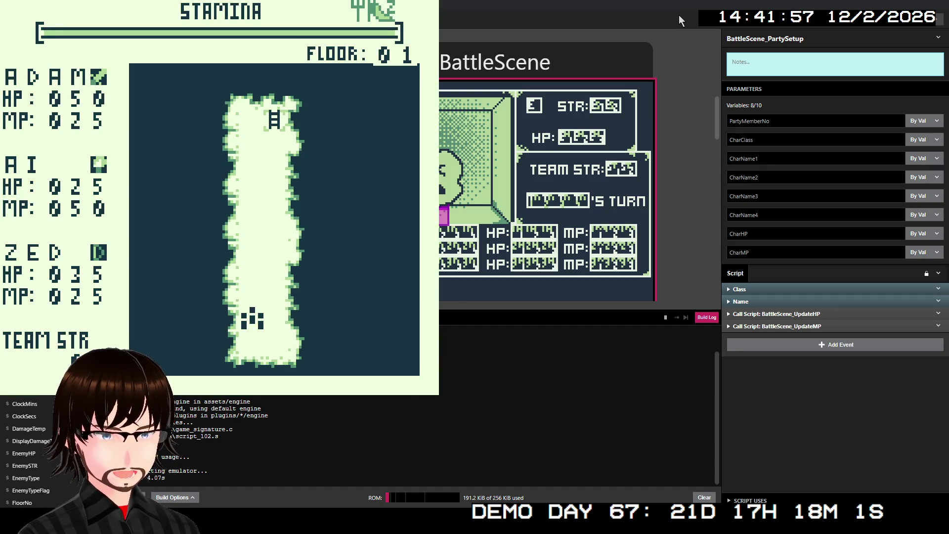
- Walk up the corridor to the stairs and accept going to the next floor
key("Up")
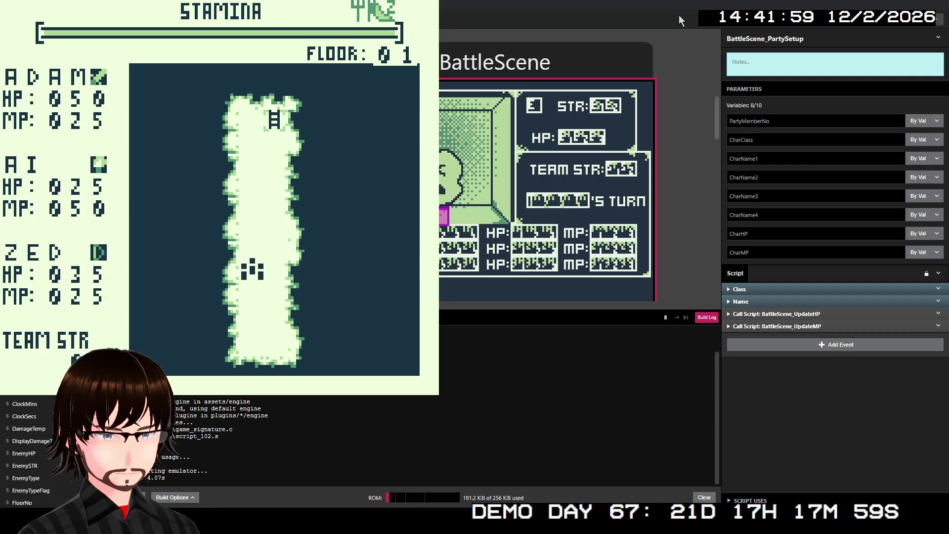
key("Up")
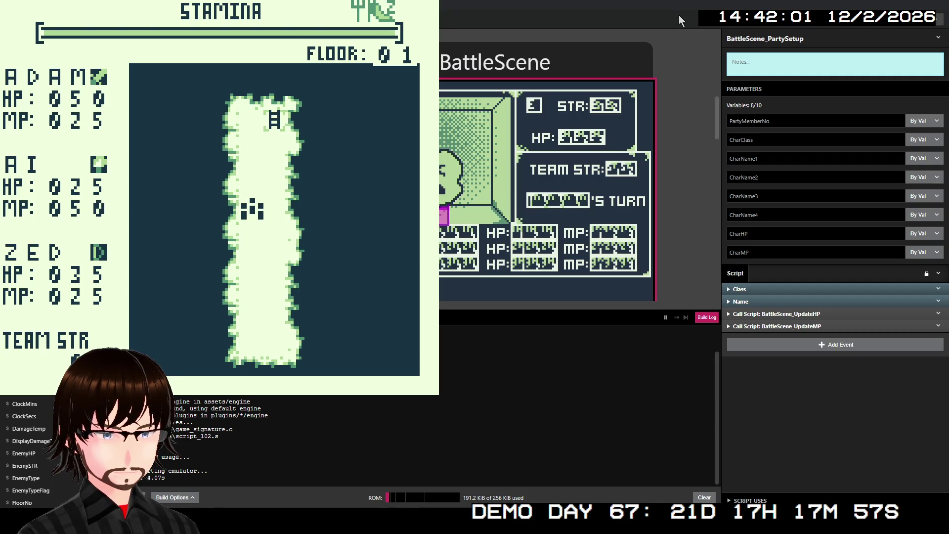
key("Right")
key("Up")
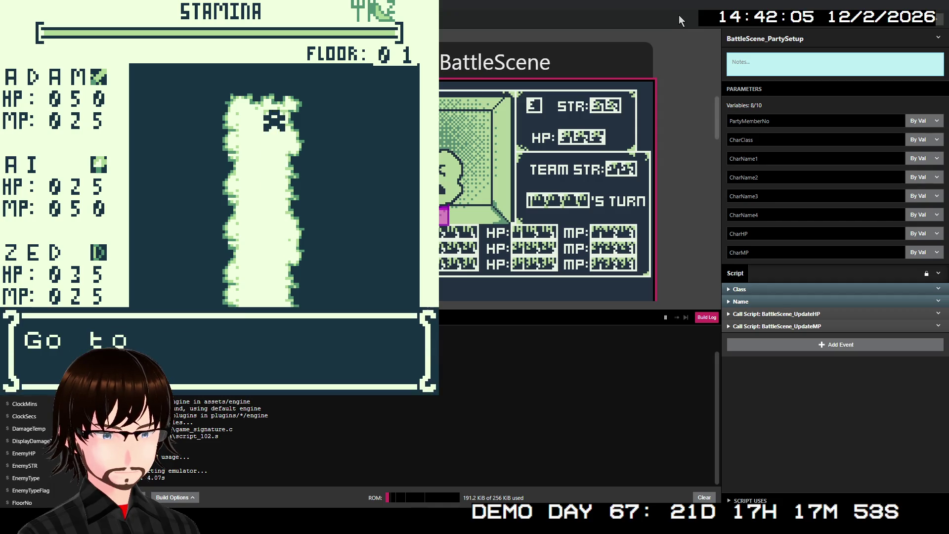
key("z")
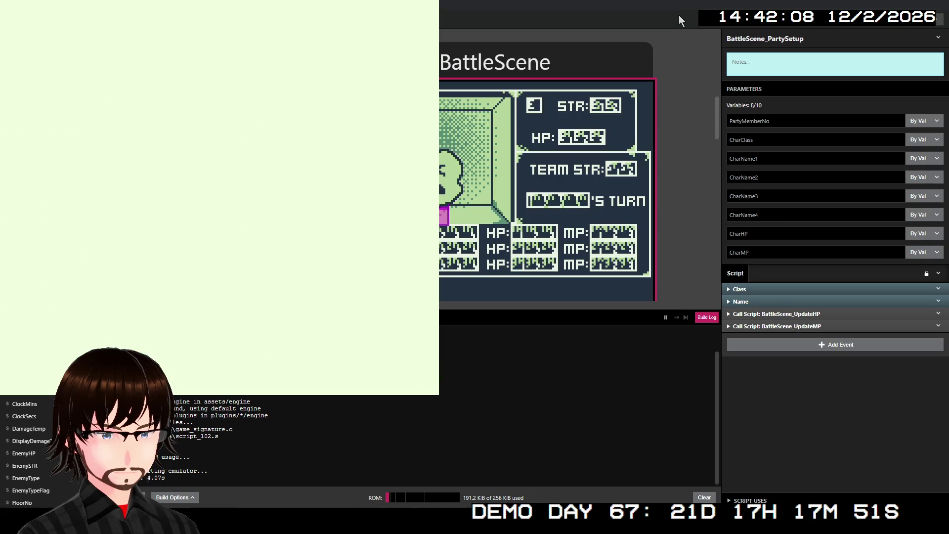
- Walk left on floor 02 into a zombie battle, then close the game and select BattleScene
key("Left")
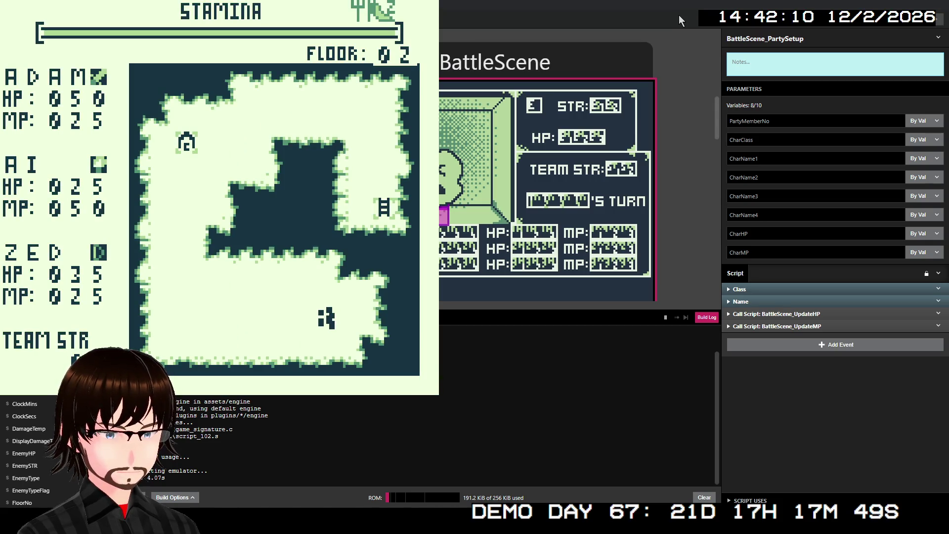
key("Left")
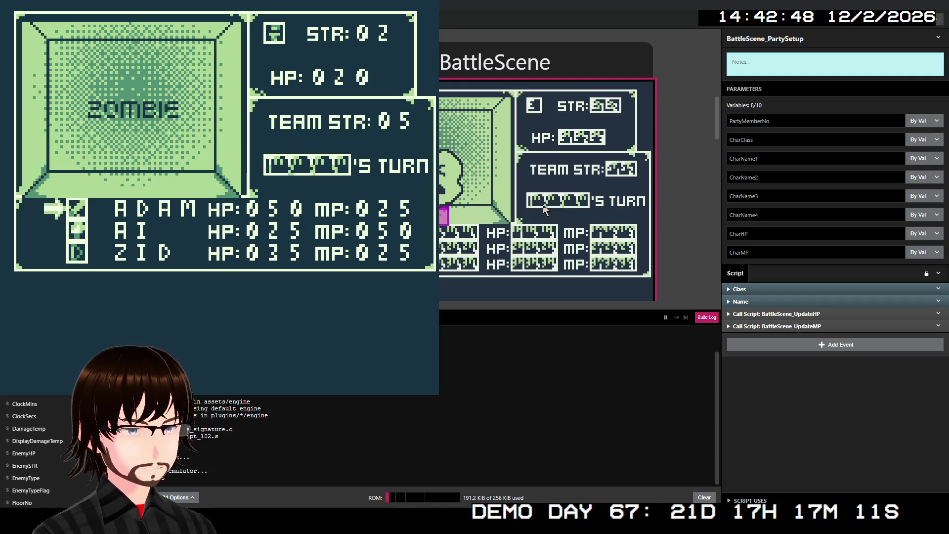
left_click(598, 138)
left_click(358, 106)
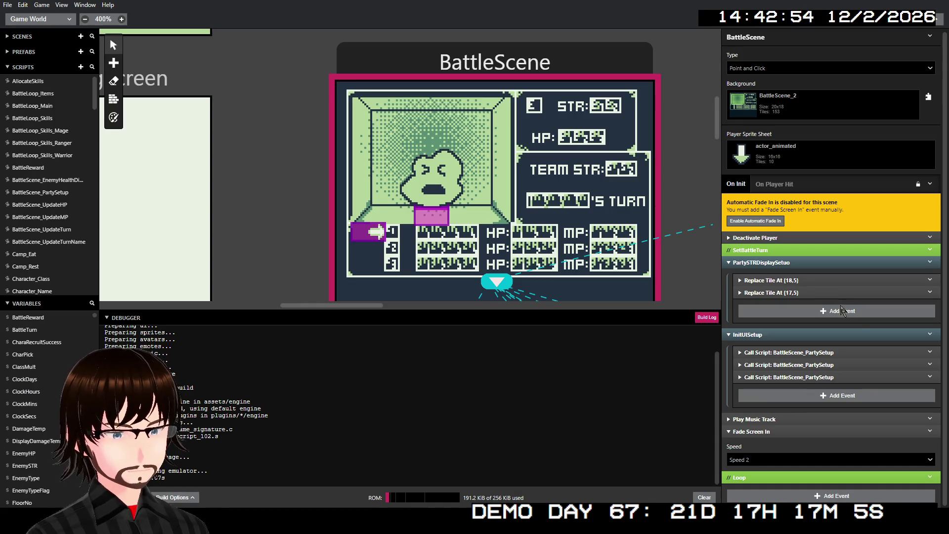
- Change an option on the third PartySetup call's context menu and rebuild the game
right_click(770, 378)
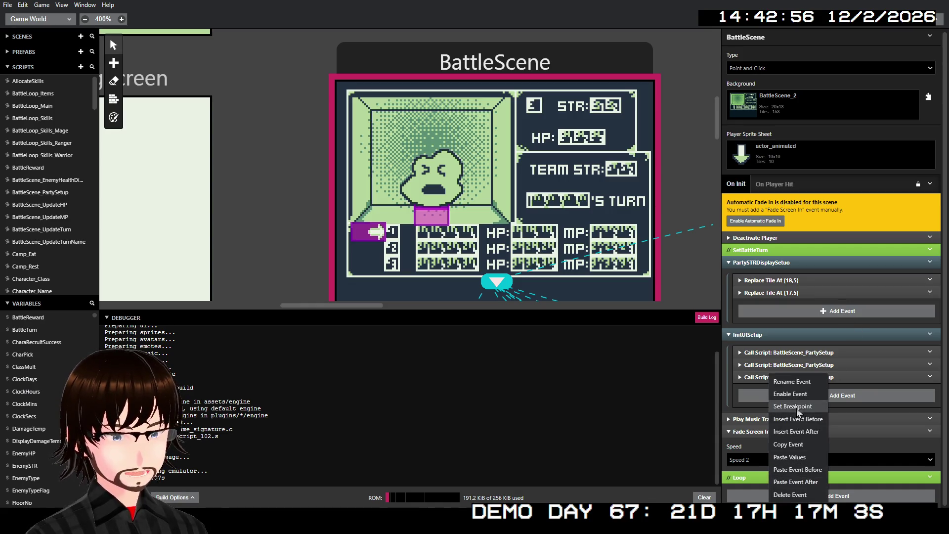
left_click(797, 396)
scroll(888, 179, "down", 4)
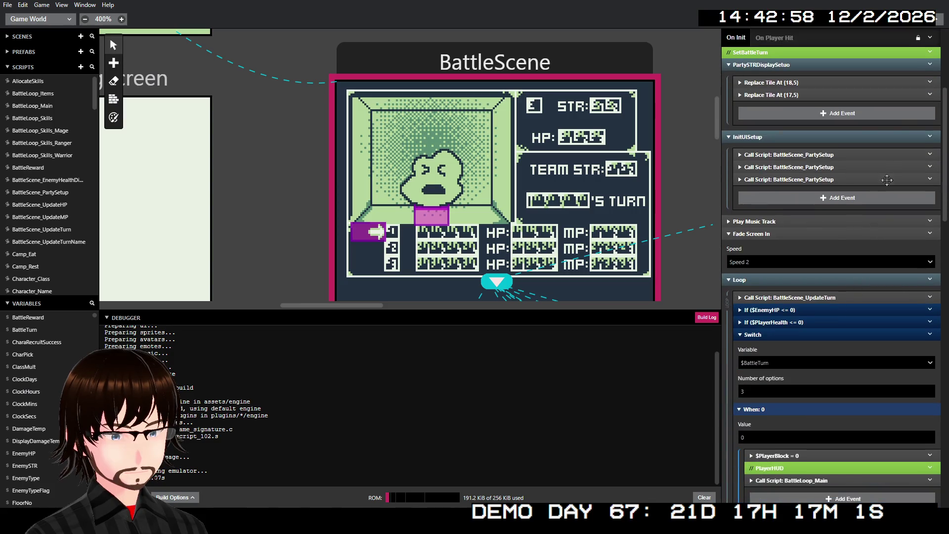
left_click(939, 19)
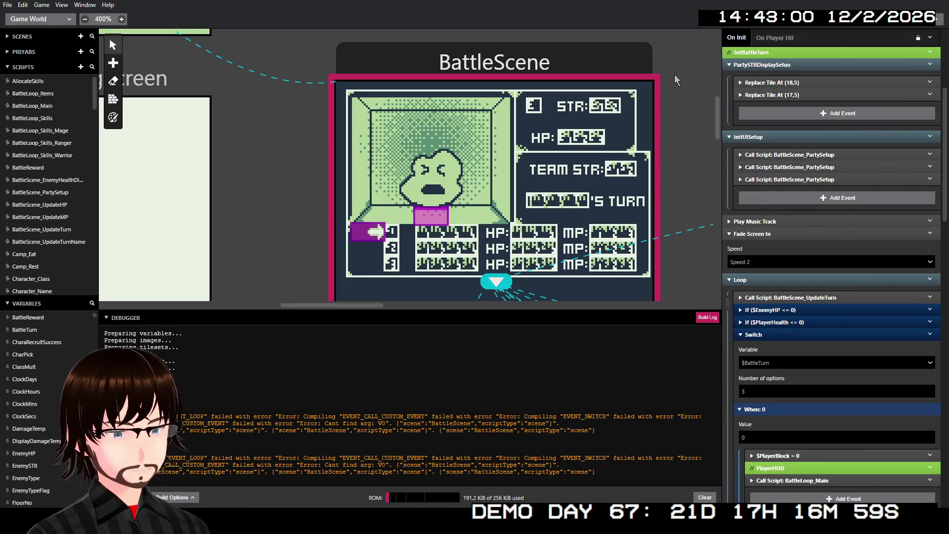
- Disable the BattleScene_UpdateTurn call in the Loop
right_click(804, 297)
left_click(763, 298)
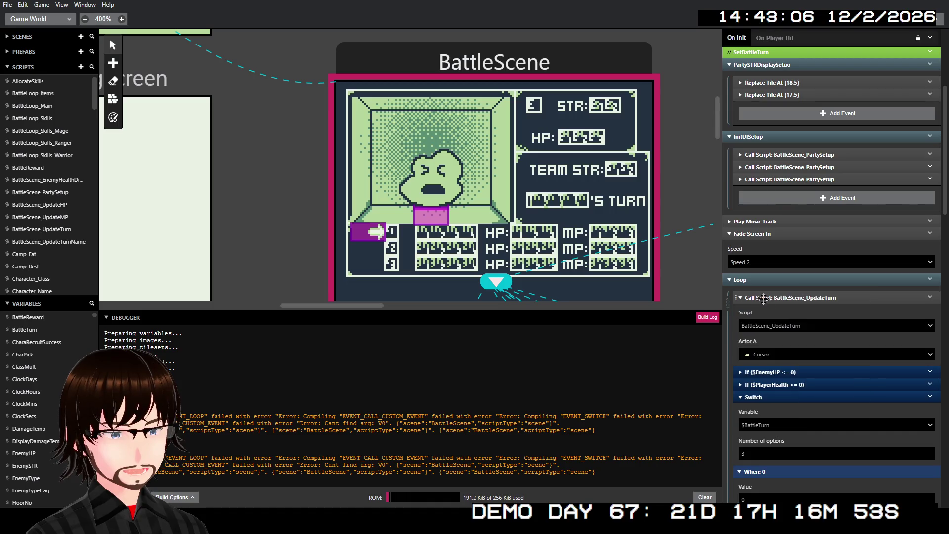
left_click(773, 296)
right_click(776, 297)
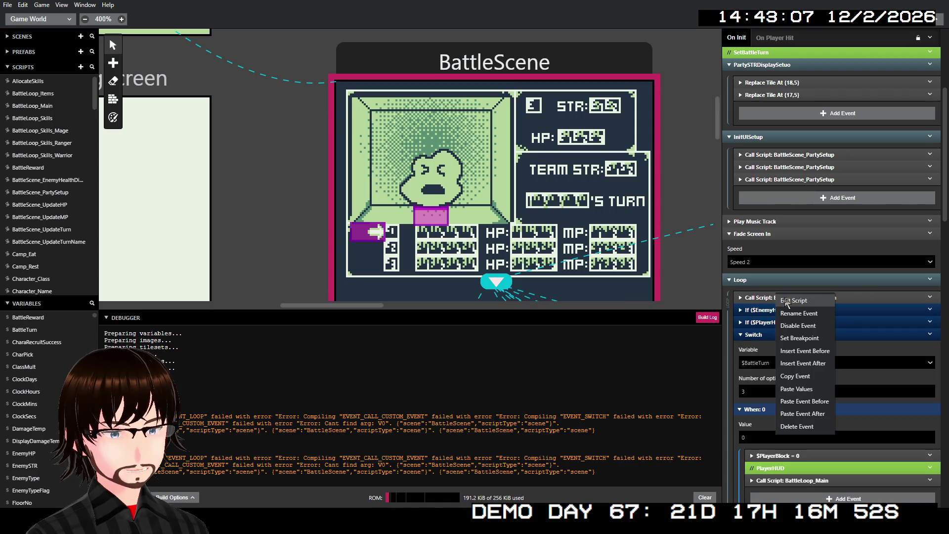
left_click(810, 322)
scroll(791, 208, "up", 5)
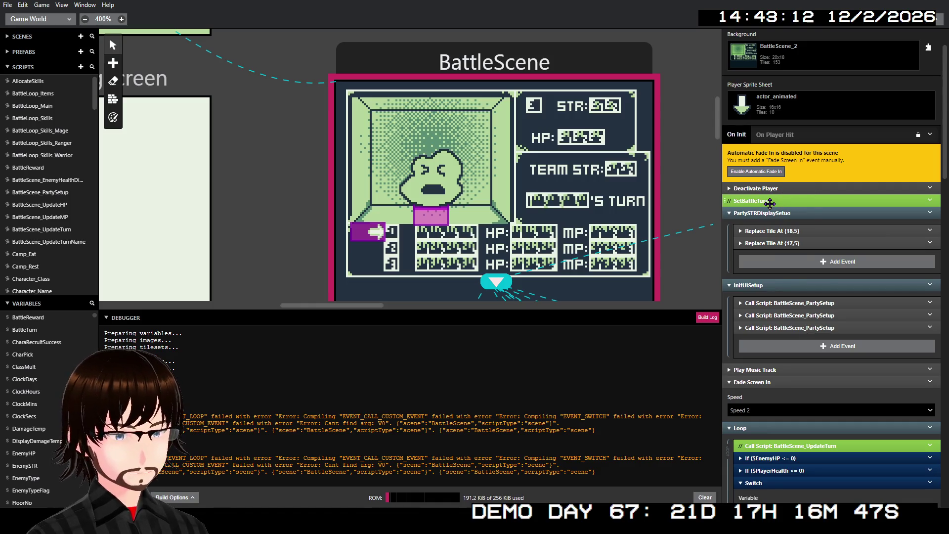
- Re-enable the SetBattleTurn group and disable its BattleScene_UpdateTurn call
right_click(770, 202)
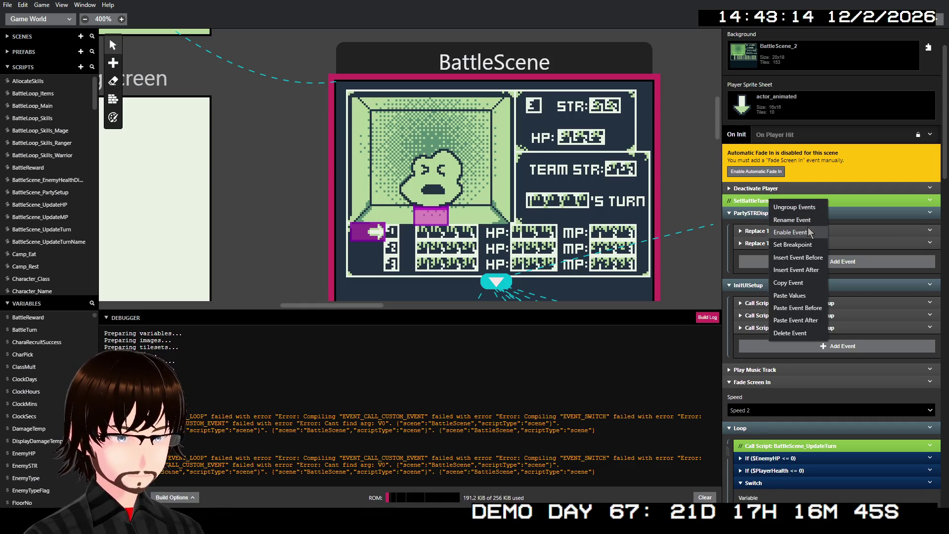
left_click(806, 232)
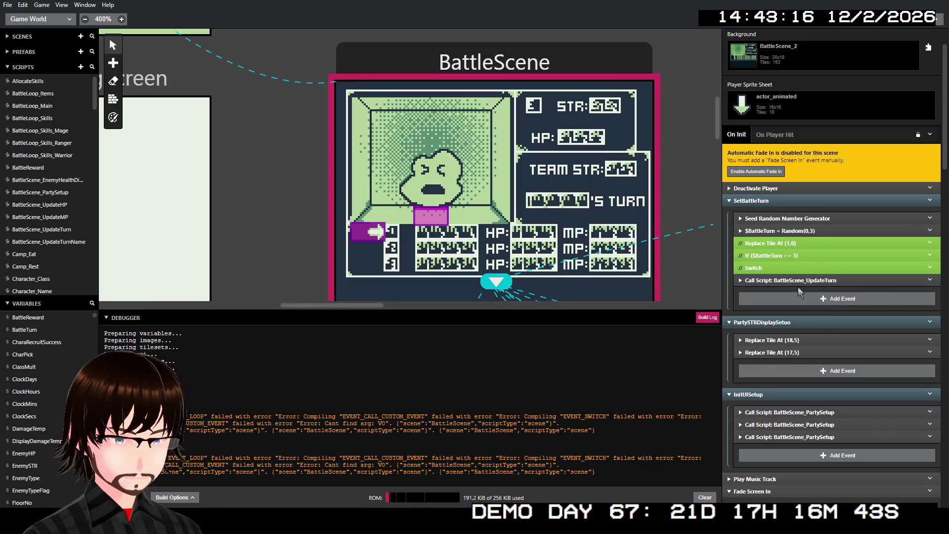
right_click(781, 280)
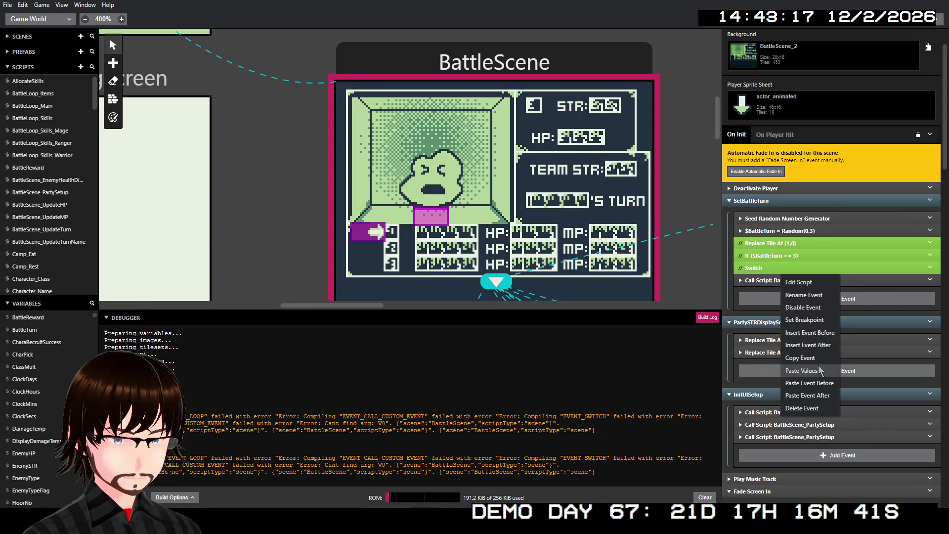
left_click(807, 307)
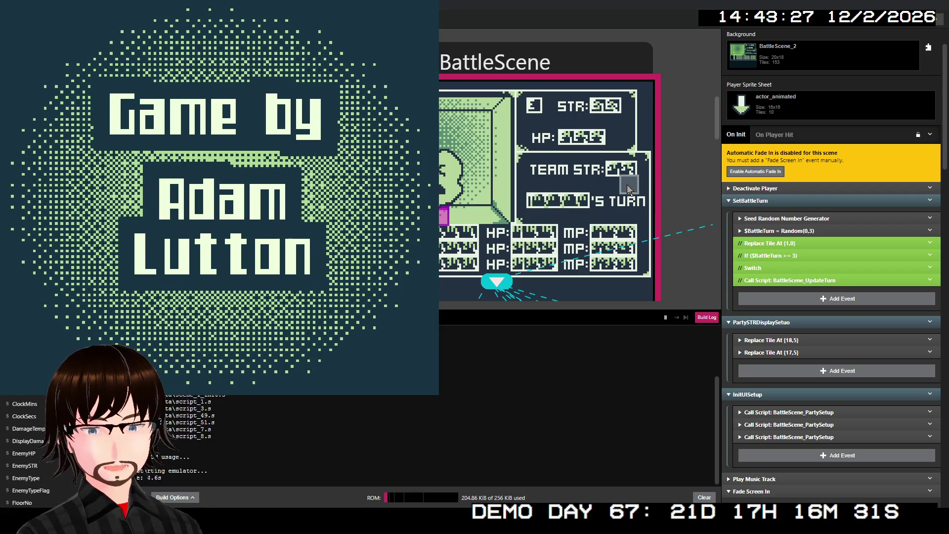
- Start a new game, move on to floor 02 and walk left until an encounter triggers
key("Return")
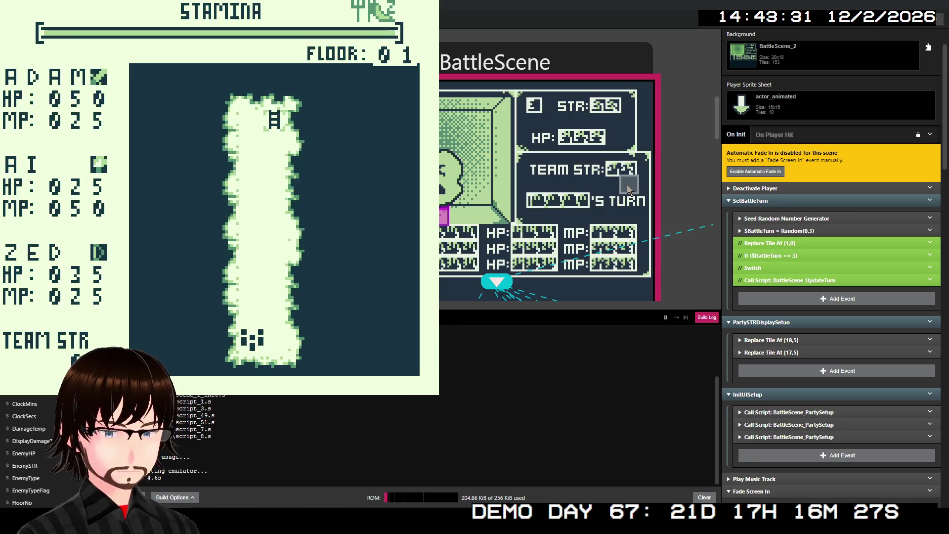
key("Up")
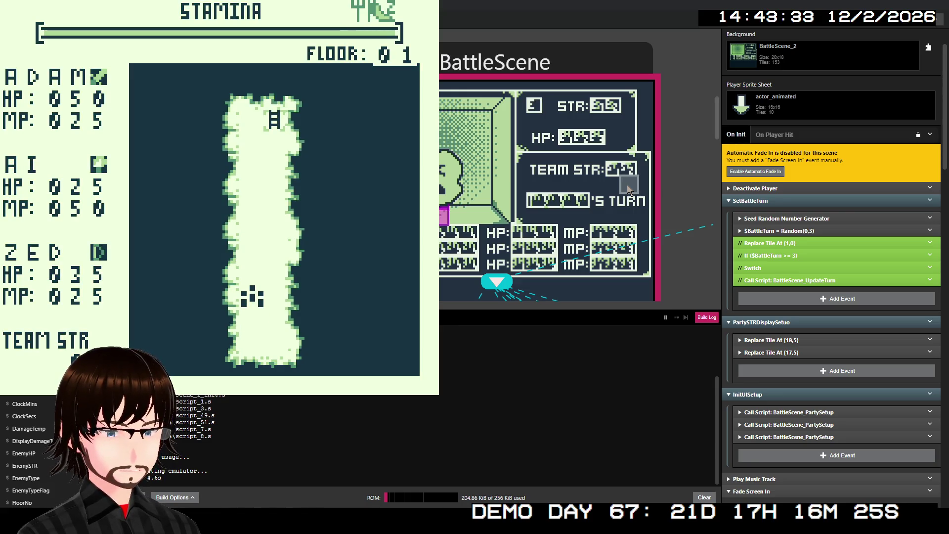
key("Up")
key("Up")
key("Up")
key("Up")
key("Right")
key("Up")
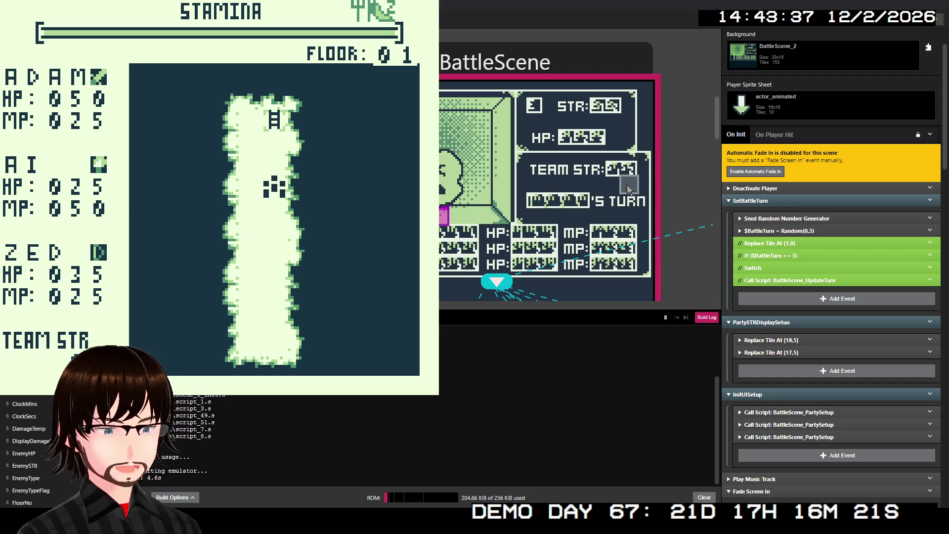
key("Up")
key("Up")
key("Up")
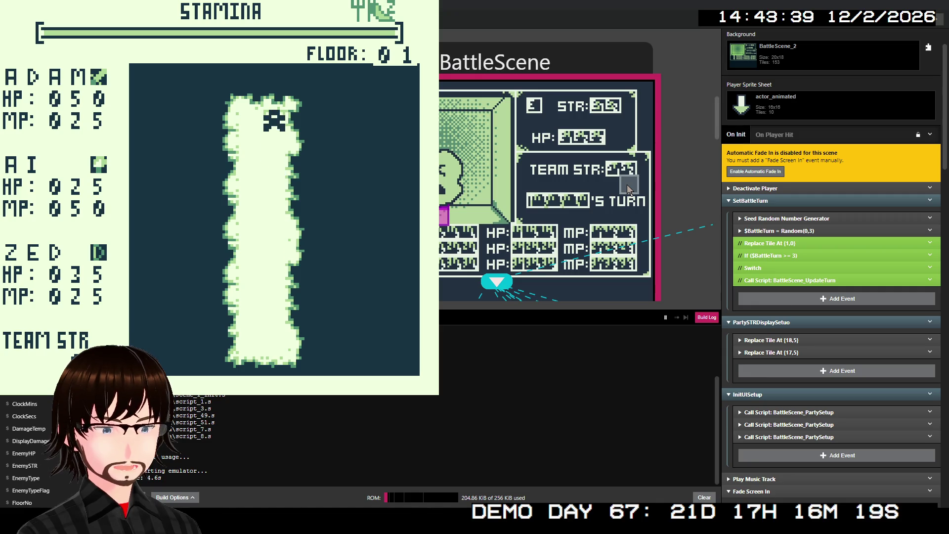
key("z")
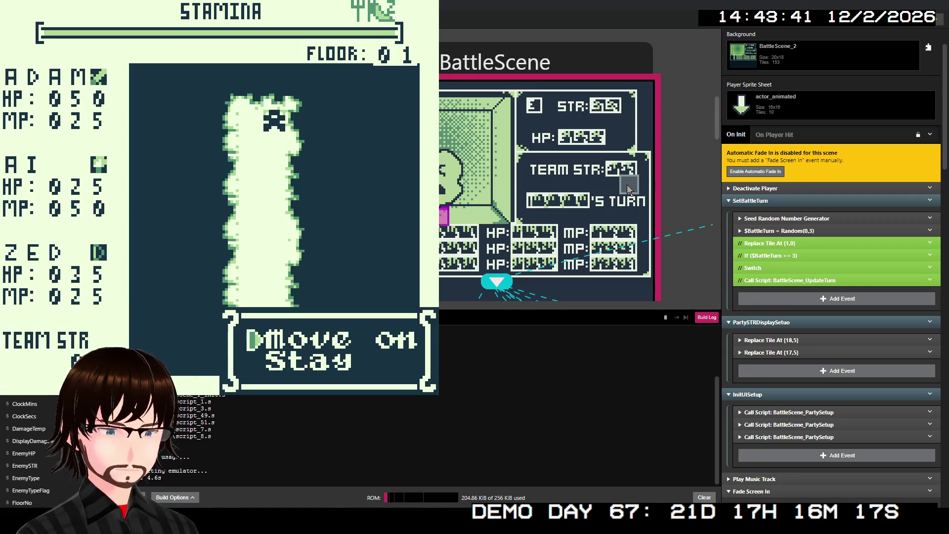
key("z")
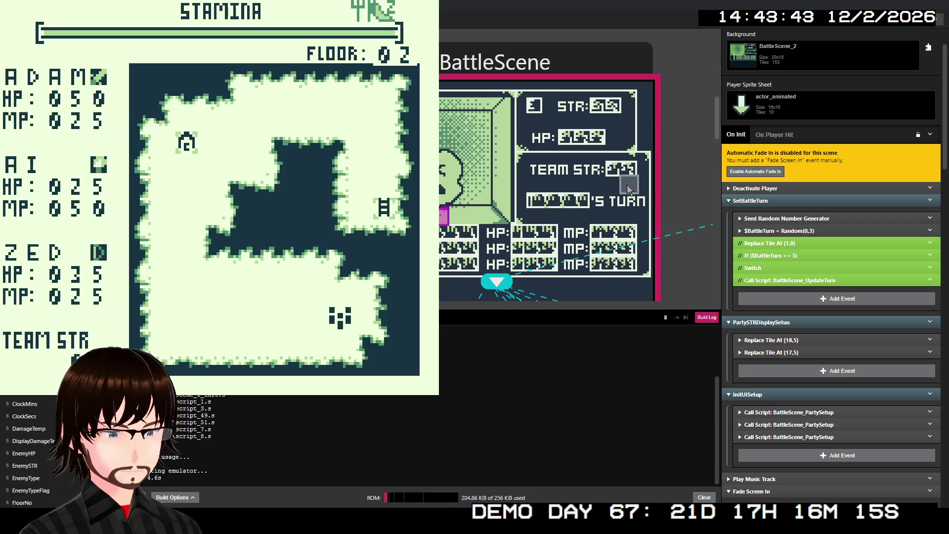
key("Left")
key("Left")
key("Left")
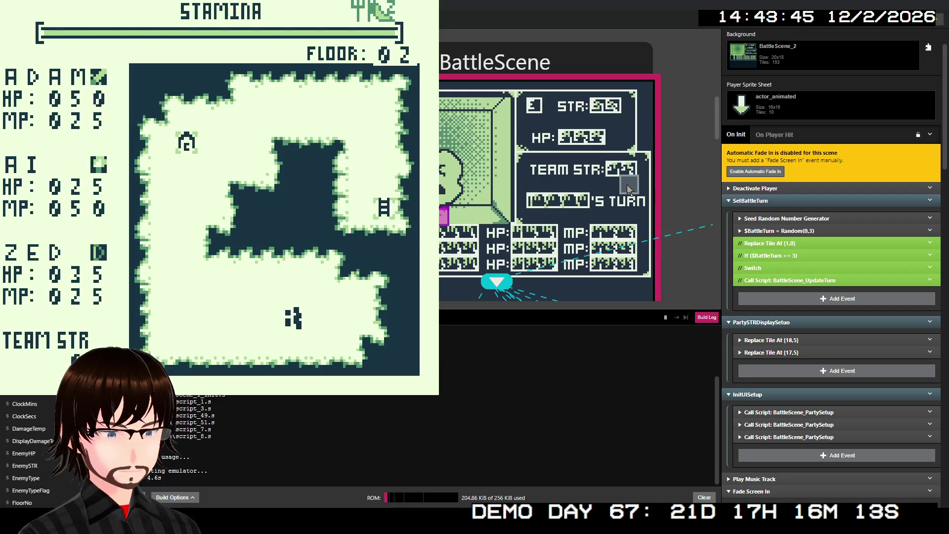
key("Left")
key("Left")
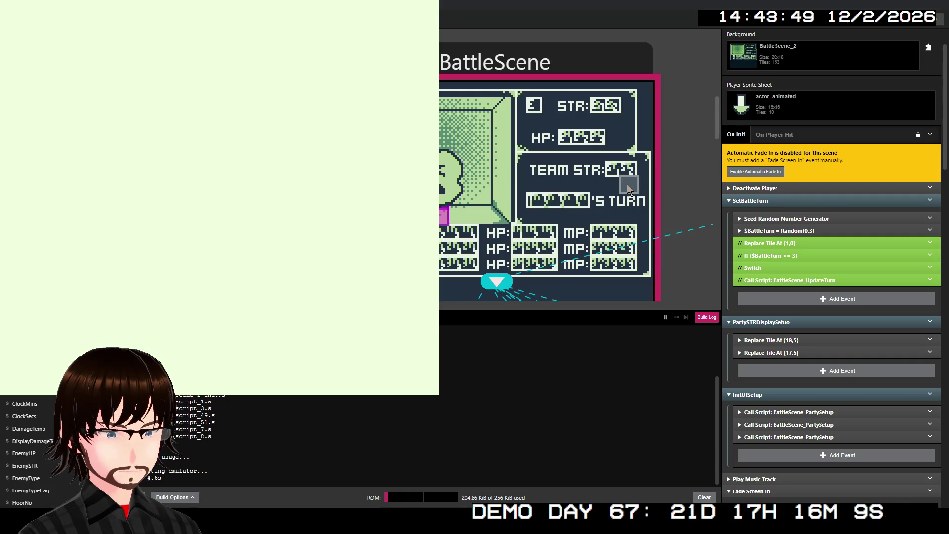
- Attack the Troll and dismiss the victory and gold messages
key("Down")
key("Down")
key("Right")
key("Left")
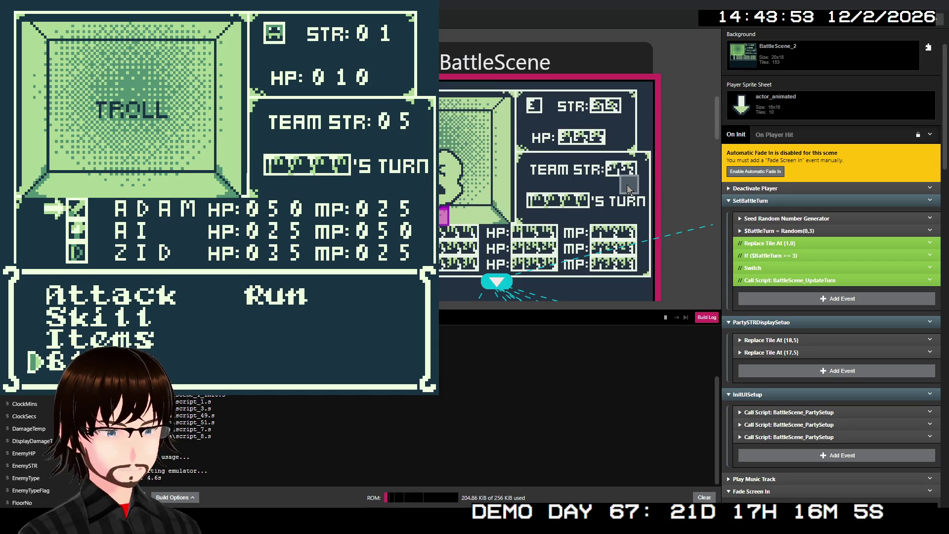
key("Up")
key("Up")
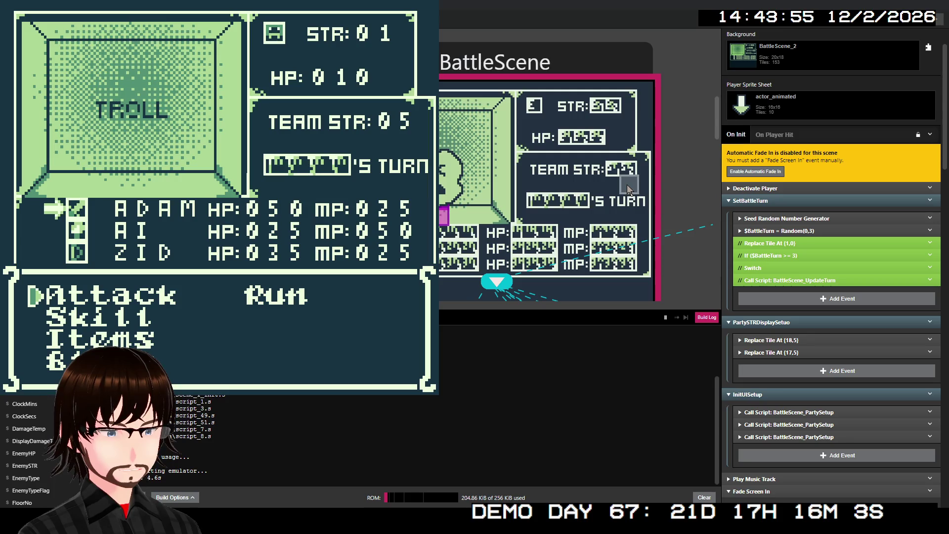
key("z")
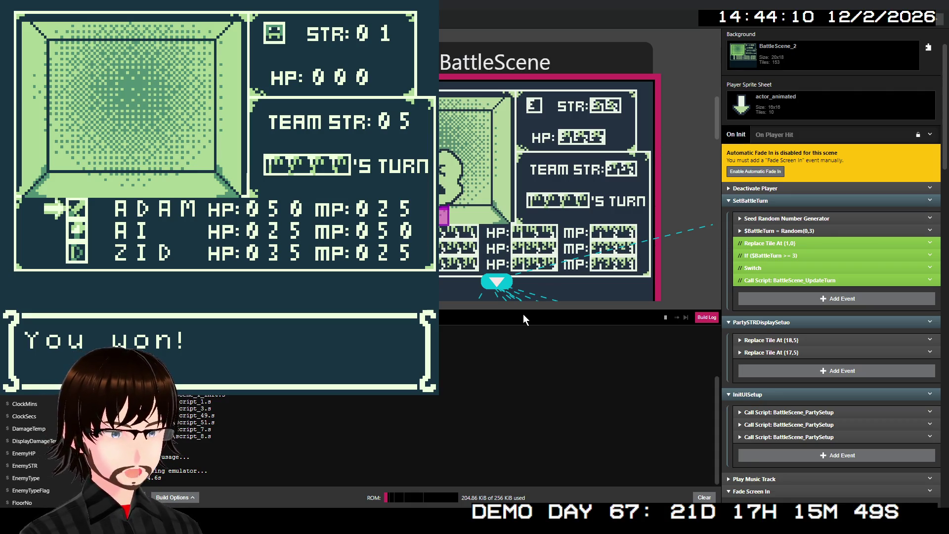
key("z")
key("z")
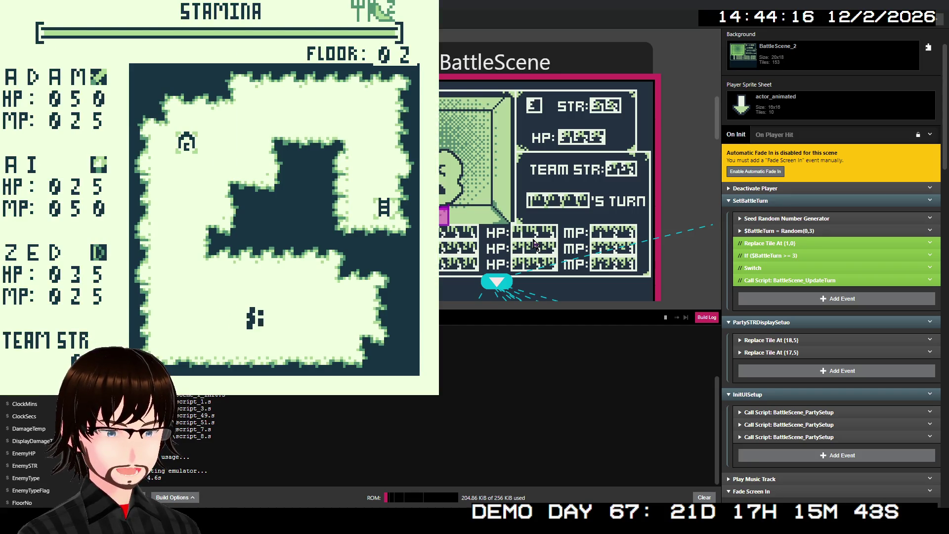
- Trigger a Fallen Angel battle, block for several turns, then close the emulator
key("Right")
key("Right")
key("Left")
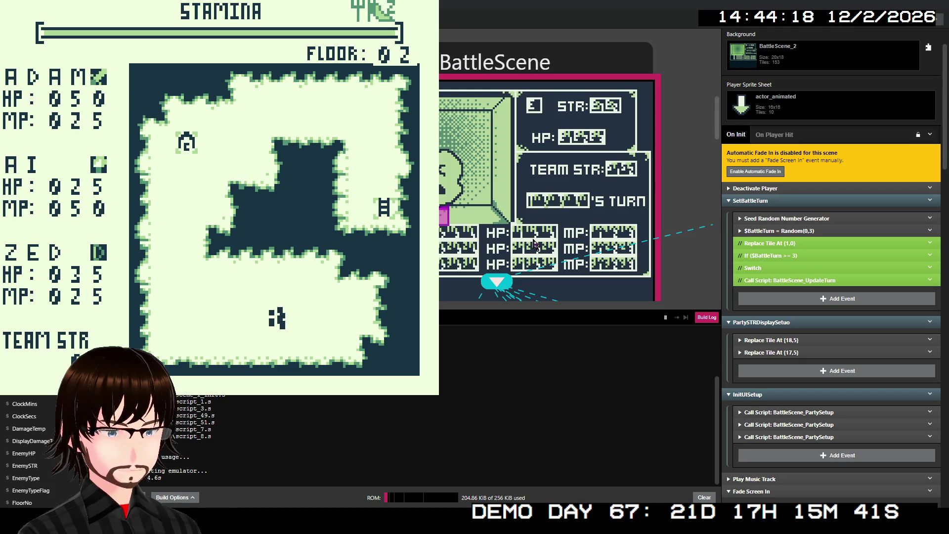
key("Left")
key("Left")
key("Left")
key("Right")
key("Right")
key("Right")
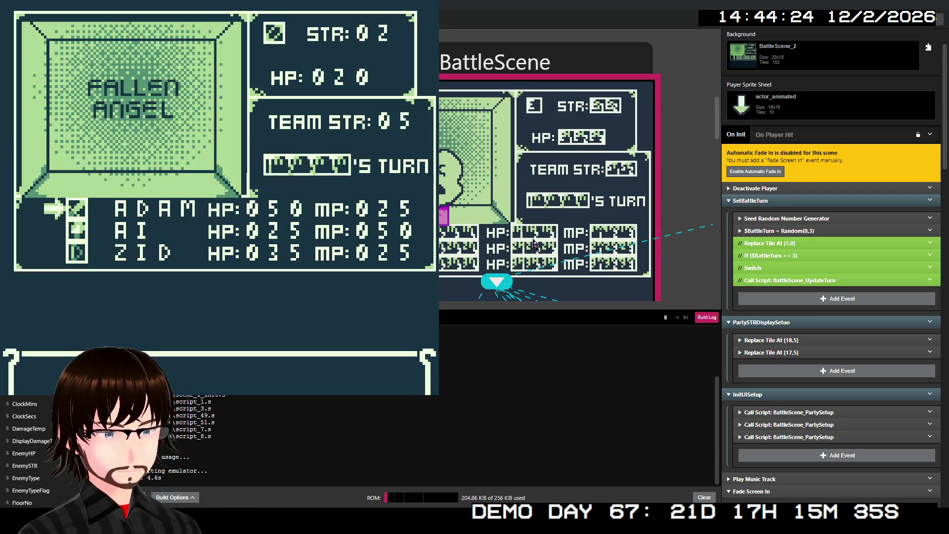
key("Down")
key("Down")
key("Down")
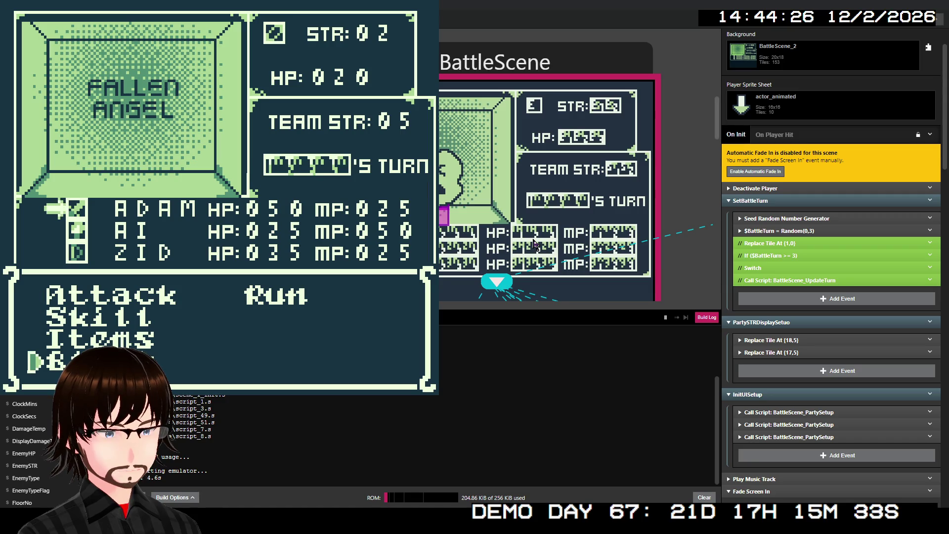
key("z")
key("z")
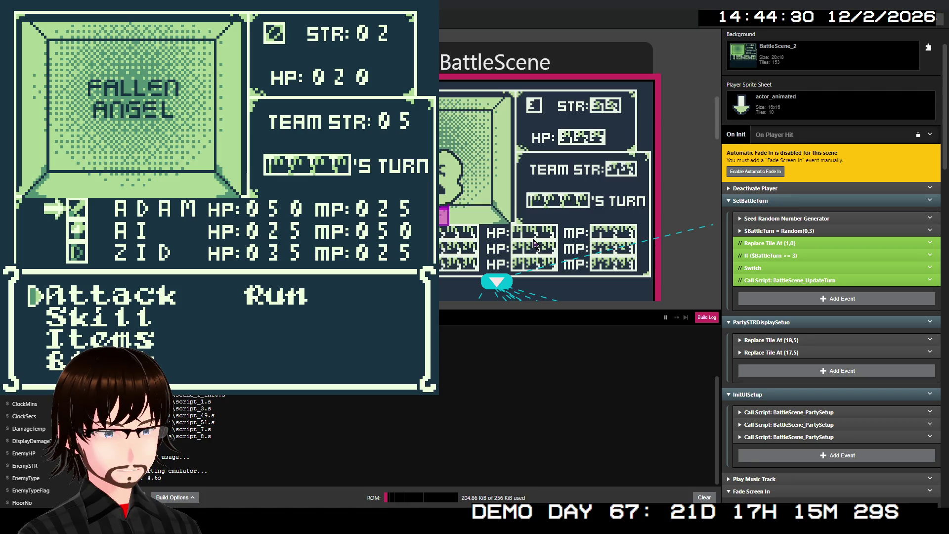
key("Down")
key("Down")
key("Down")
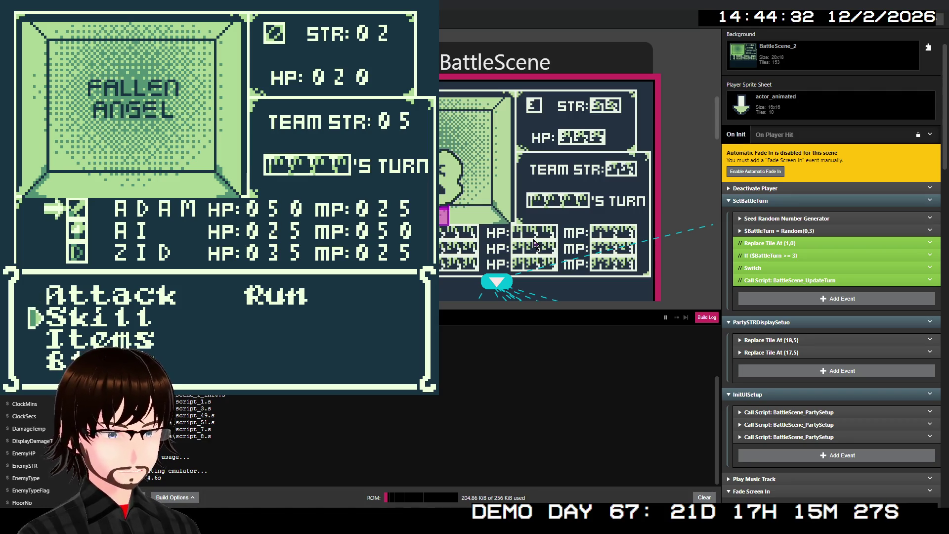
key("z")
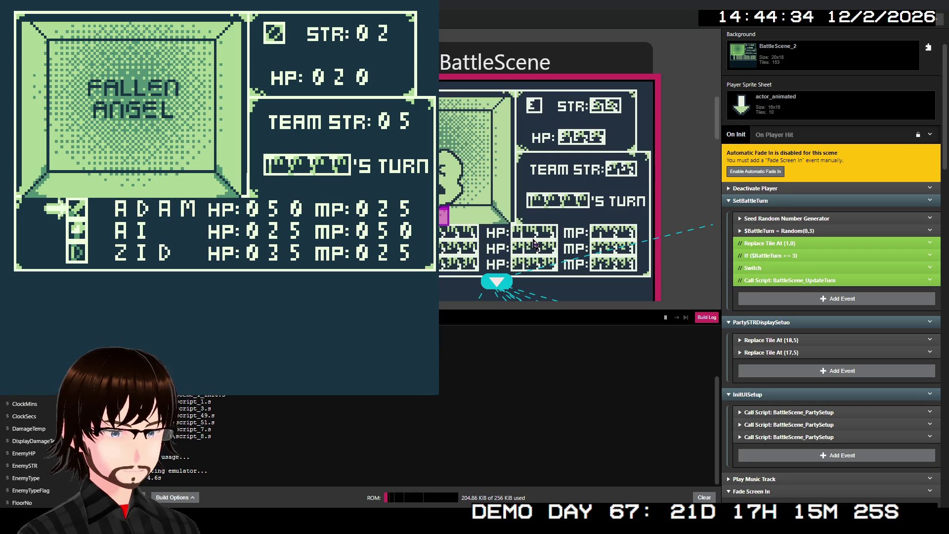
key("Down")
key("Down")
key("Down")
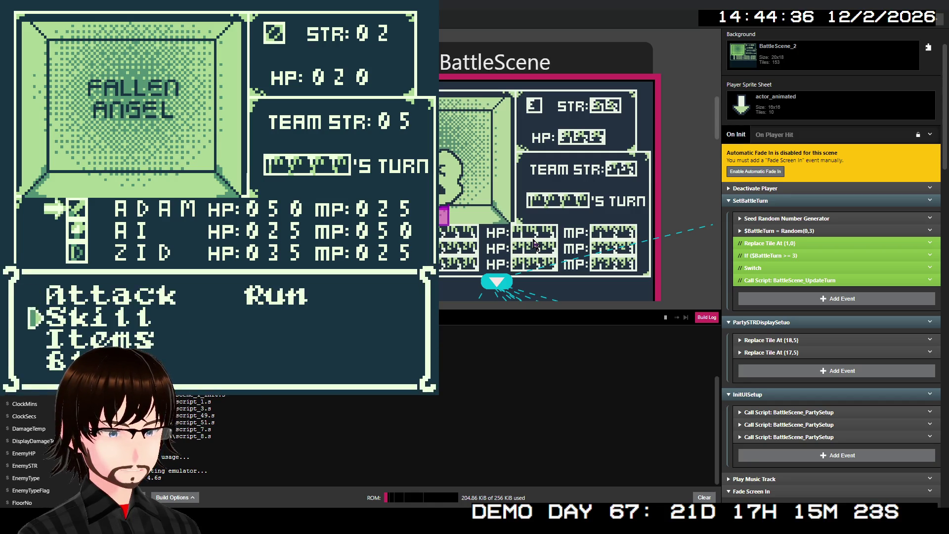
key("z")
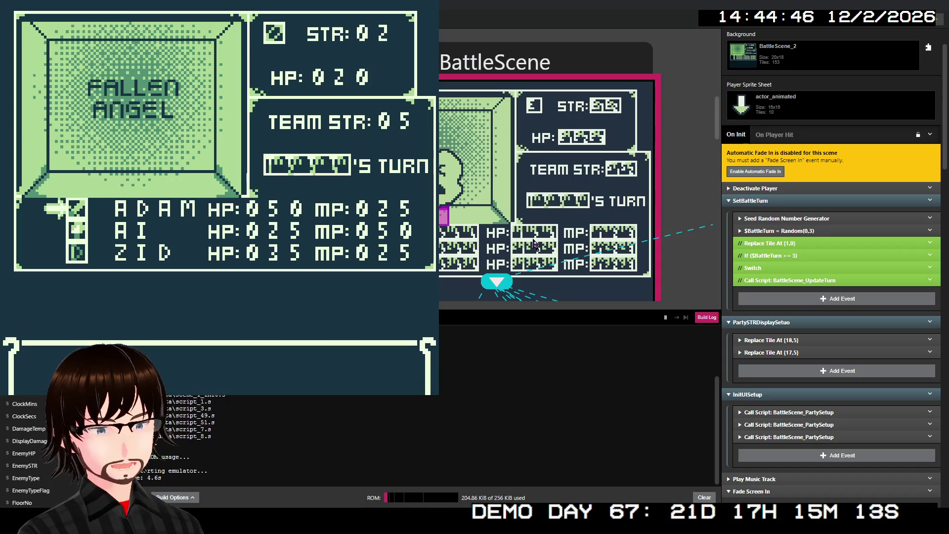
key("ctrl+w")
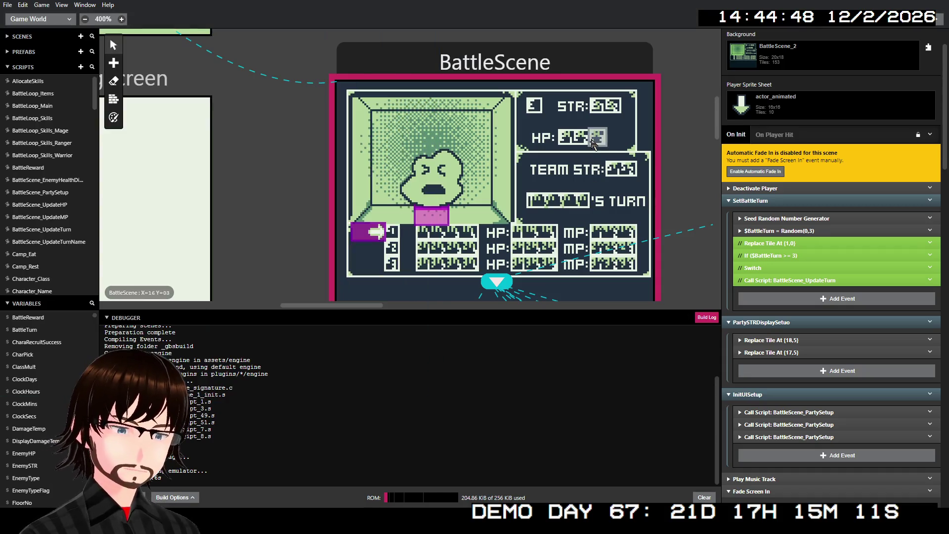
- Enable the BattleScene_UpdateTurn call in SetBattleTurn and open BattleScene_UpdateTurnName
right_click(837, 285)
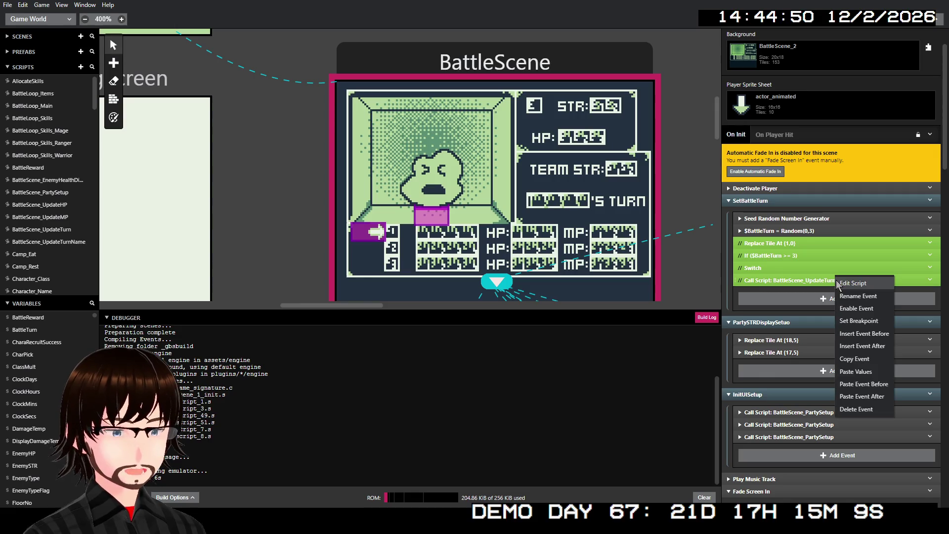
left_click(849, 308)
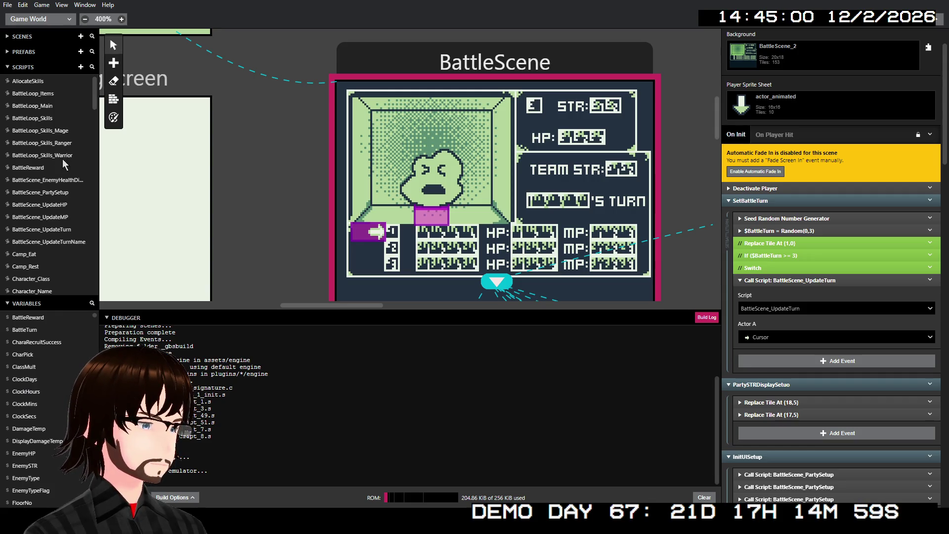
left_click(60, 242)
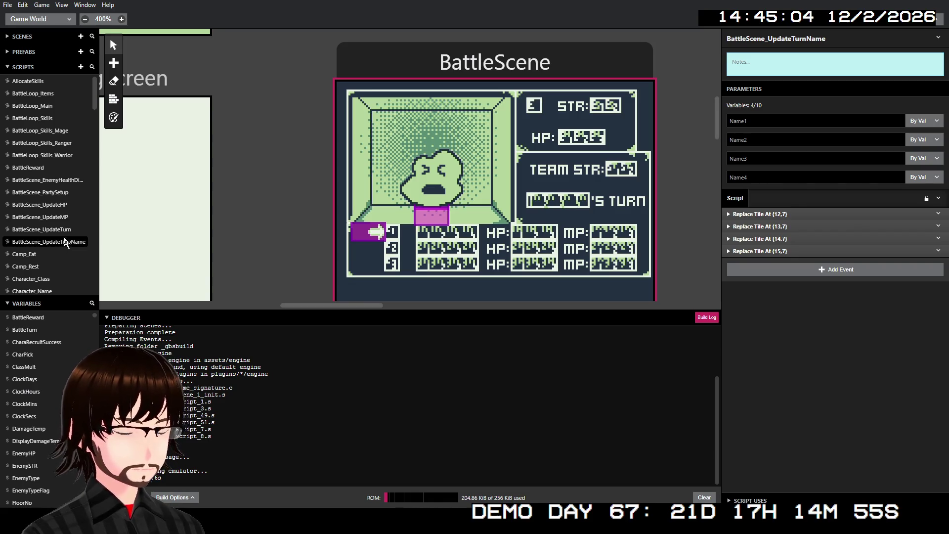
- Open BattleScene_UpdateTurn and check the Else case's turn-name call
left_click(62, 230)
scroll(863, 200, "down", 10)
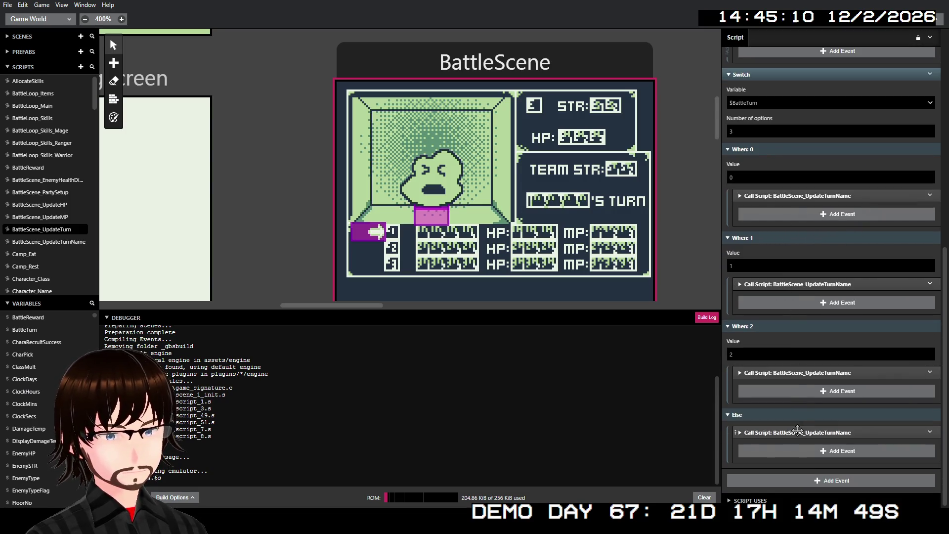
left_click(811, 432)
scroll(837, 307, "down", 3)
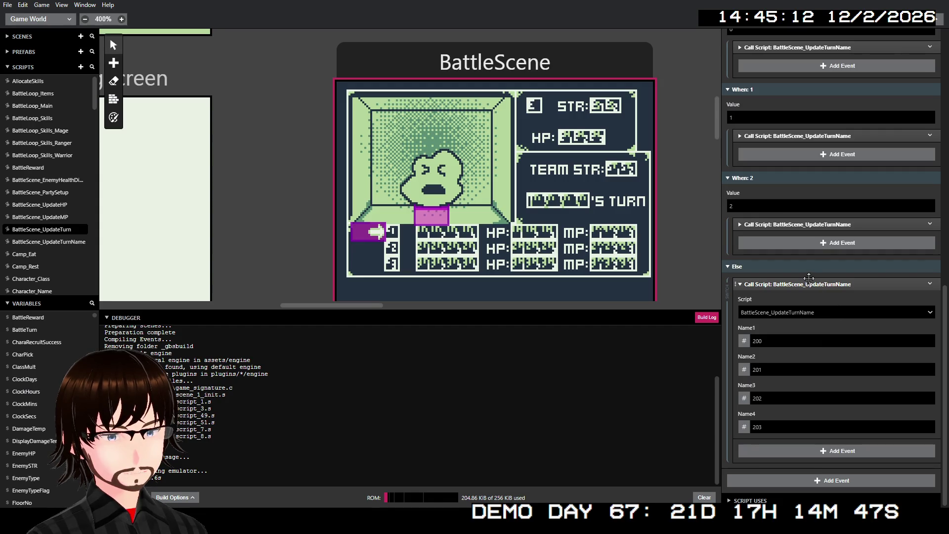
left_click(808, 285)
scroll(801, 290, "up", 3)
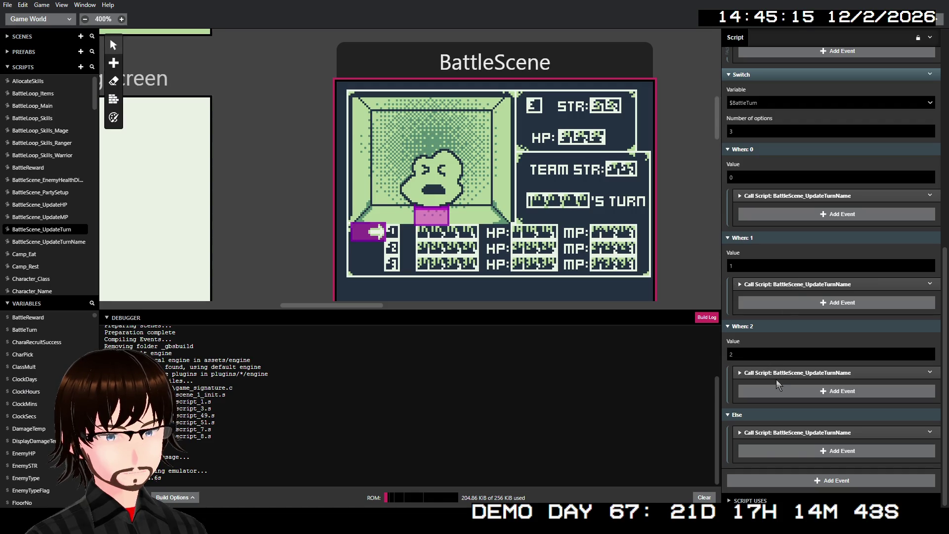
- Check the When 2, When 1 and When 0 turn-name calls, then select BattleScene
left_click(781, 373)
scroll(836, 277, "down", 3)
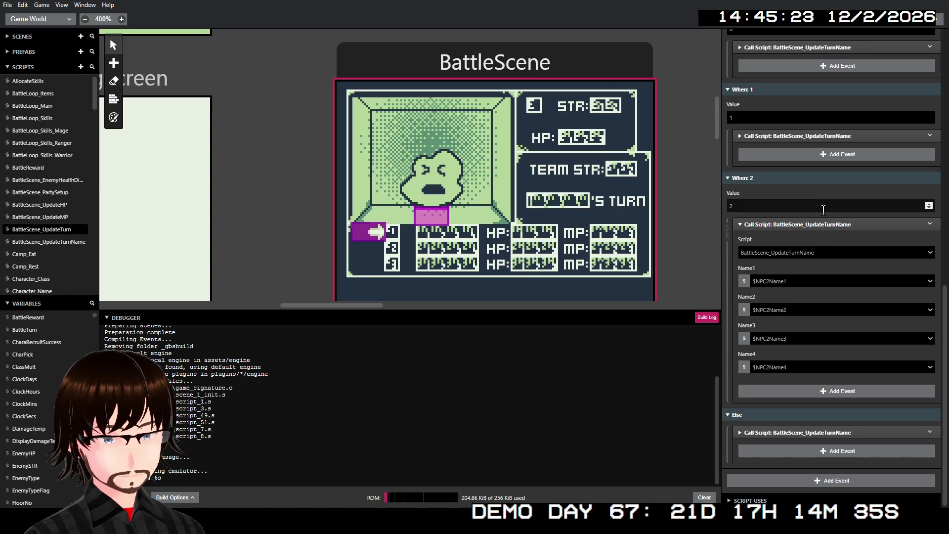
scroll(791, 331, "up", 1)
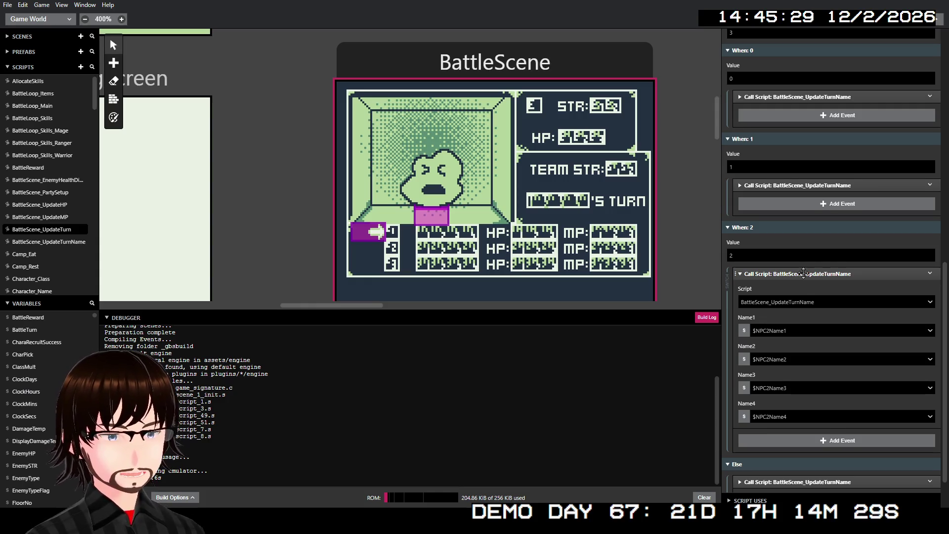
left_click(804, 274)
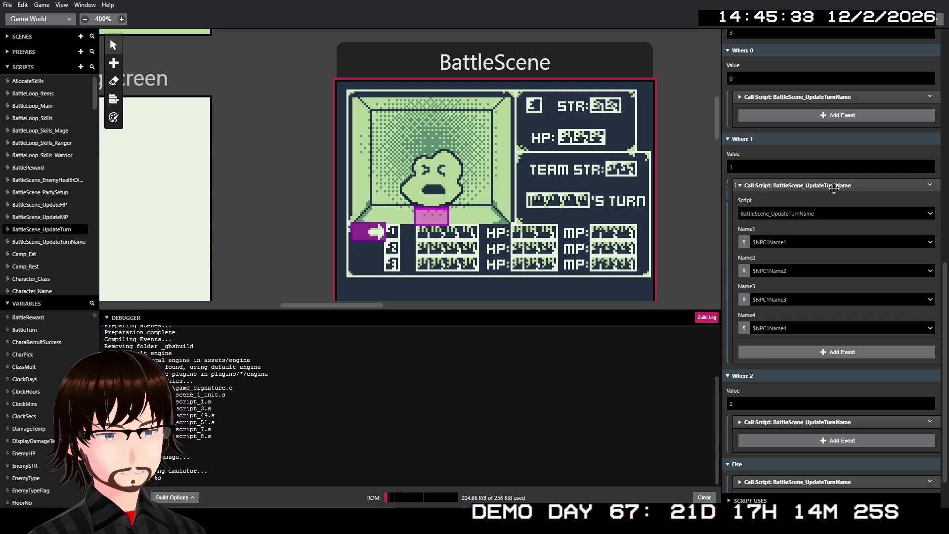
left_click(835, 190)
left_click(824, 194)
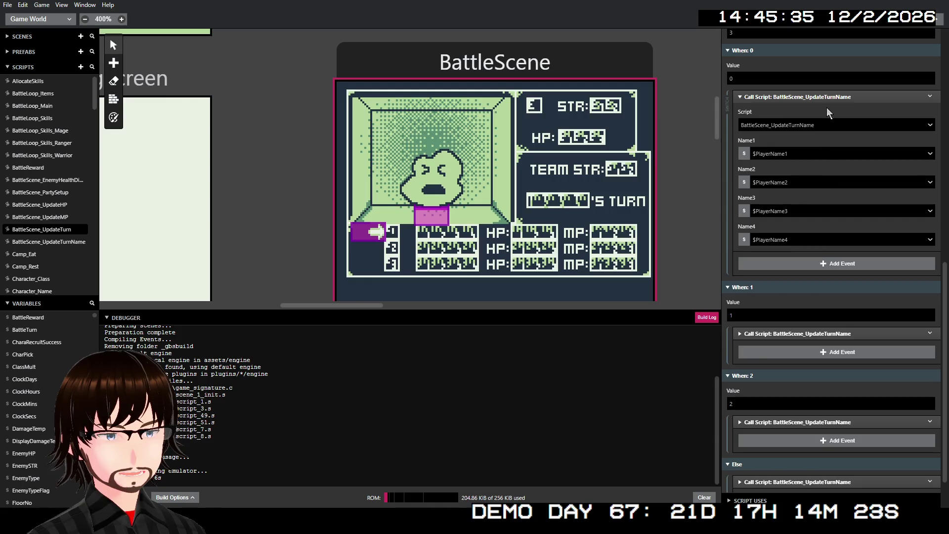
left_click(826, 97)
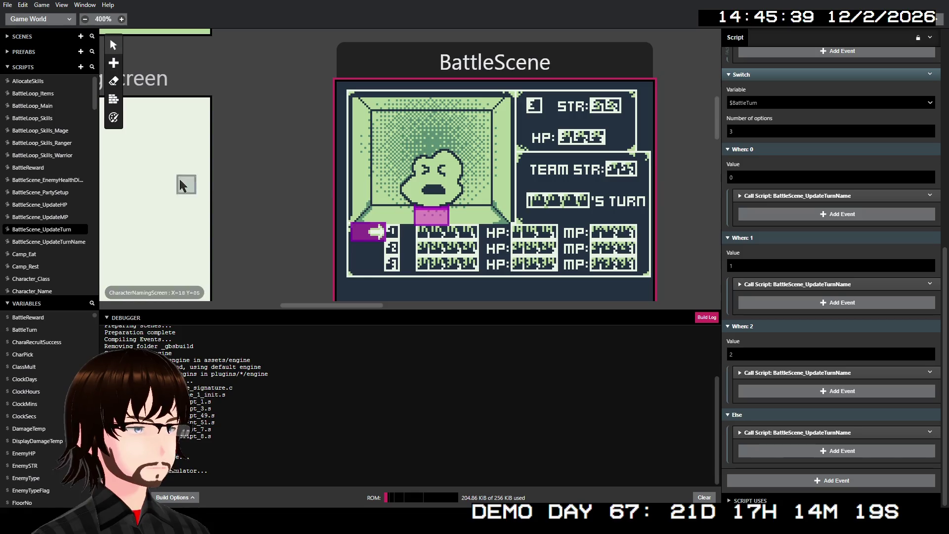
left_click(472, 90)
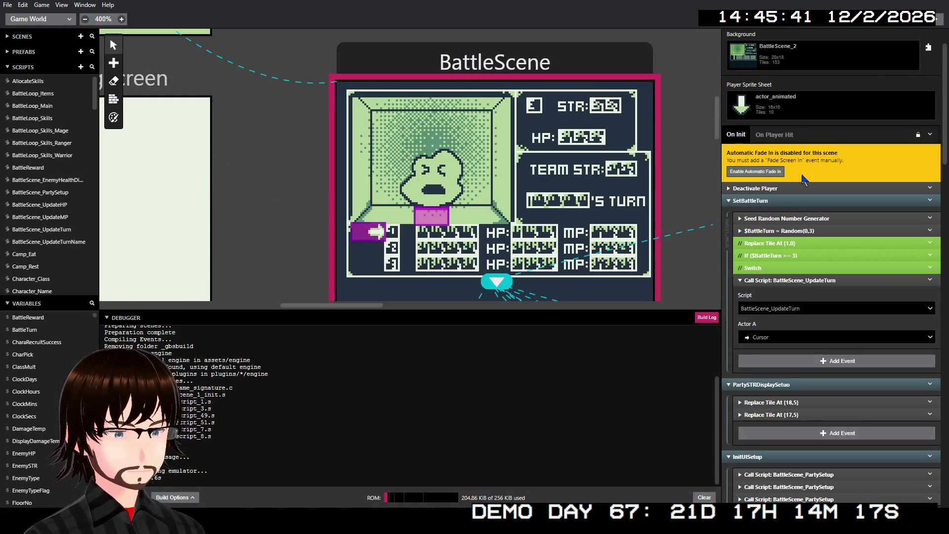
- Inspect the second BattleScene_PartySetup call's parameters
scroll(806, 183, "down", 2)
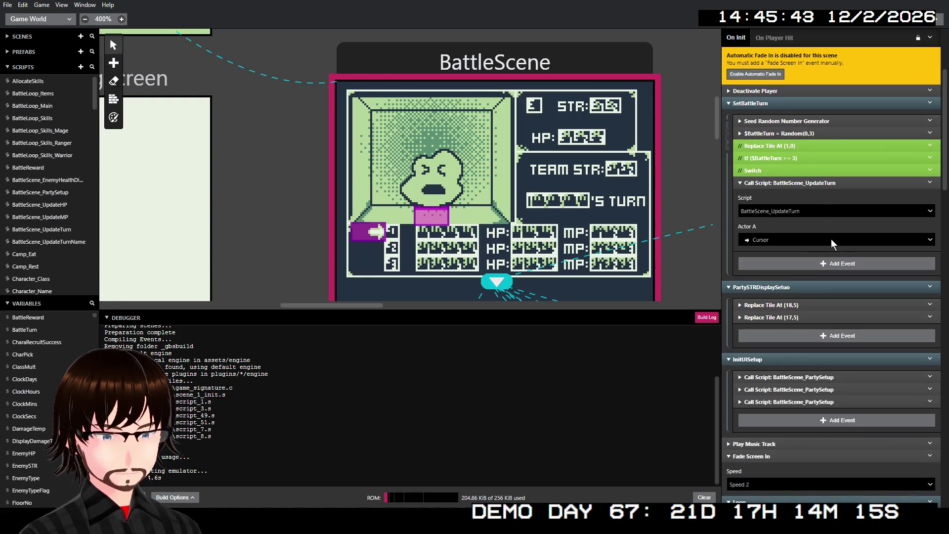
scroll(833, 242, "down", 1)
left_click(784, 340)
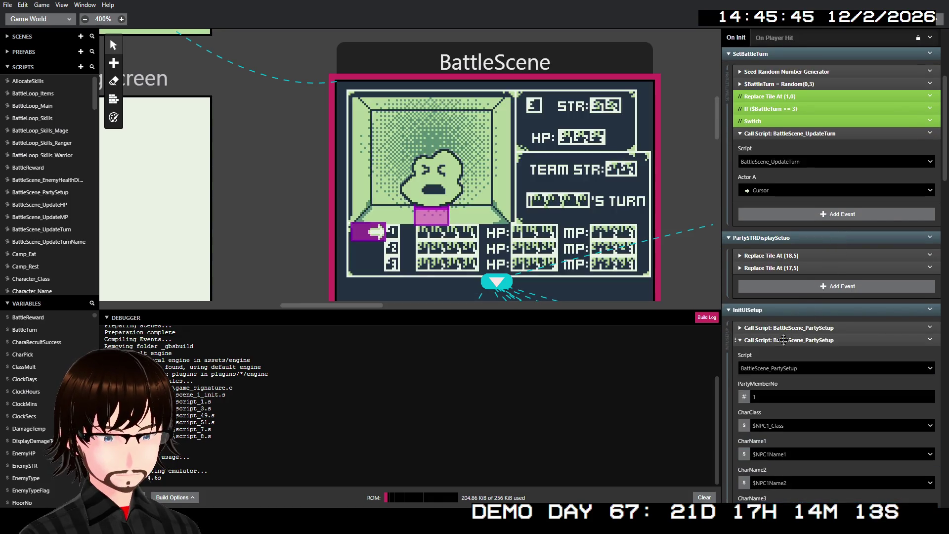
scroll(786, 340, "down", 1)
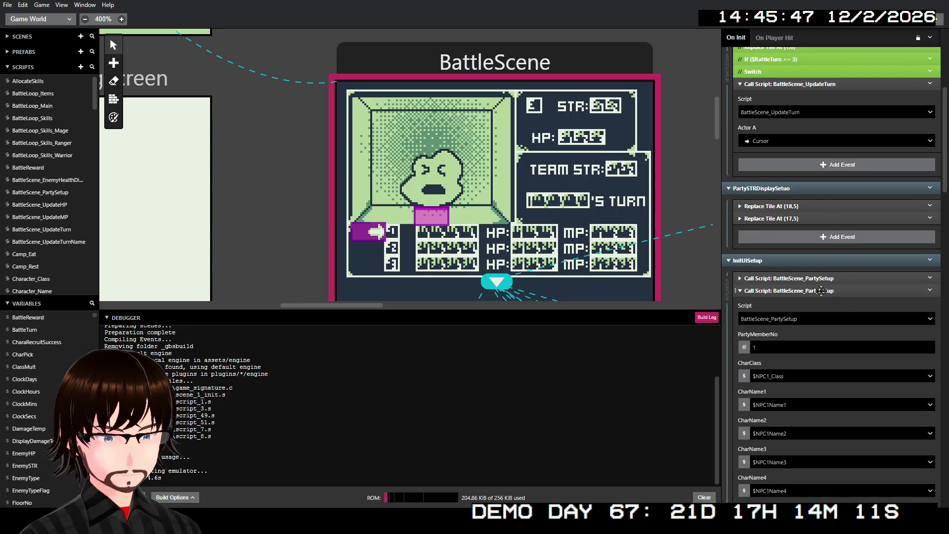
left_click(818, 291)
- Set the third party-setup call's CharName2 to $NPC2Name2 and collapse it
left_click(804, 303)
scroll(806, 341, "down", 1)
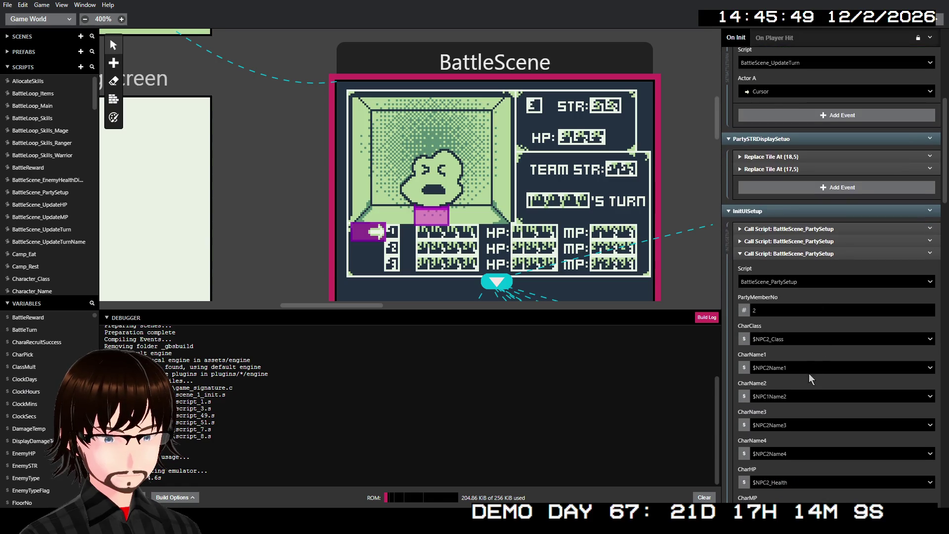
scroll(810, 381, "down", 1)
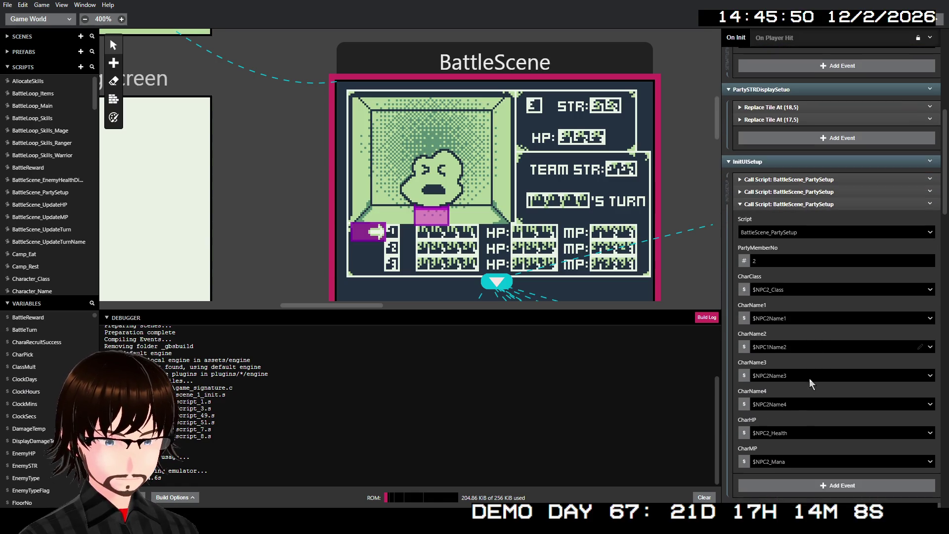
left_click(811, 347)
type("npc2n")
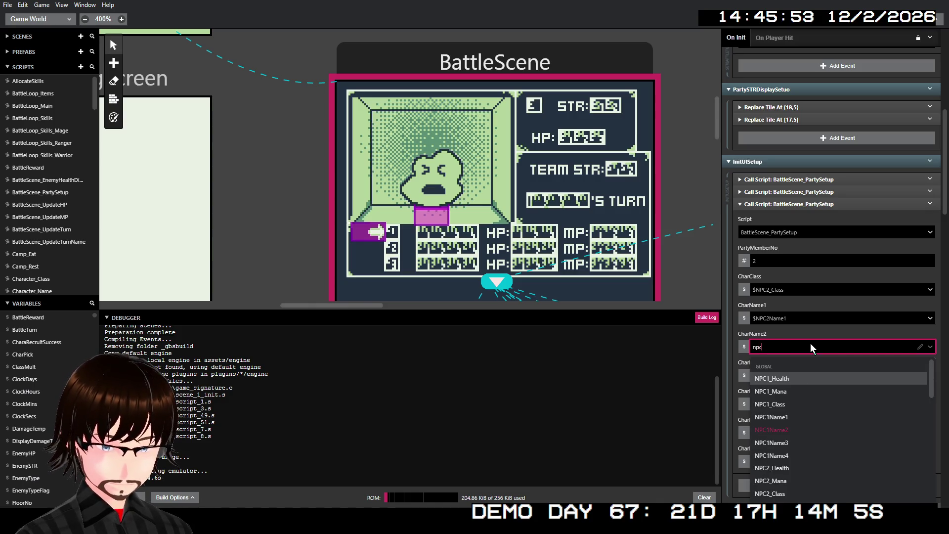
key("Down")
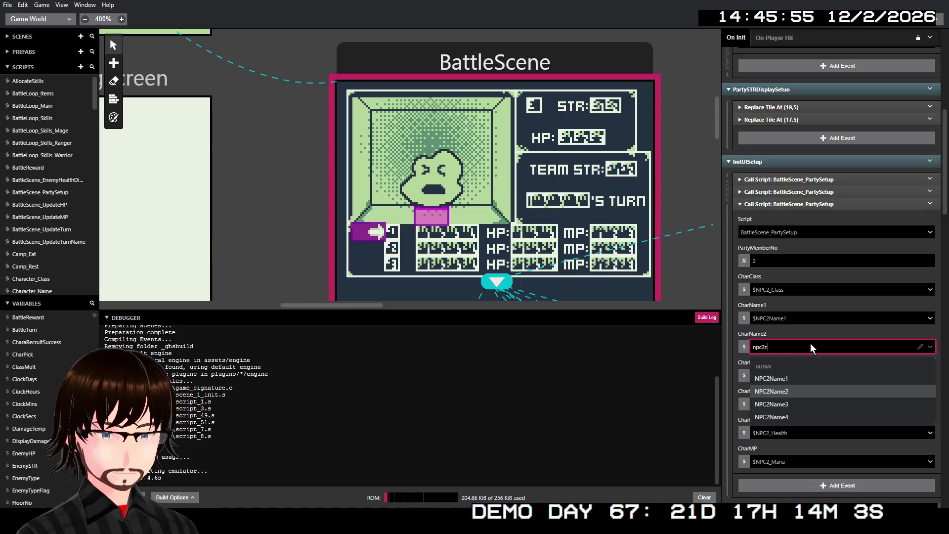
key("Return")
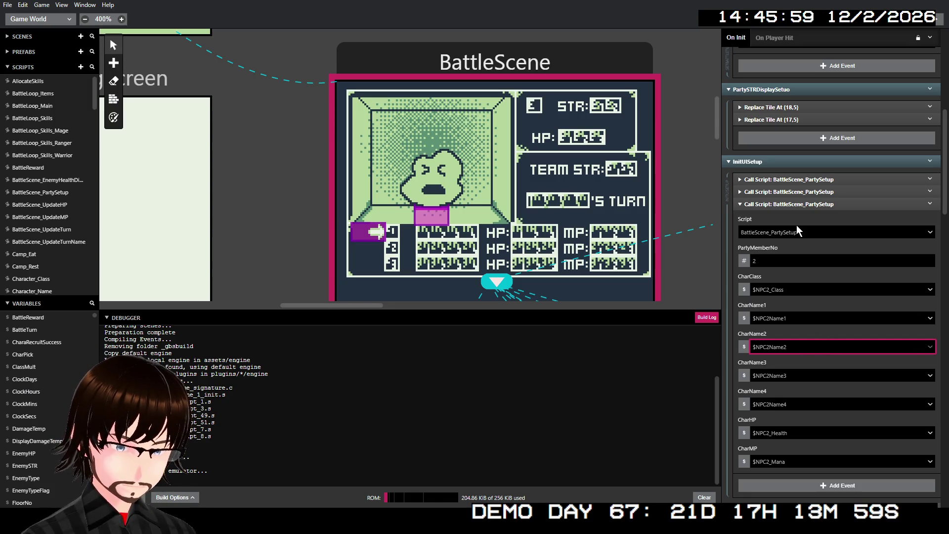
left_click(805, 203)
scroll(803, 204, "up", 5)
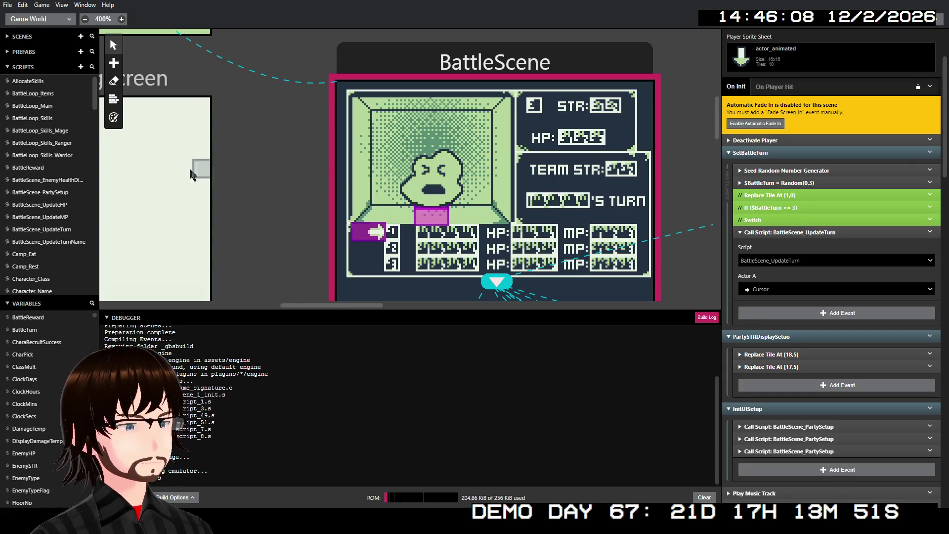
- Rename BattleScene_UpdateTurn to BattleSceneUpdateTurn
left_click(62, 233)
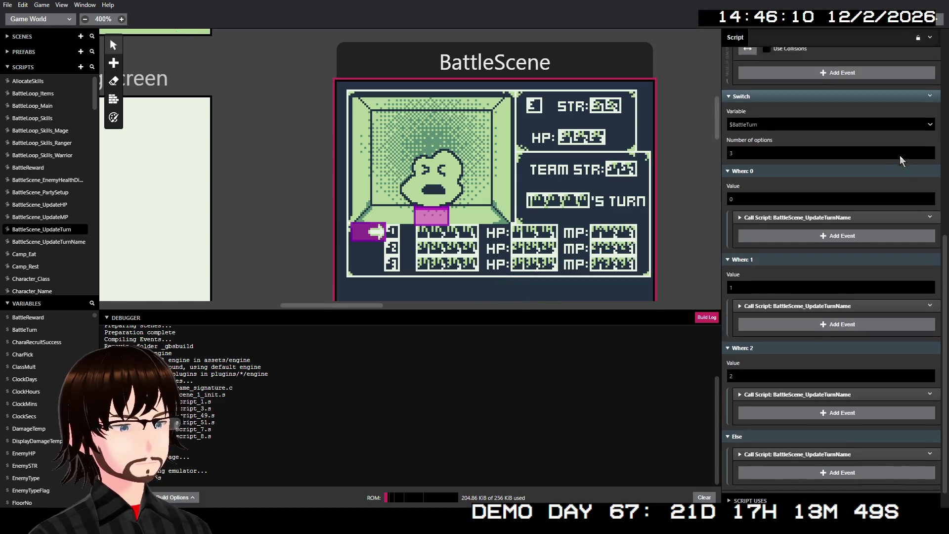
left_click(790, 38)
left_click(768, 38)
key("BackSpace")
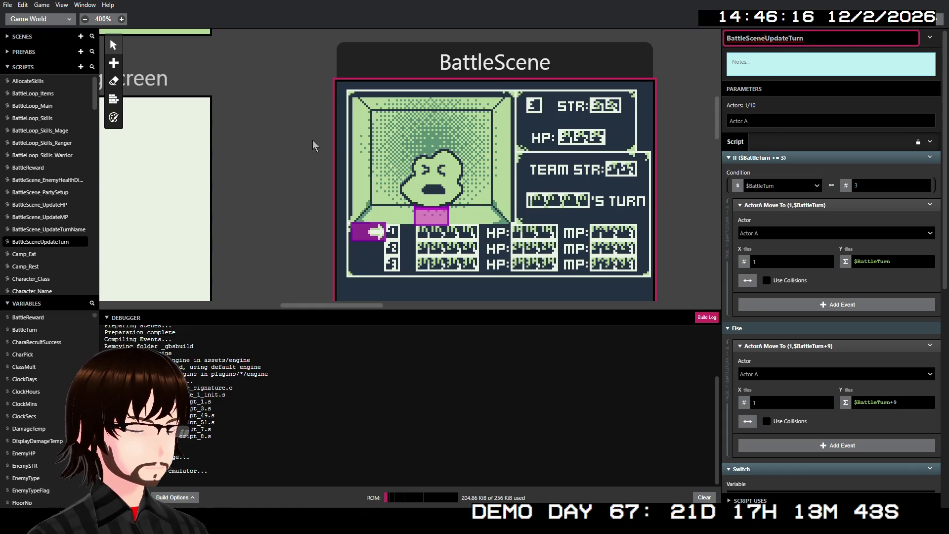
- Rename BattleScene_UpdateTurnName to BattleSceneUpdateTurnName and rebuild the game
left_click(60, 230)
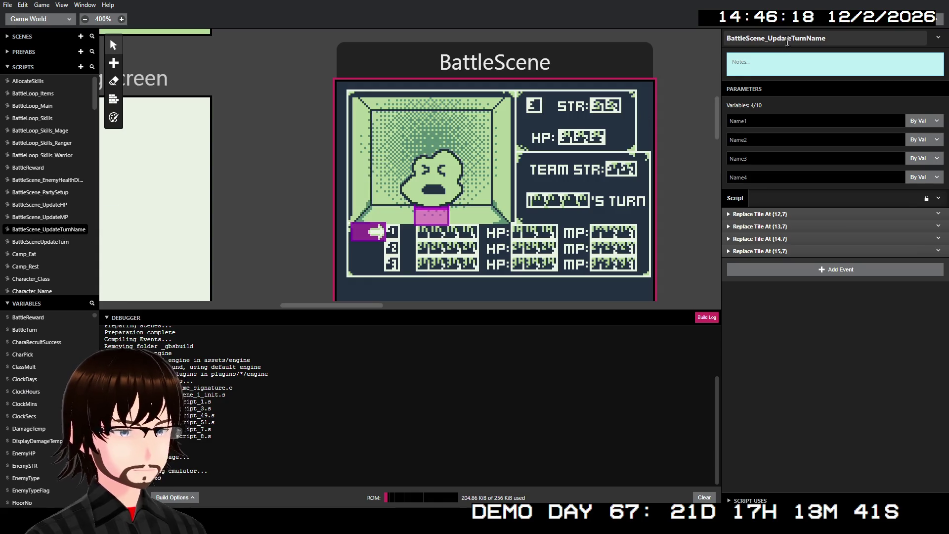
left_click(768, 38)
key("BackSpace")
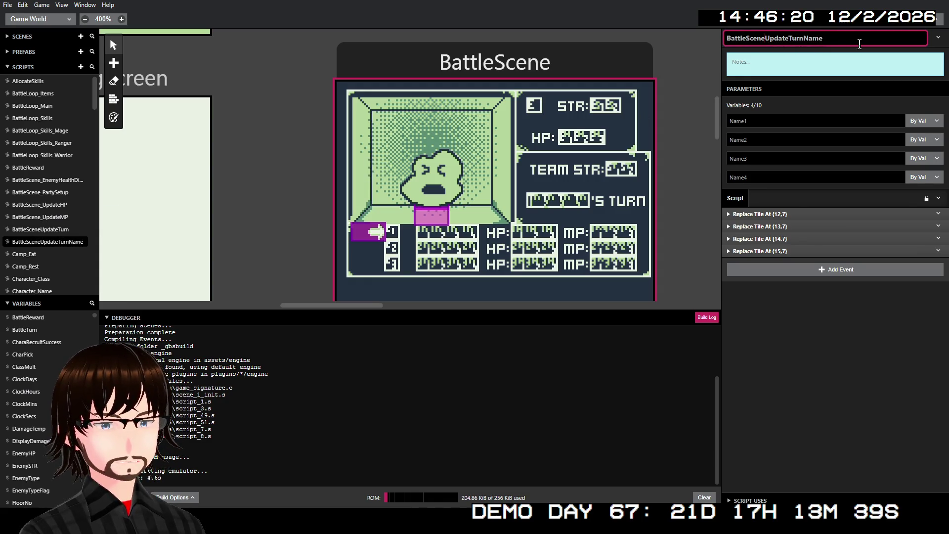
left_click(39, 229)
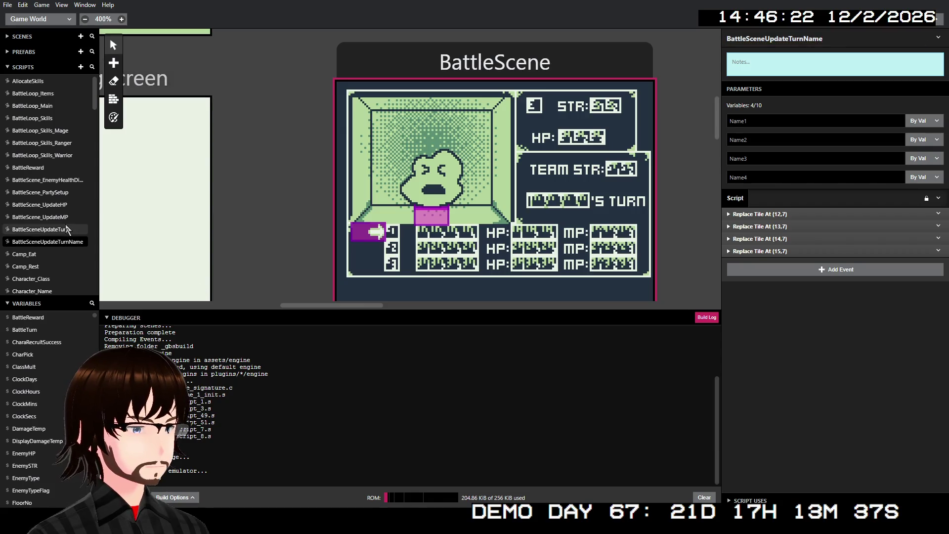
scroll(836, 171, "down", 10)
scroll(840, 163, "up", 10)
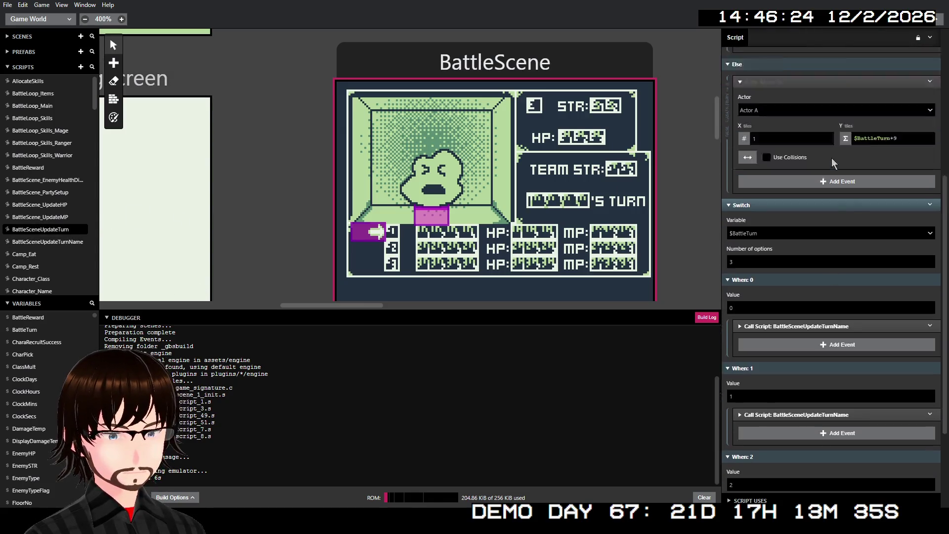
left_click(936, 24)
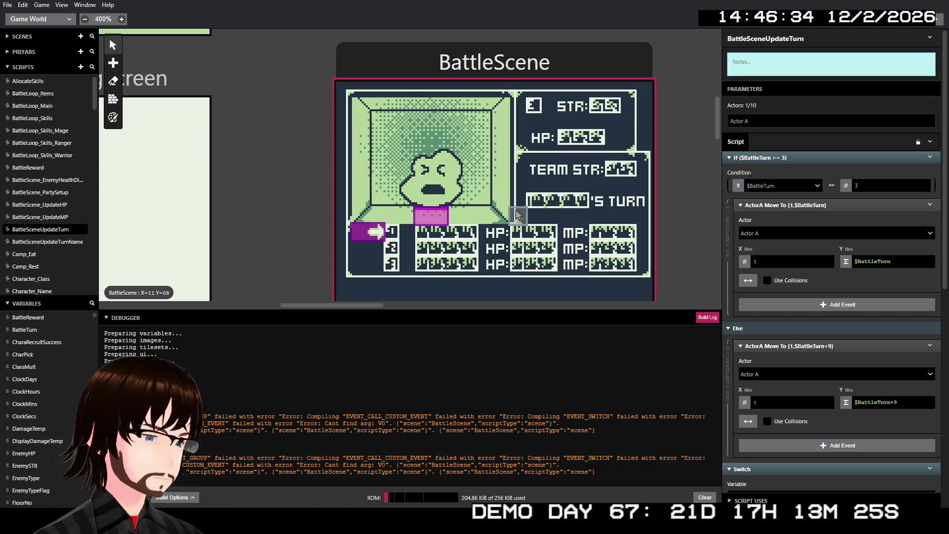
- Disable the Switch event in the BattleSceneUpdateTurn script
left_click(780, 43)
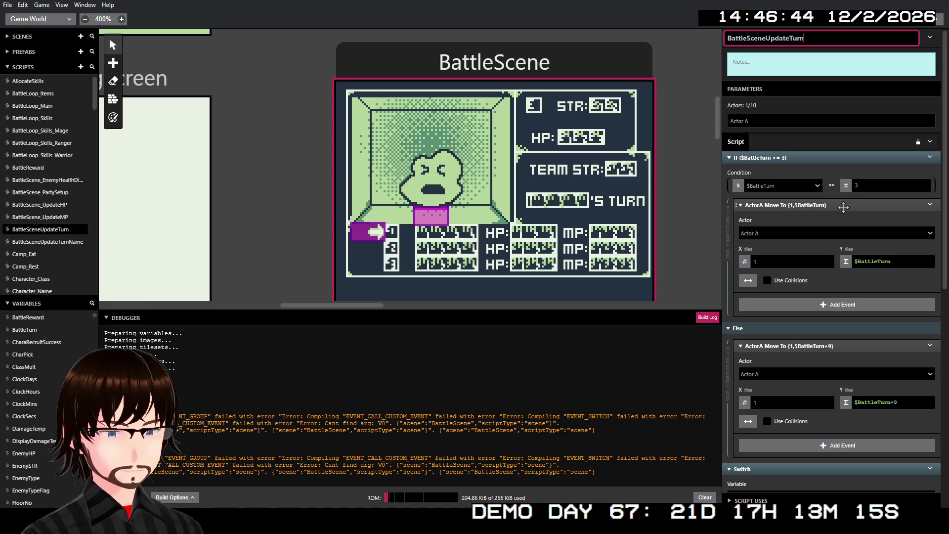
scroll(849, 221, "down", 2)
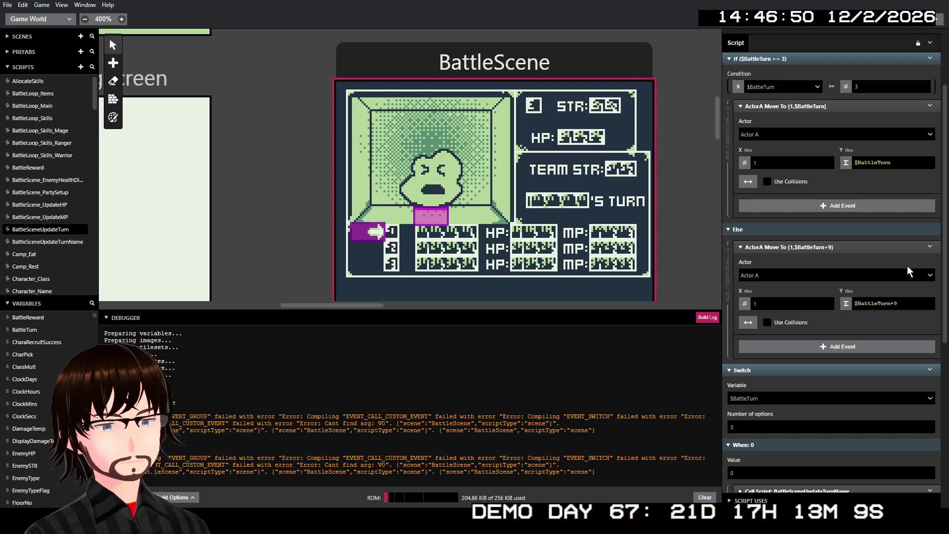
scroll(824, 213, "down", 1)
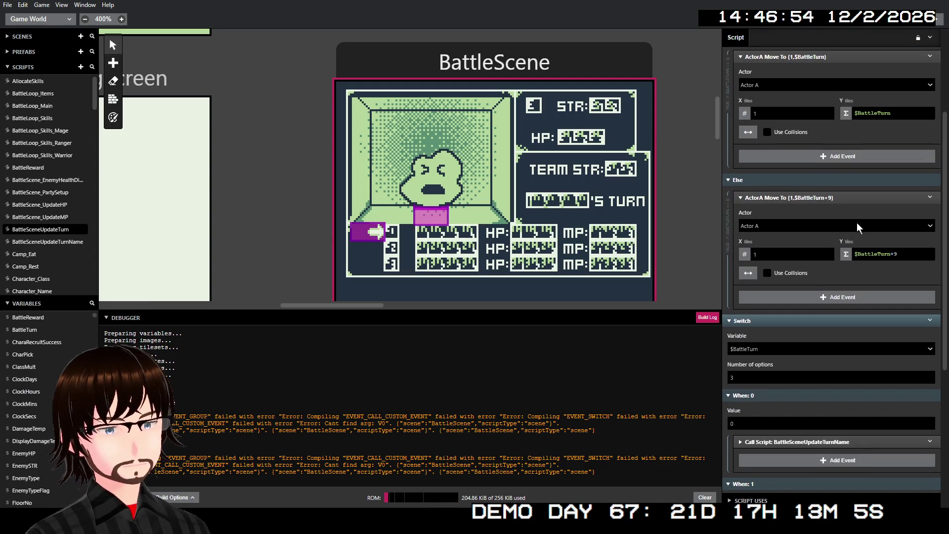
scroll(824, 204, "up", 2)
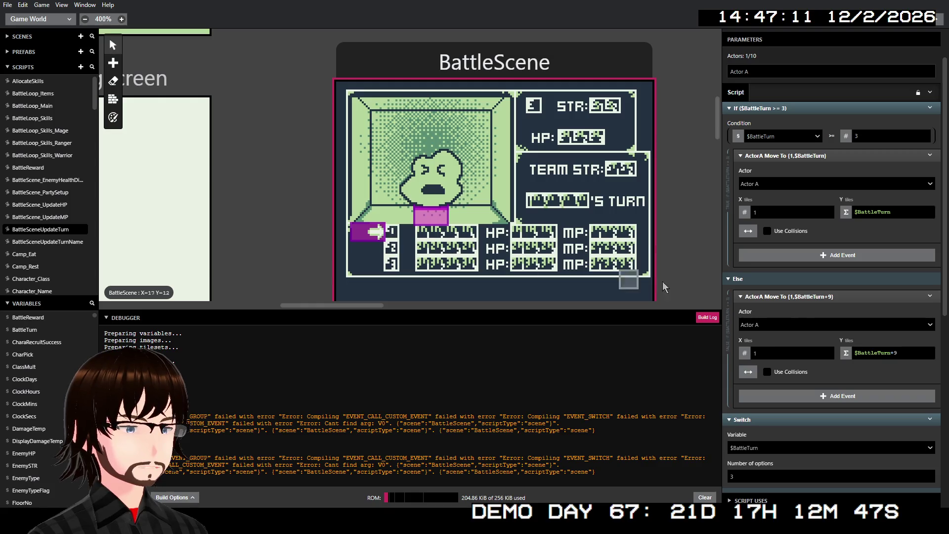
scroll(825, 292, "down", 5)
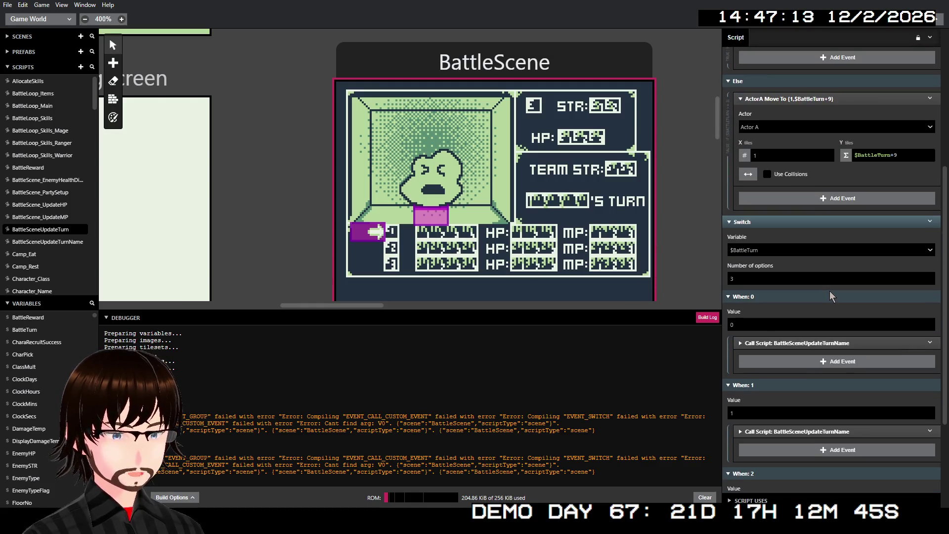
right_click(788, 175)
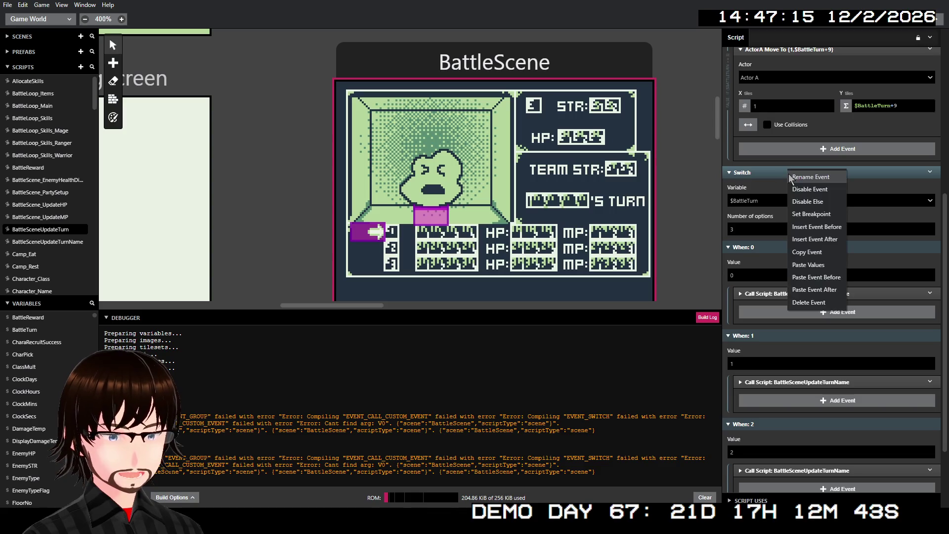
left_click(817, 194)
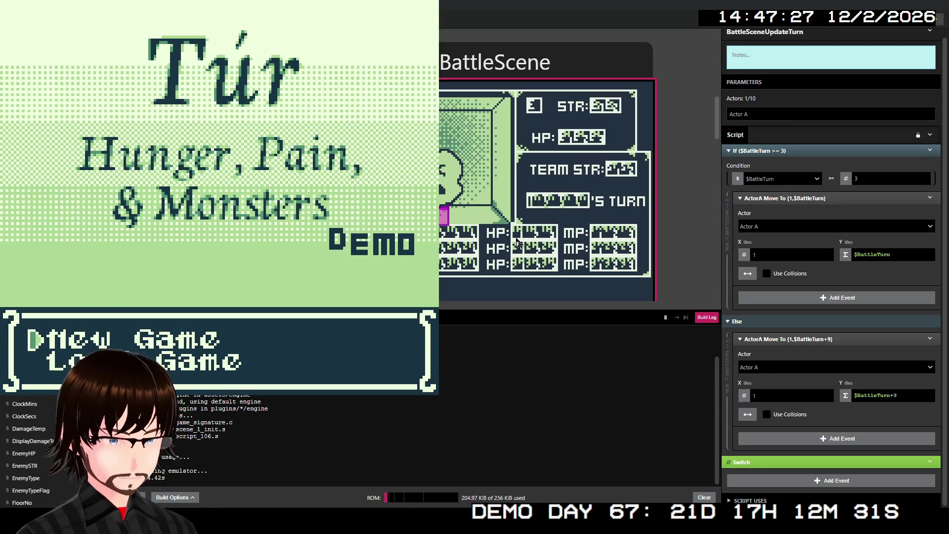
- Start a new game, climb to floor 02 and block twice in a battle against a CORRUPTED enemy
key("Return")
key("Up")
key("Right")
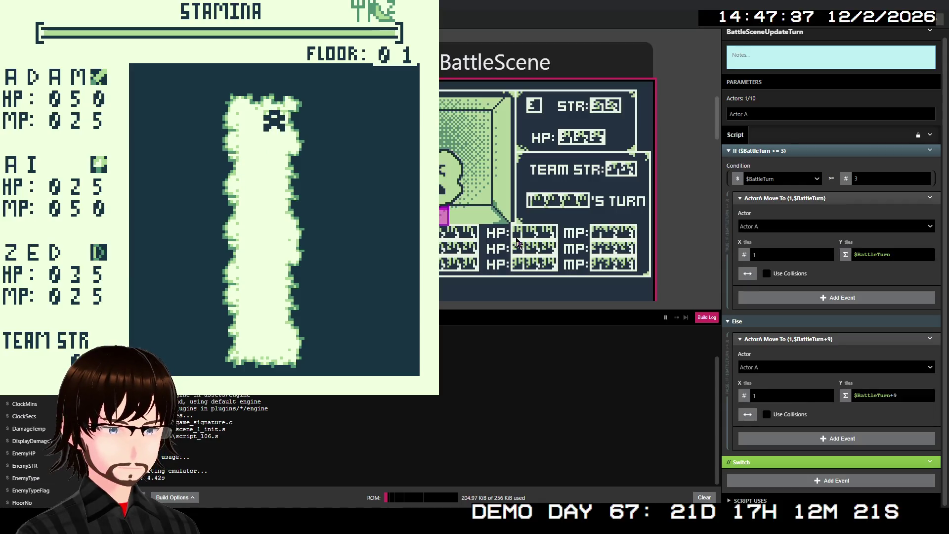
key("z")
key("z")
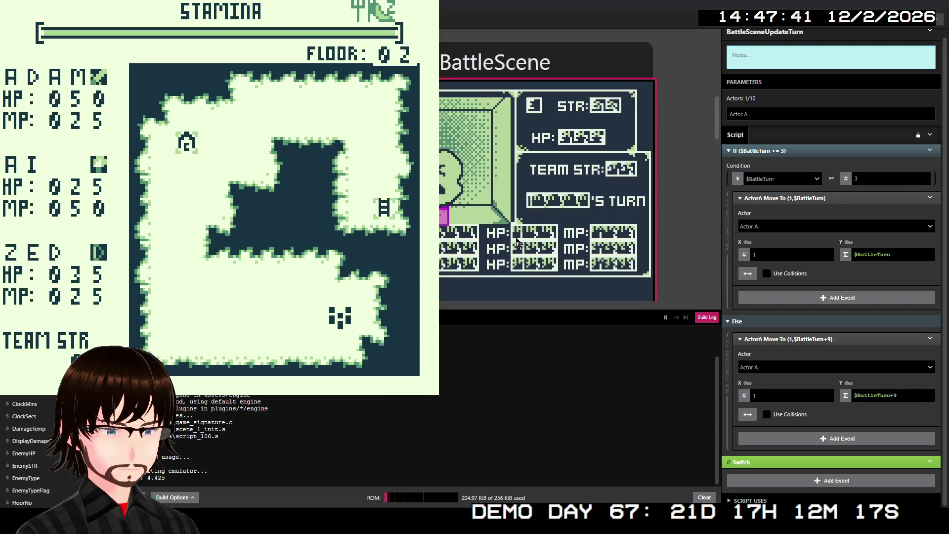
key("Left")
key("Left")
key("Left")
key("Left")
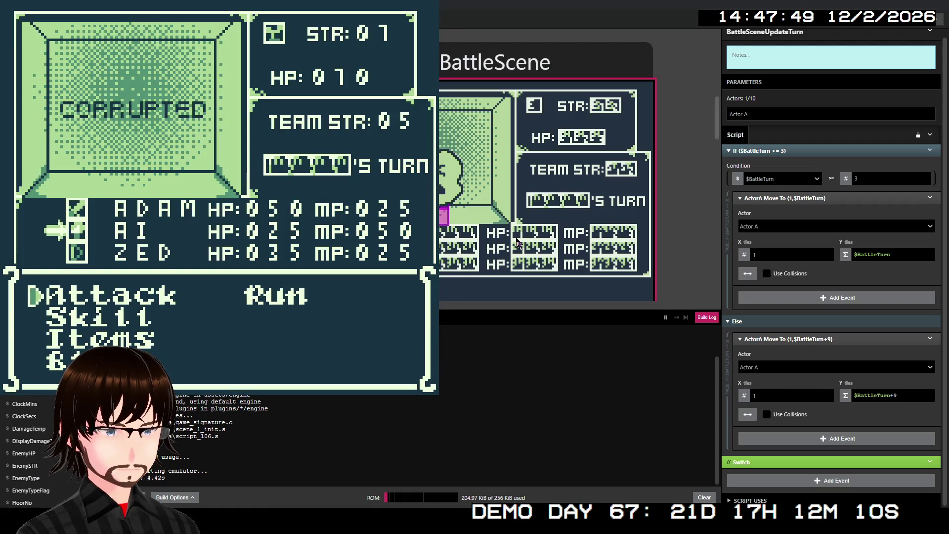
key("Down")
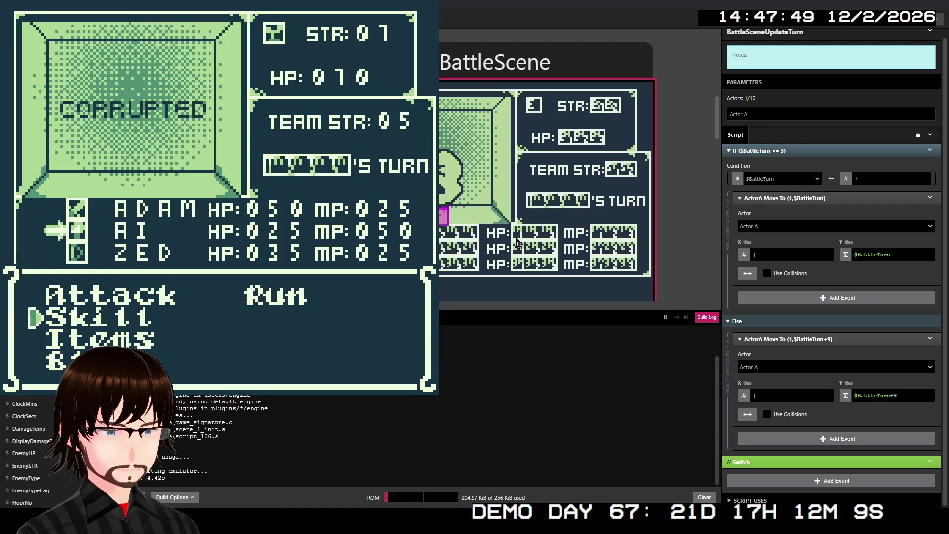
key("Down")
key("Down")
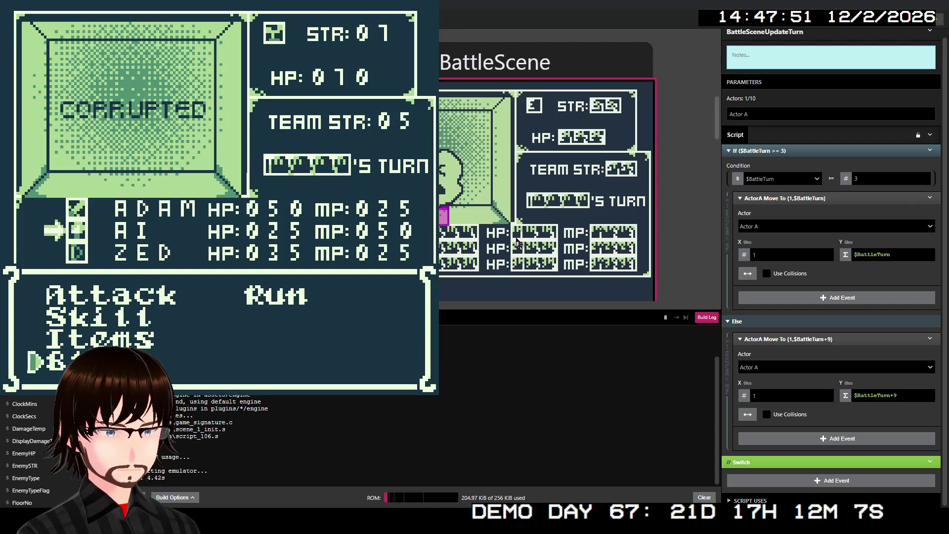
key("z")
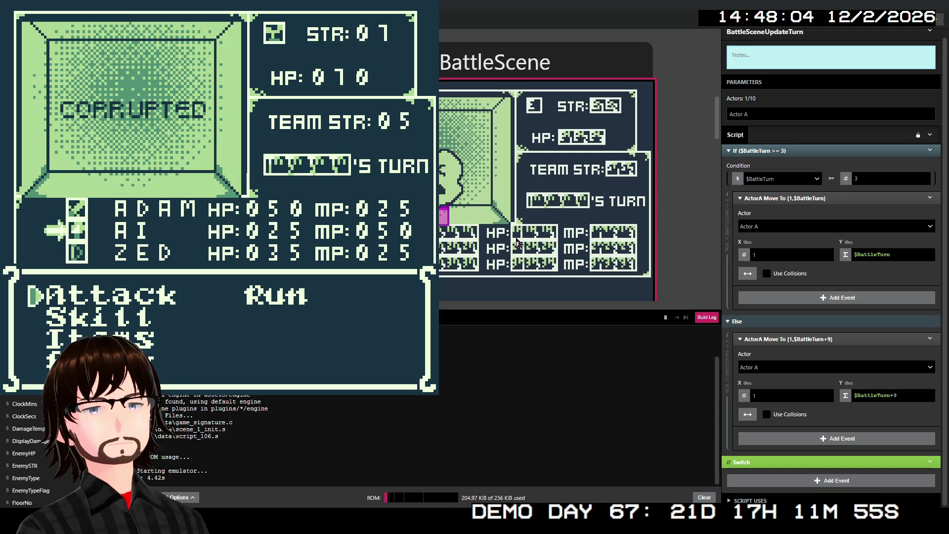
key("Down")
key("Down")
key("Down")
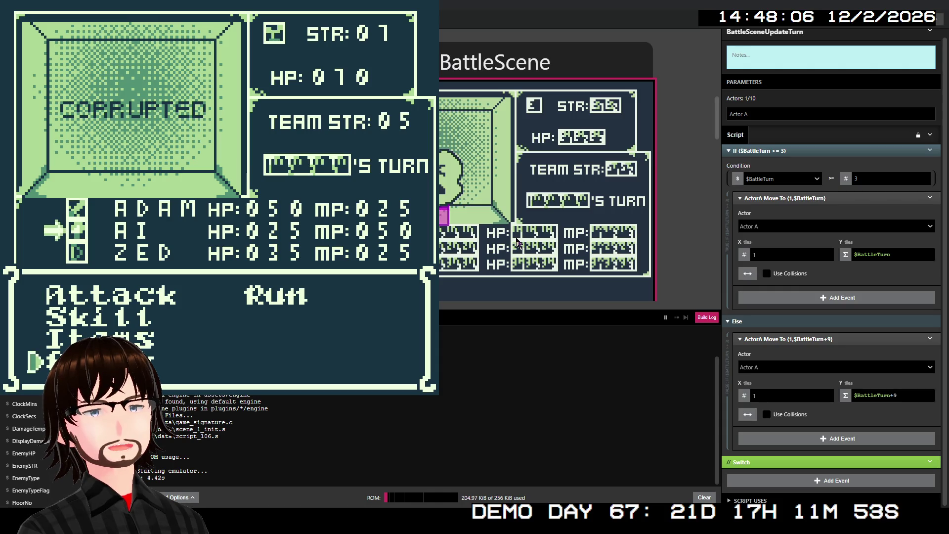
key("z")
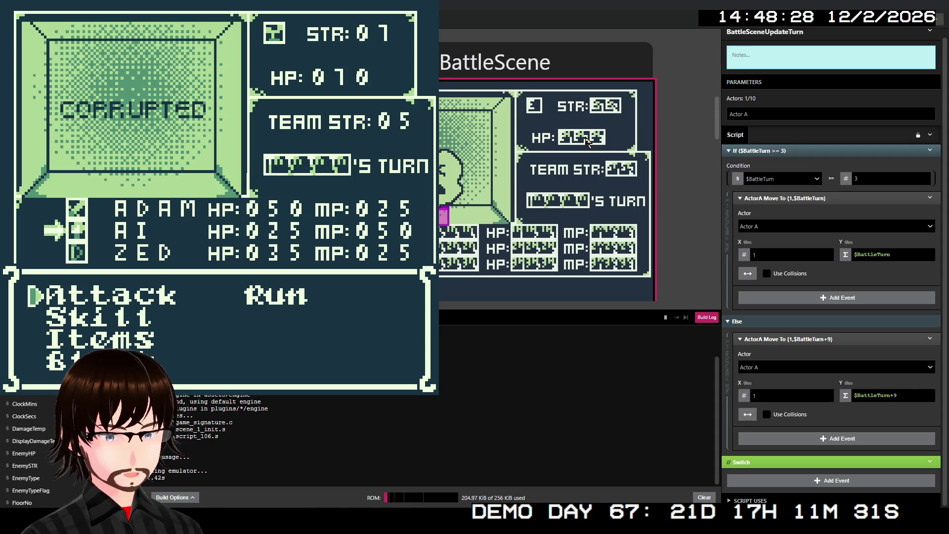
- Set both ActorA Move To events to Vertical First movement and bring the editor back in front
left_click(746, 274)
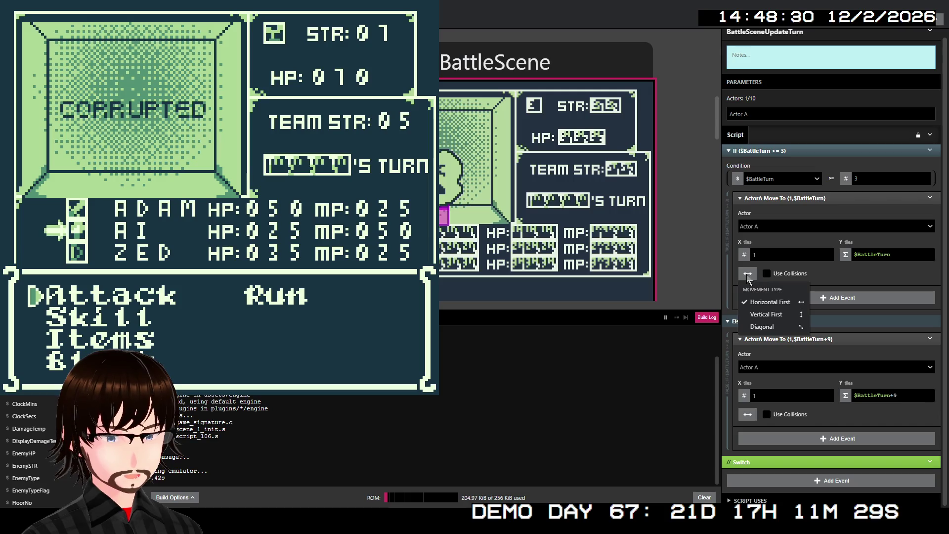
left_click(768, 317)
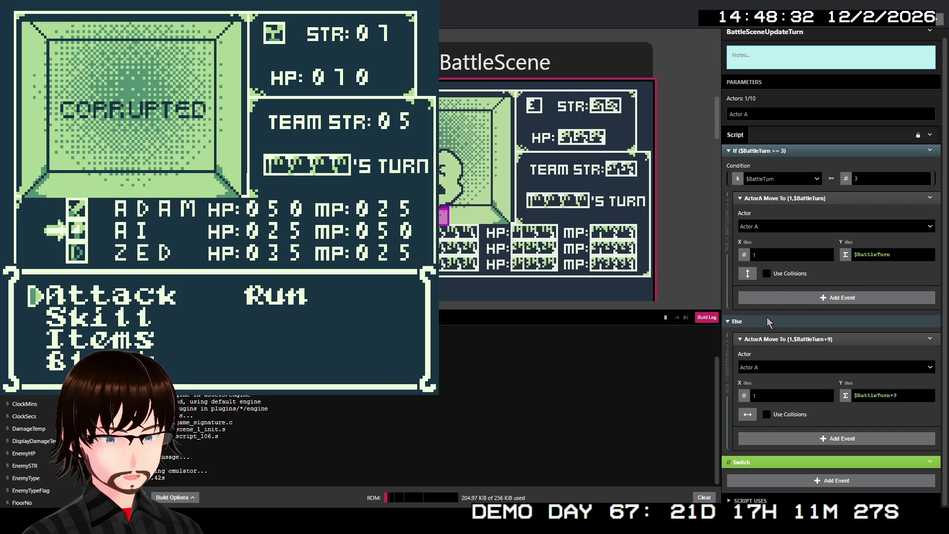
left_click(747, 415)
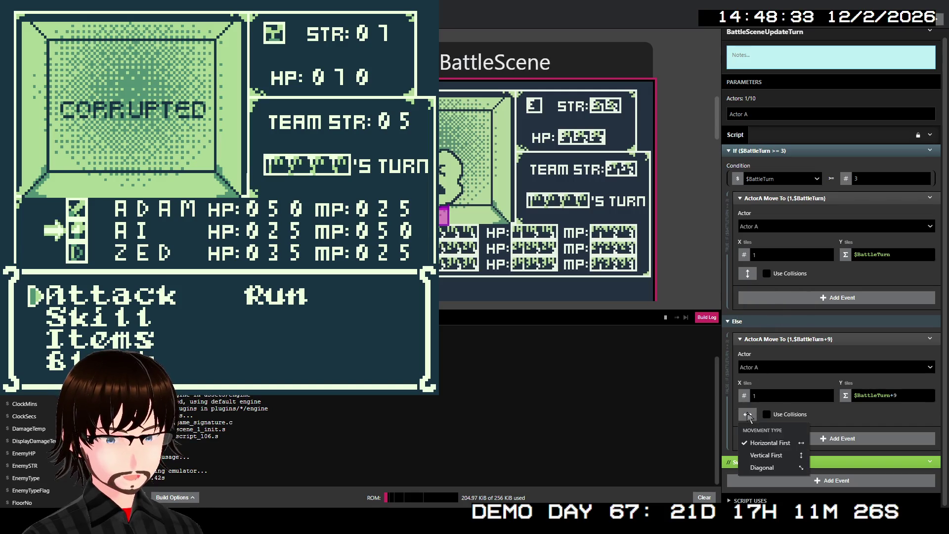
left_click(767, 454)
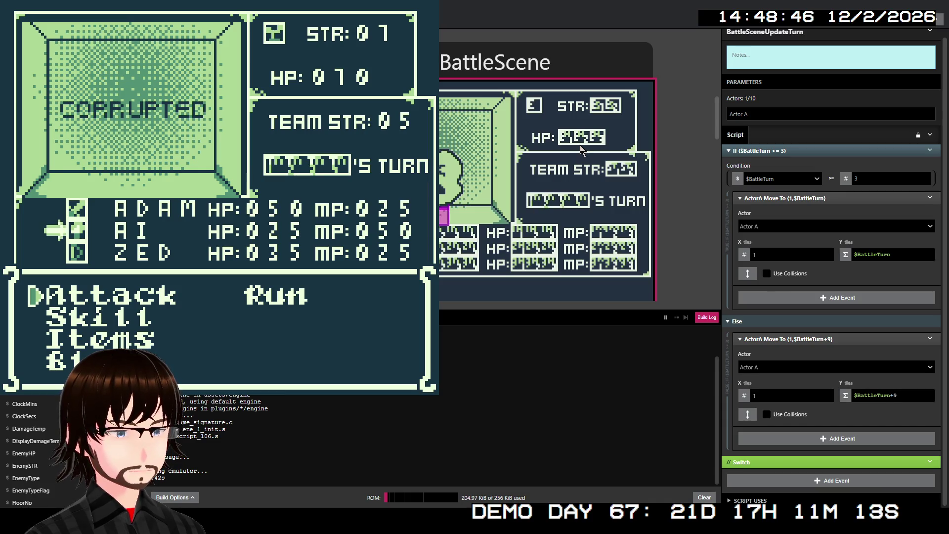
left_click(581, 150)
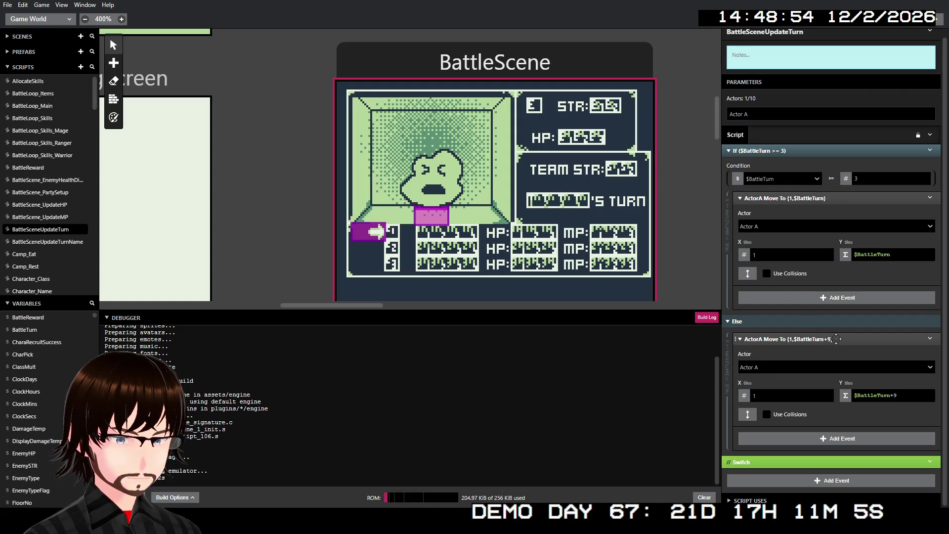
- Add a Set Player Position event at the top of the Else branch
left_click(836, 481)
scroll(690, 372, "down", 2)
left_click(690, 372)
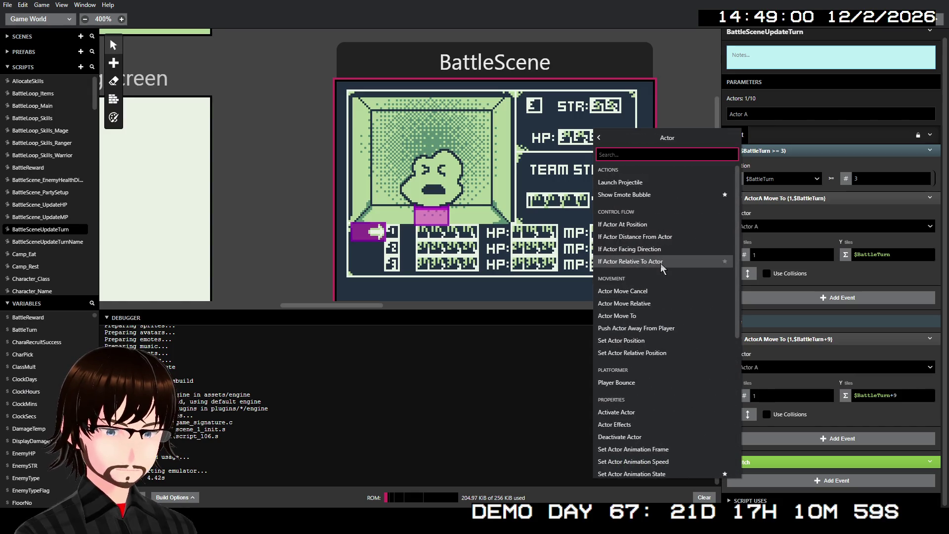
scroll(668, 262, "down", 2)
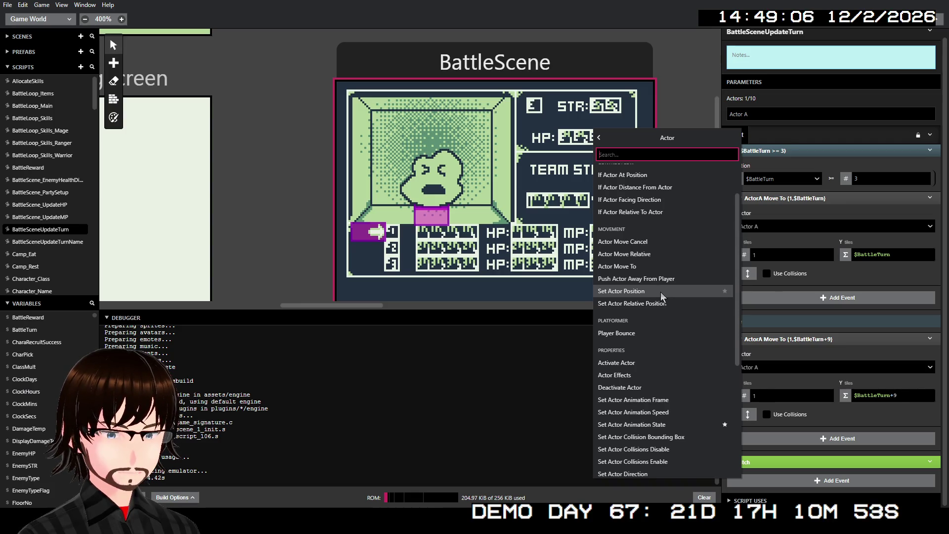
left_click(661, 293)
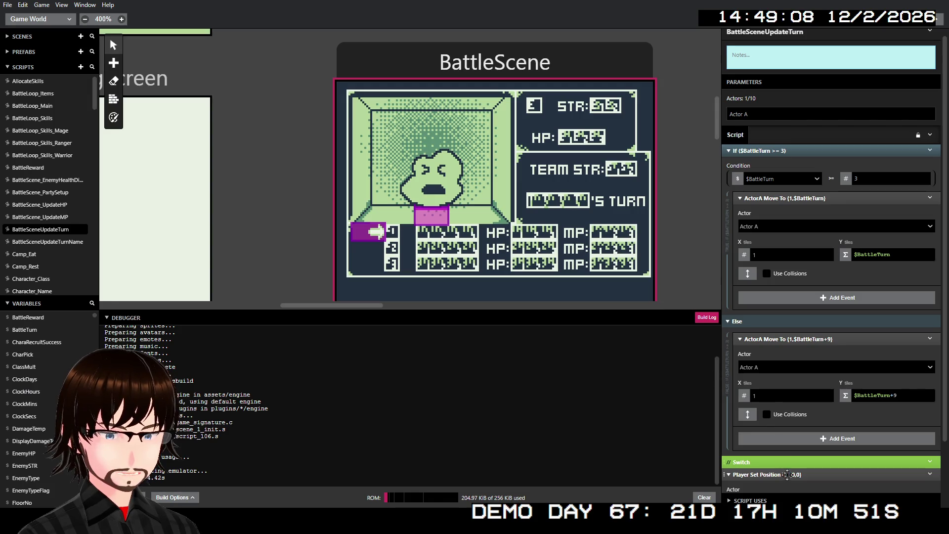
left_click_drag(788, 473, 797, 380)
left_click_drag(802, 347, 803, 347)
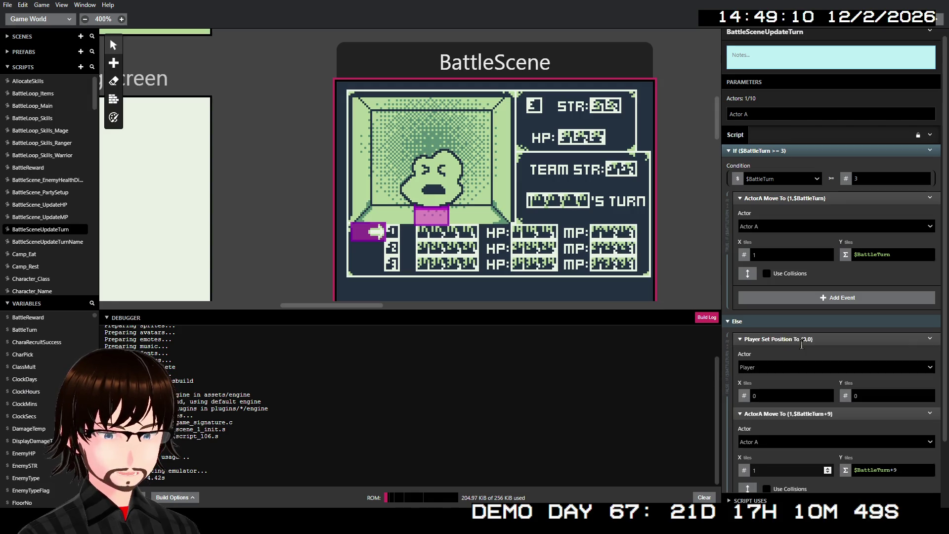
- Set the player position to X 1, Y expression $BattleTurn+9, and delete the Else branch's ActorA Move To
double_click(794, 396)
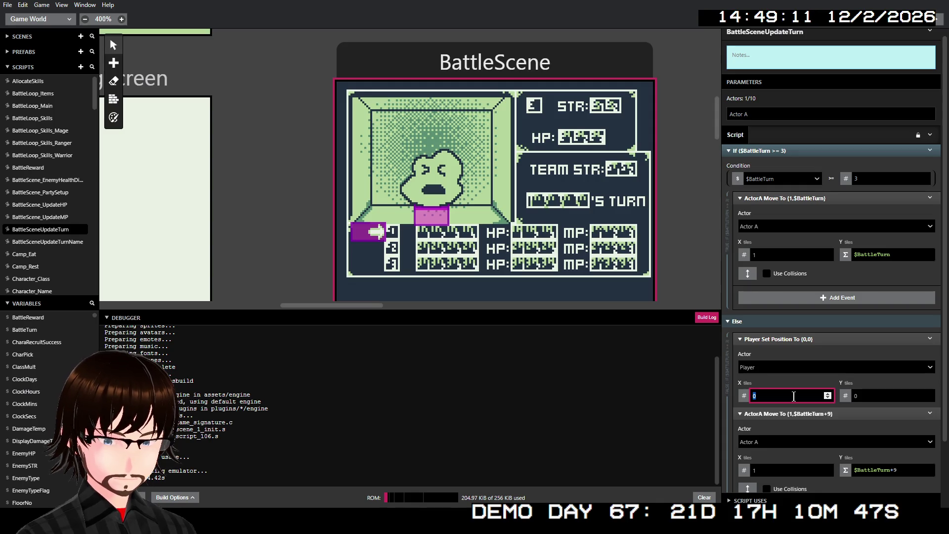
type("1")
double_click(870, 470)
key("ctrl+c")
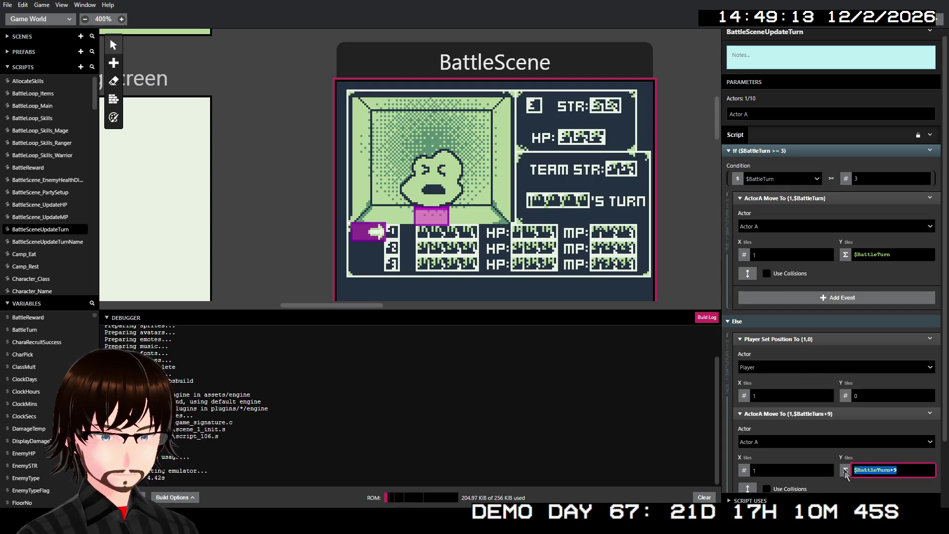
left_click(846, 395)
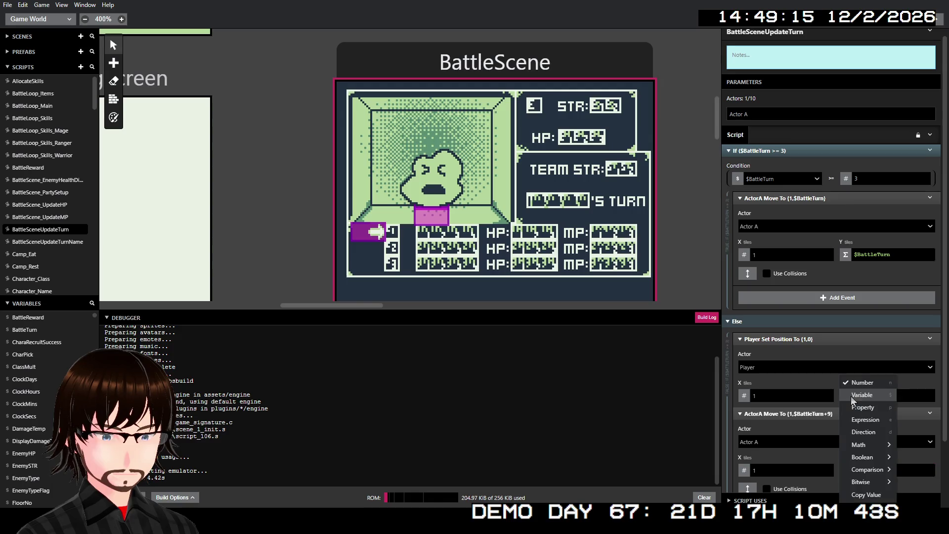
left_click(865, 419)
left_click(879, 399)
key("ctrl+v")
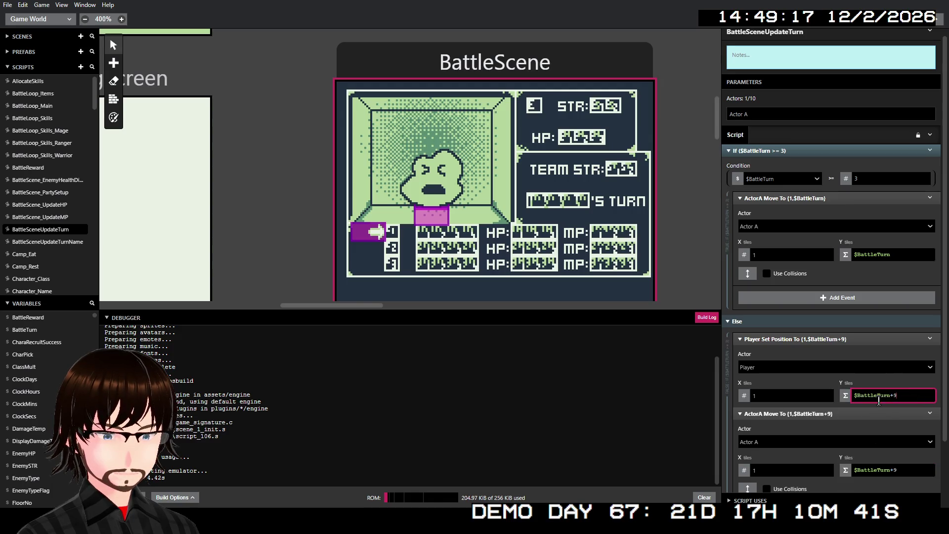
left_click(930, 413)
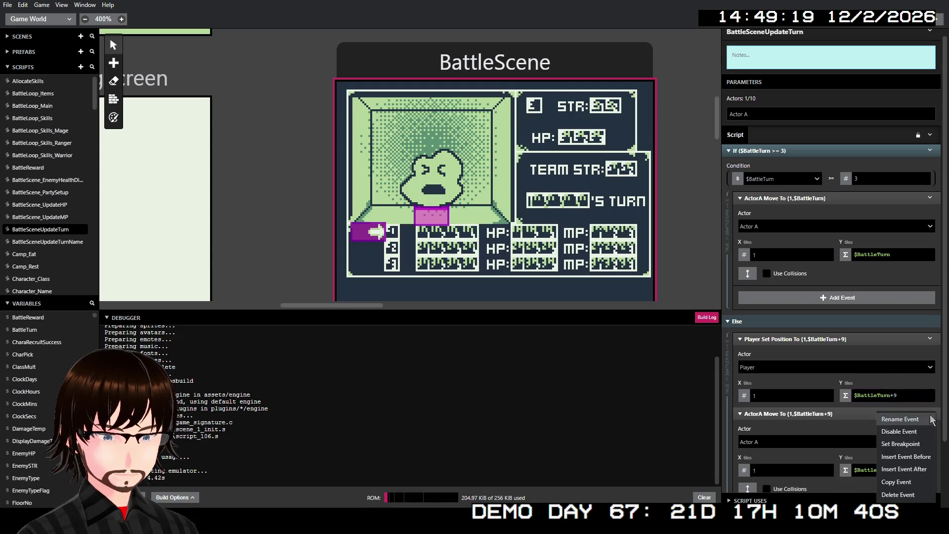
left_click(912, 496)
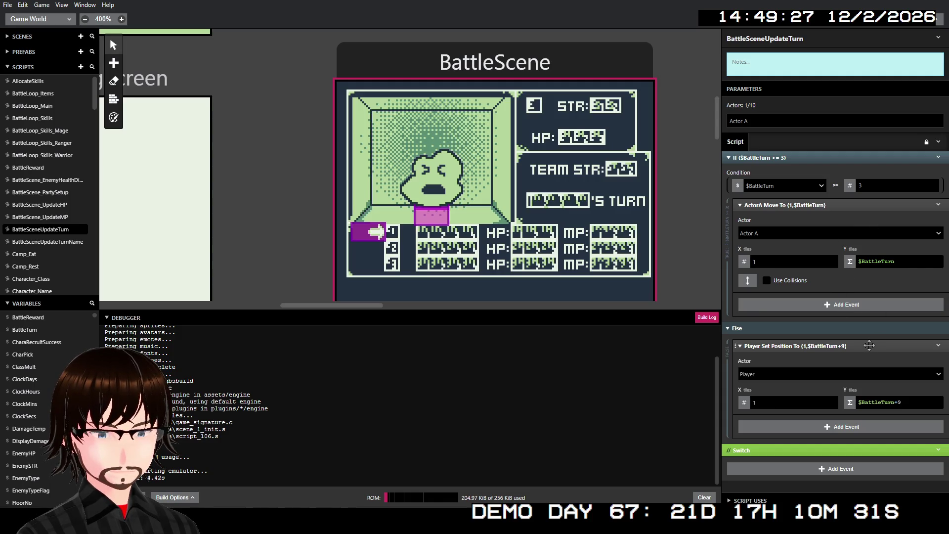
- Insert a Set Player Position event before the If branch's ActorA move, with X set to 1
left_click(938, 204)
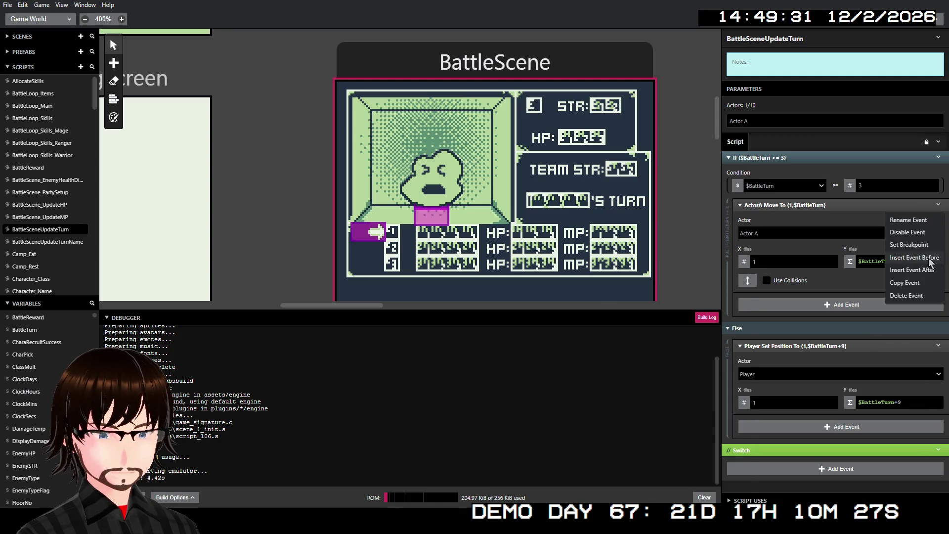
left_click(933, 269)
left_click(693, 450)
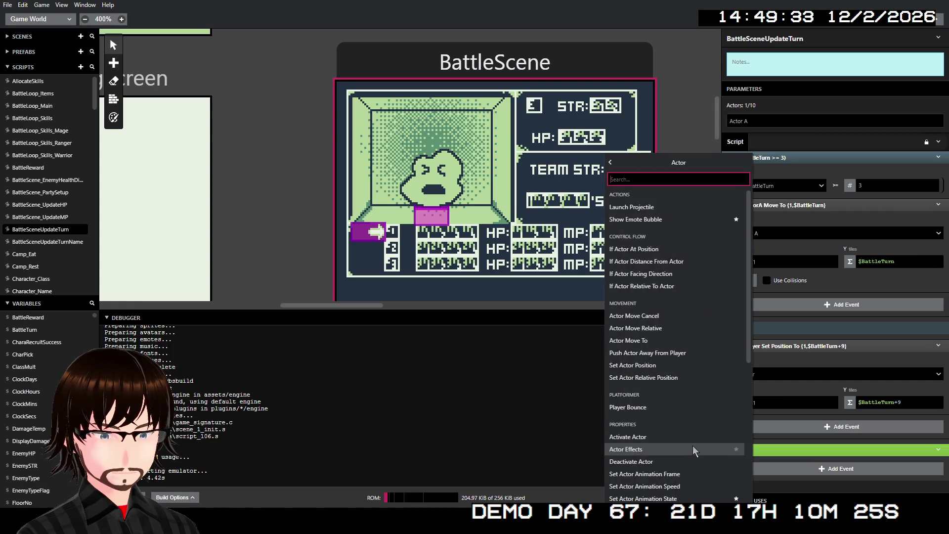
left_click(681, 368)
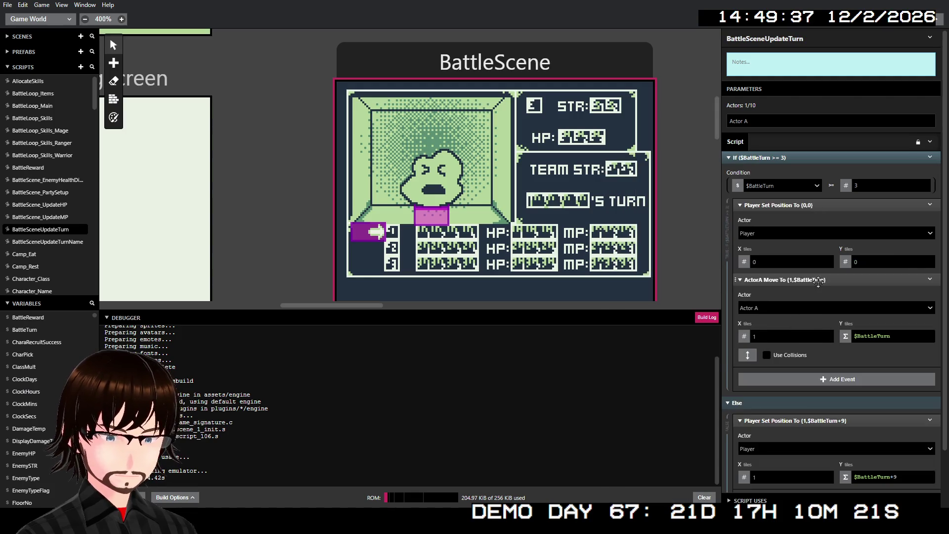
double_click(789, 262)
type("1")
left_click(874, 261)
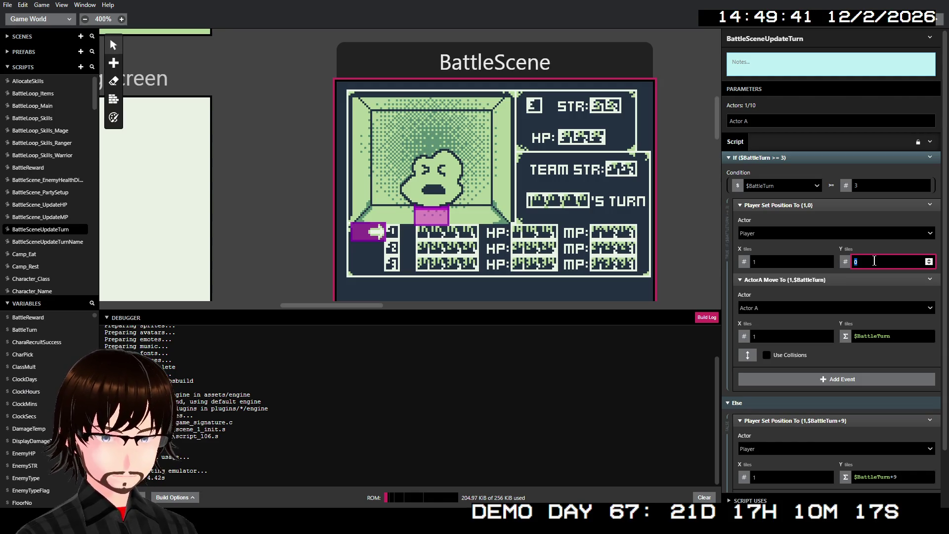
- Set the player's Y to the $BattleTurn variable and delete the If branch's ActorA Move To
type("$Variable A")
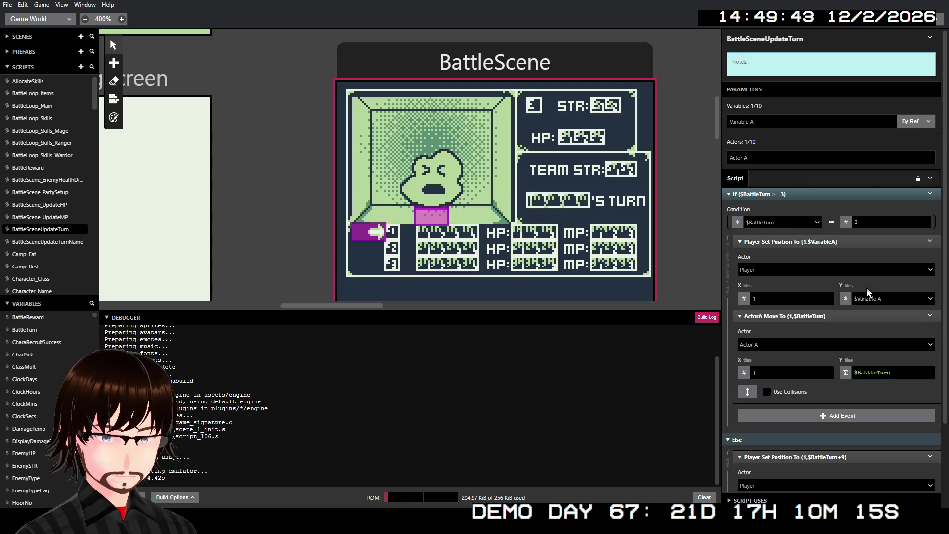
left_click(846, 298)
left_click(863, 328)
left_click(891, 299)
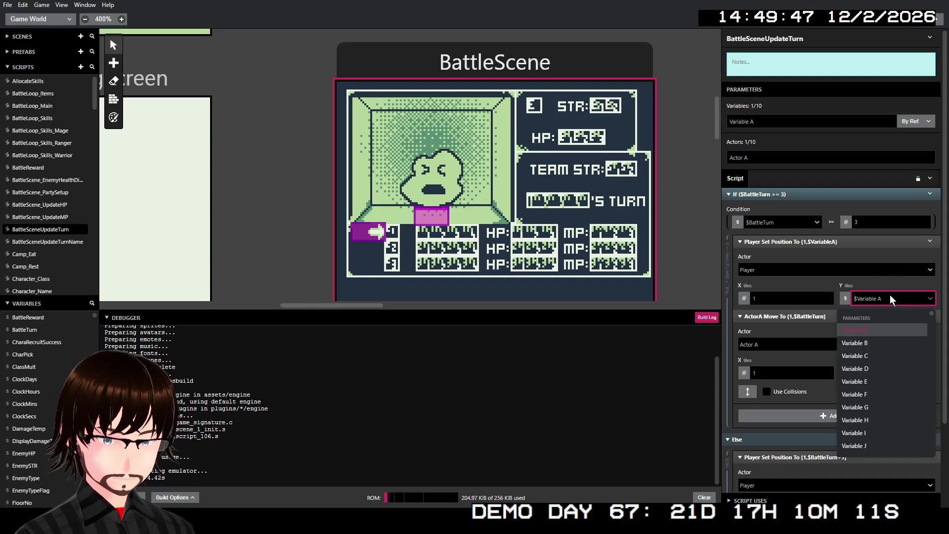
type("batt")
left_click(887, 333)
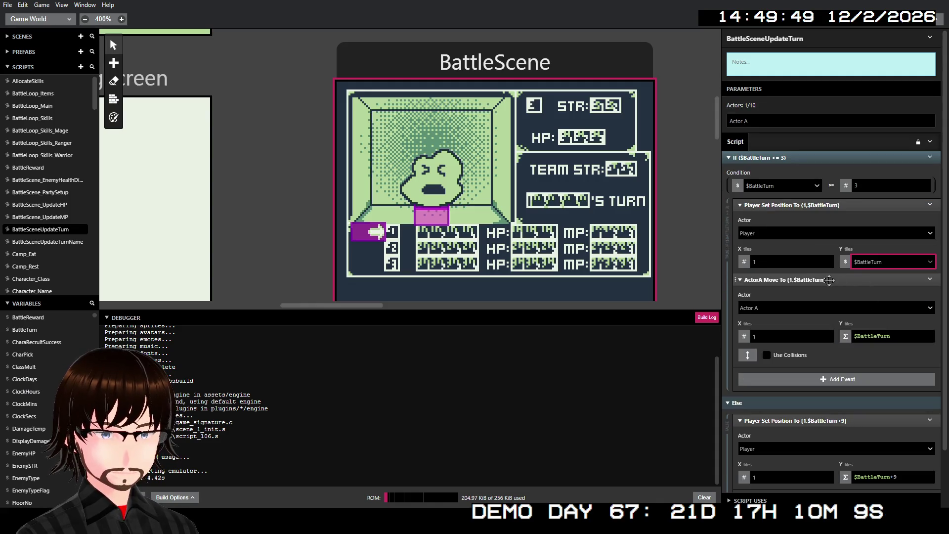
left_click(930, 279)
left_click(913, 371)
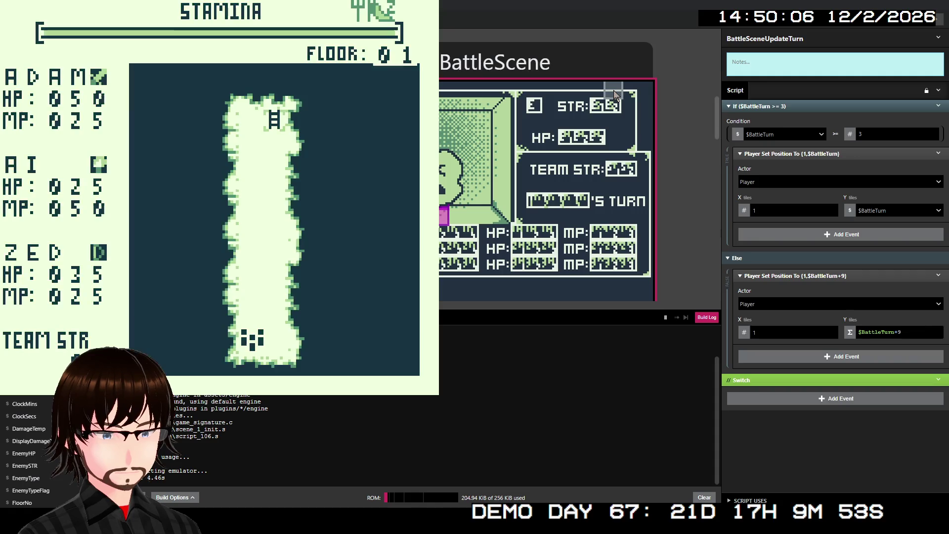
- Walk up to the stairs on floor 01 and choose to move on
key("Up")
key("Up")
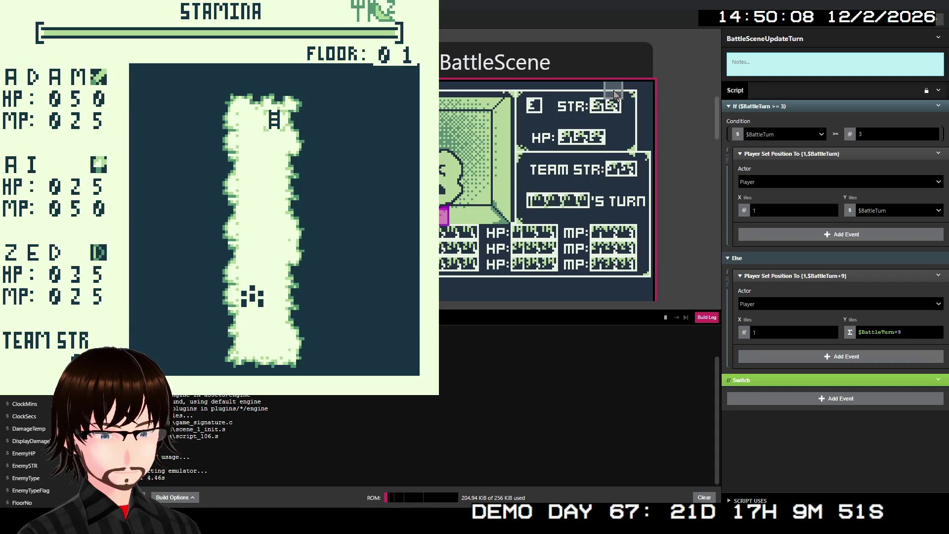
key("Up")
key("Up")
key("Up")
key("Up")
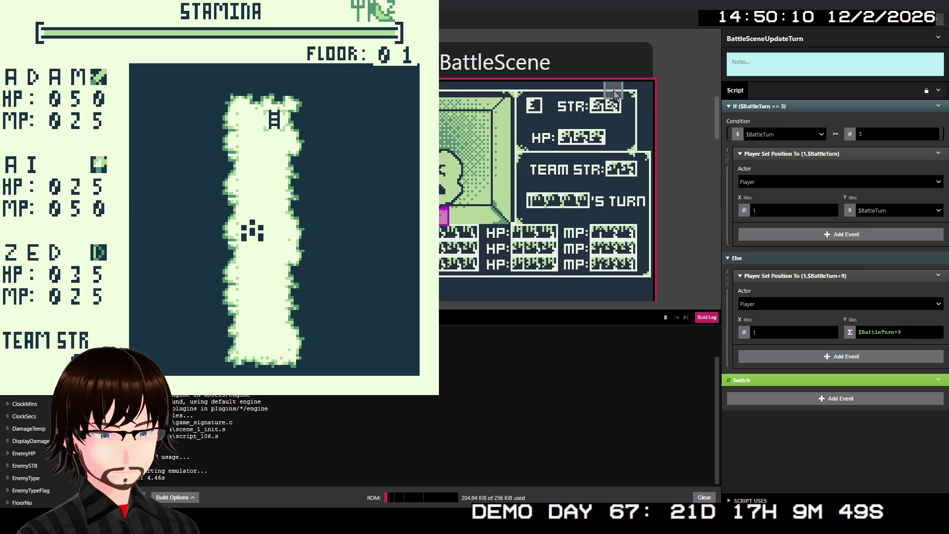
key("Up")
key("Up")
key("Up")
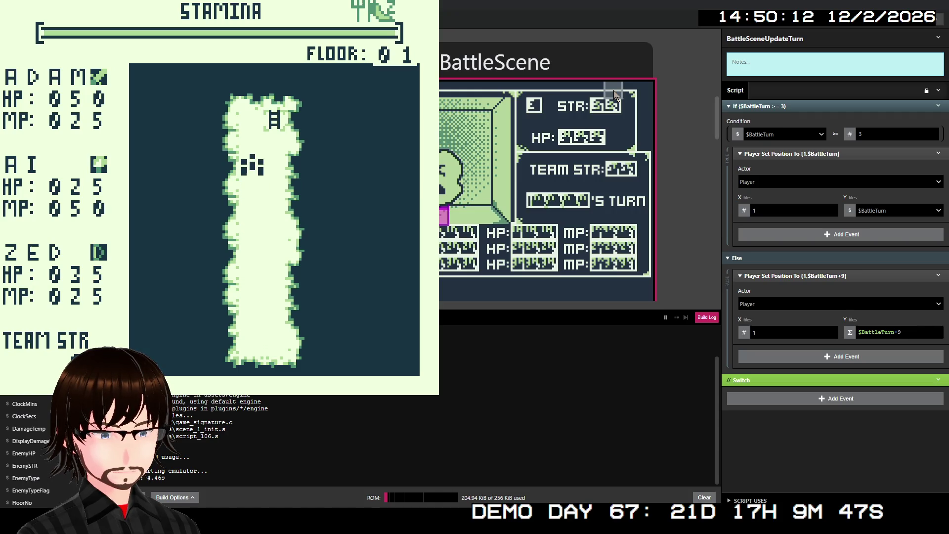
key("Up")
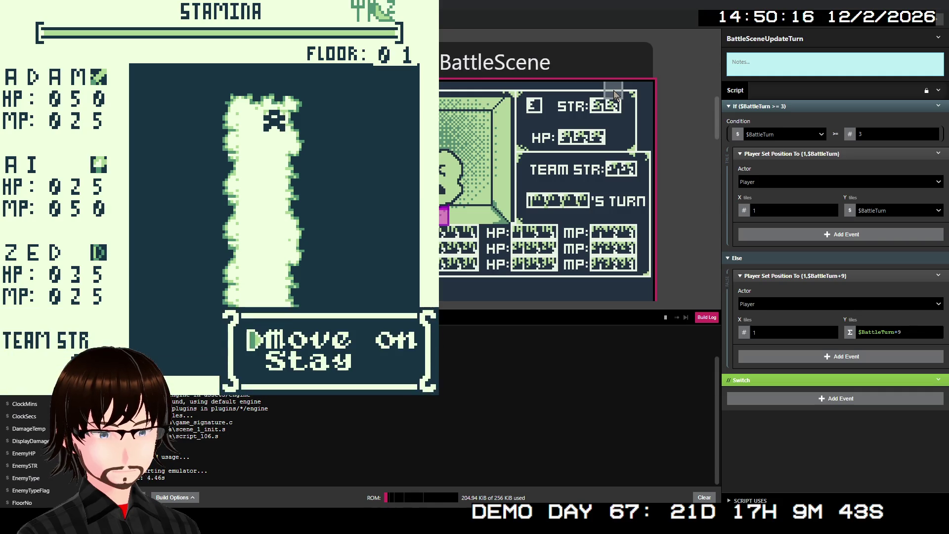
key("z")
- Walk left on floor 02 into a Zombie battle and block once, then view BattleScene's On Init events
key("Left")
key("Left")
key("Left")
key("Left")
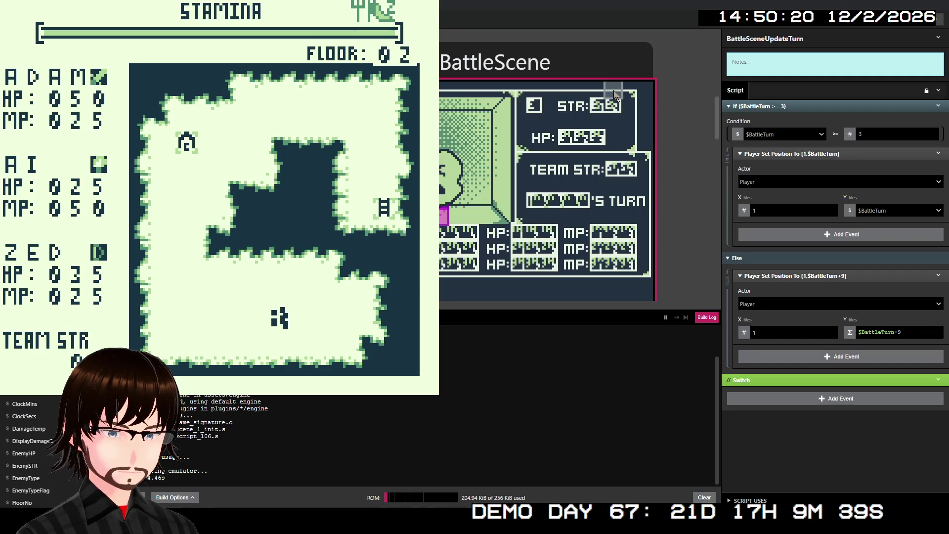
key("Left")
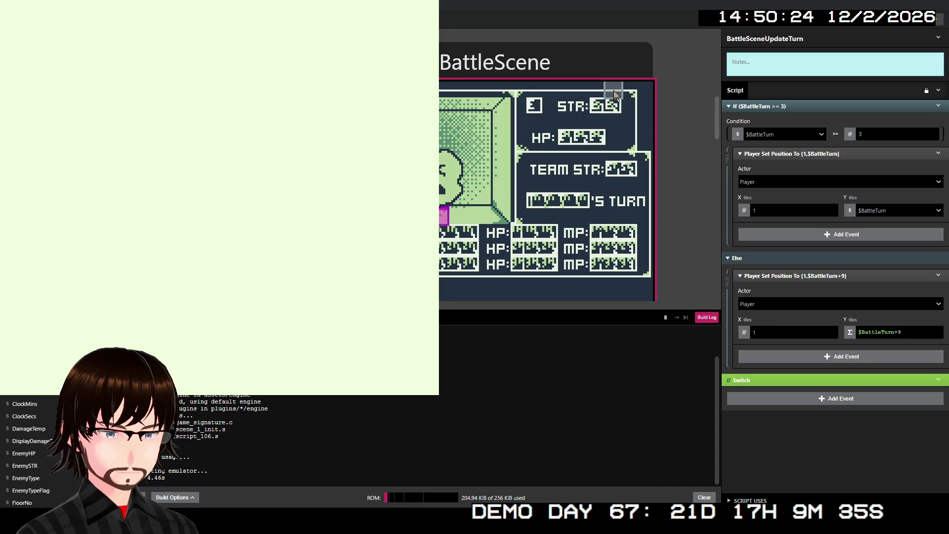
key("Down")
key("Down")
key("Down")
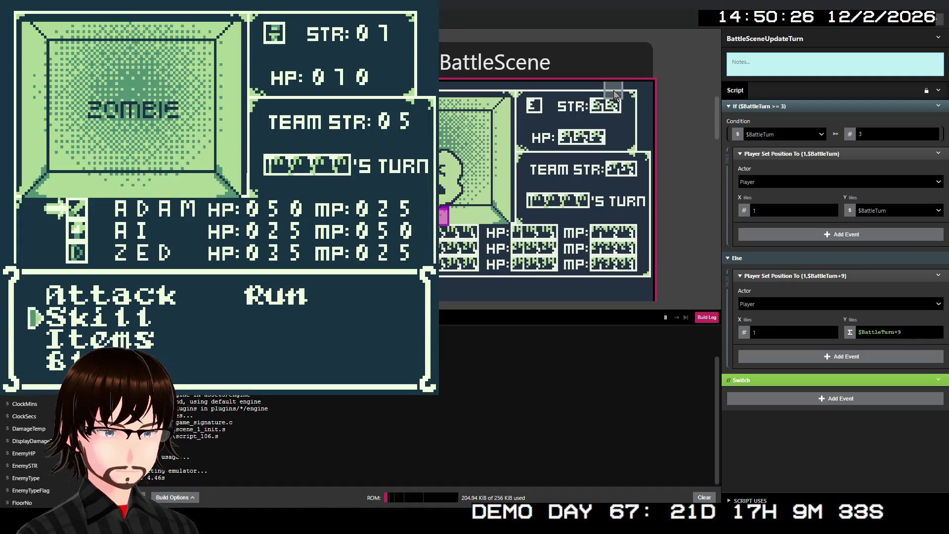
key("z")
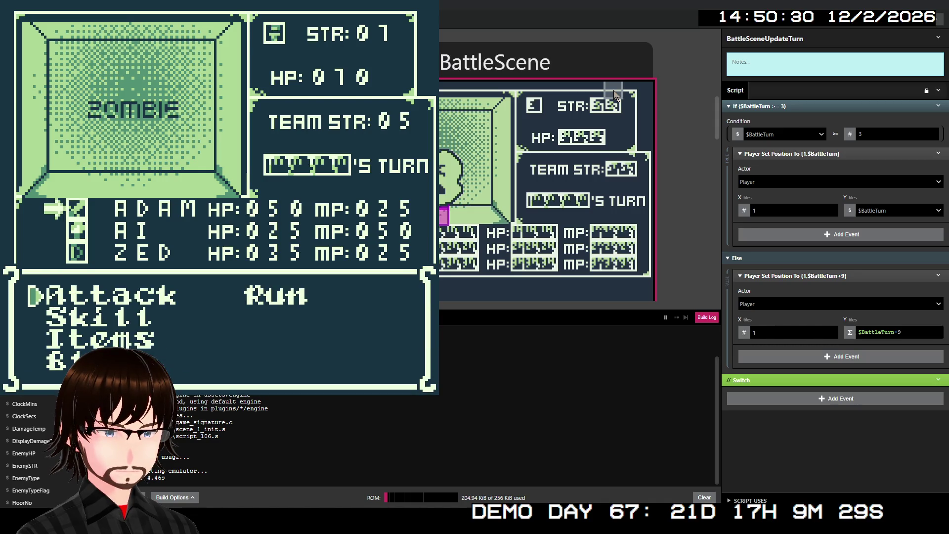
key("Down")
key("Down")
key("Down")
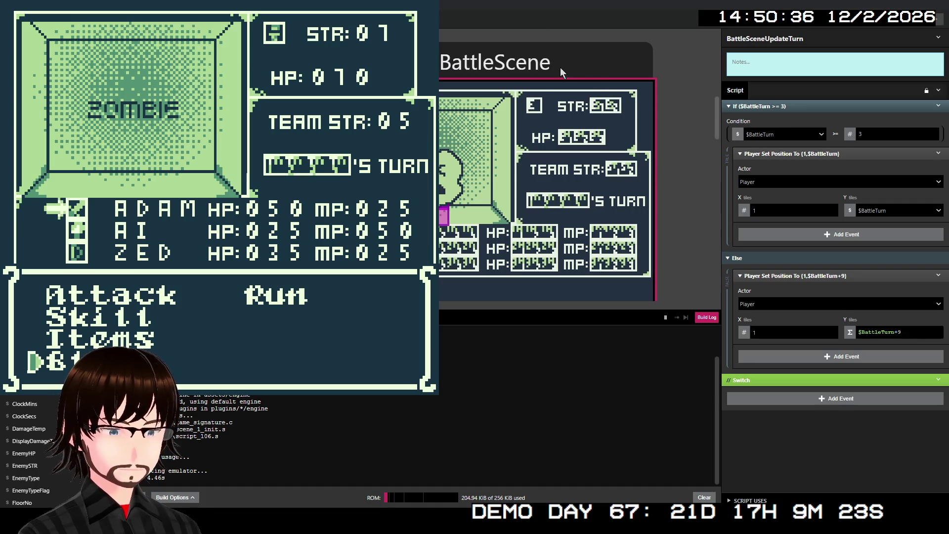
left_click(525, 72)
- Re-enable the disabled Call Script: BattleSceneUpdateTurn event and run a fresh build of the game
scroll(804, 305, "down", 5)
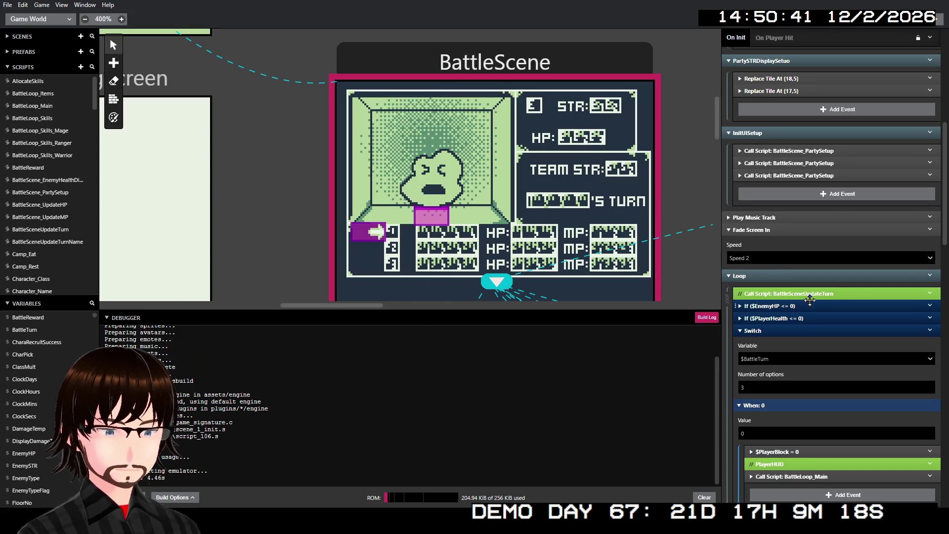
right_click(815, 294)
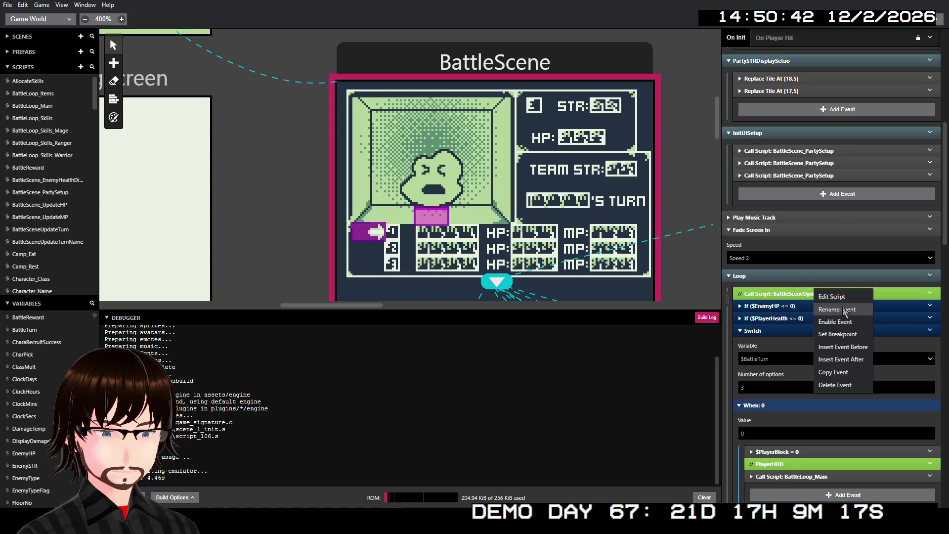
left_click(848, 322)
scroll(849, 307, "up", 5)
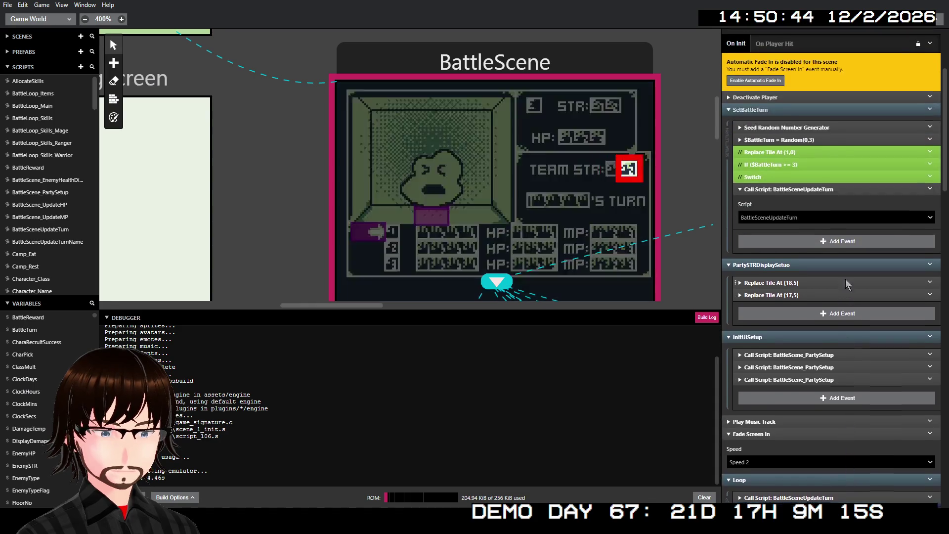
left_click(939, 19)
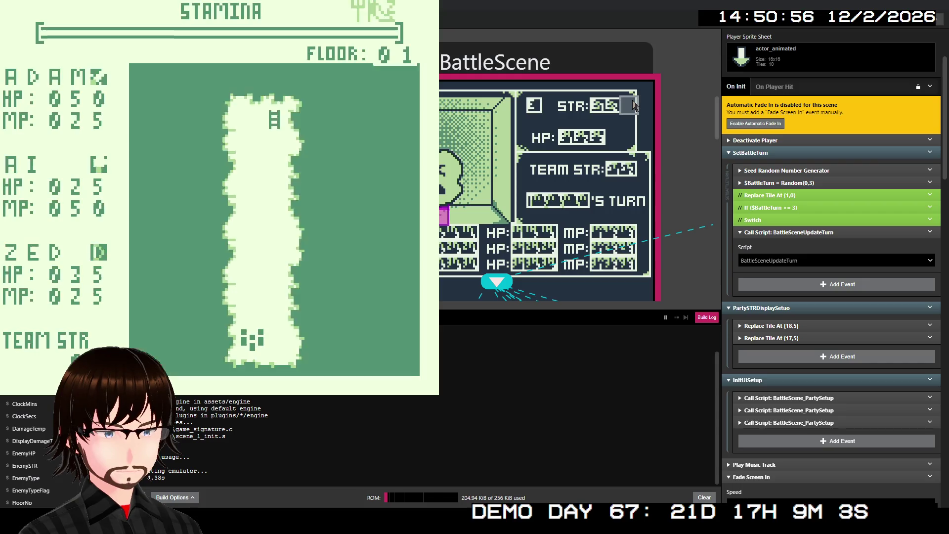
- Walk up the floor 01 corridor to the ladder and move on to floor 02
key("Up")
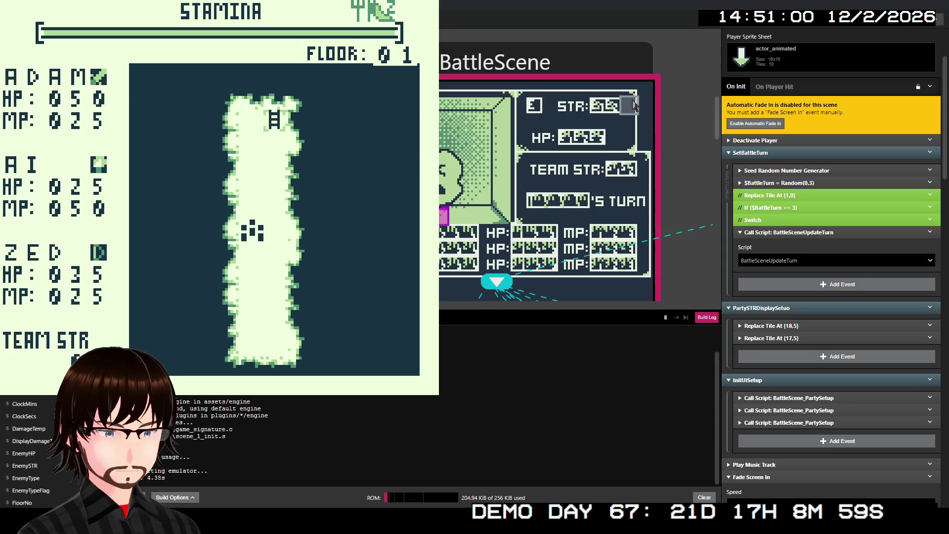
key("Up")
key("Up")
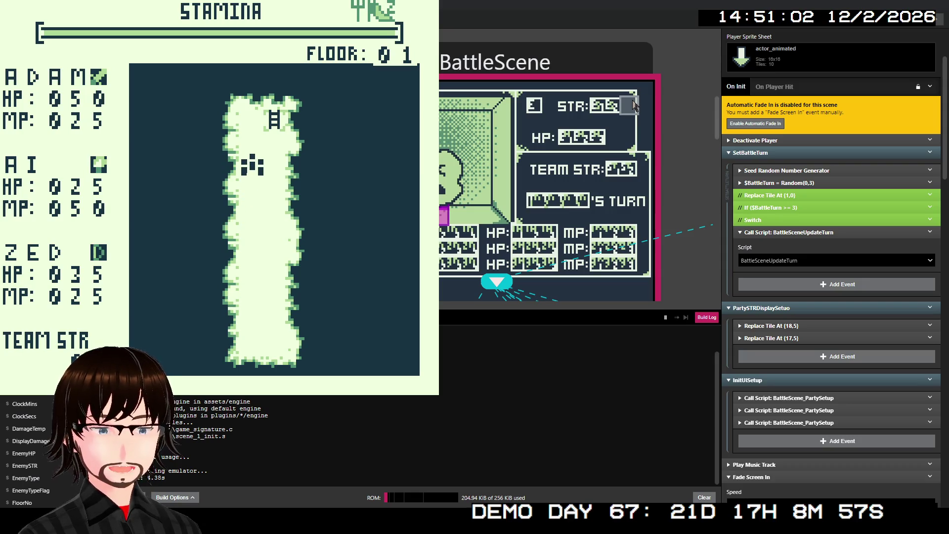
key("Up")
key("Right")
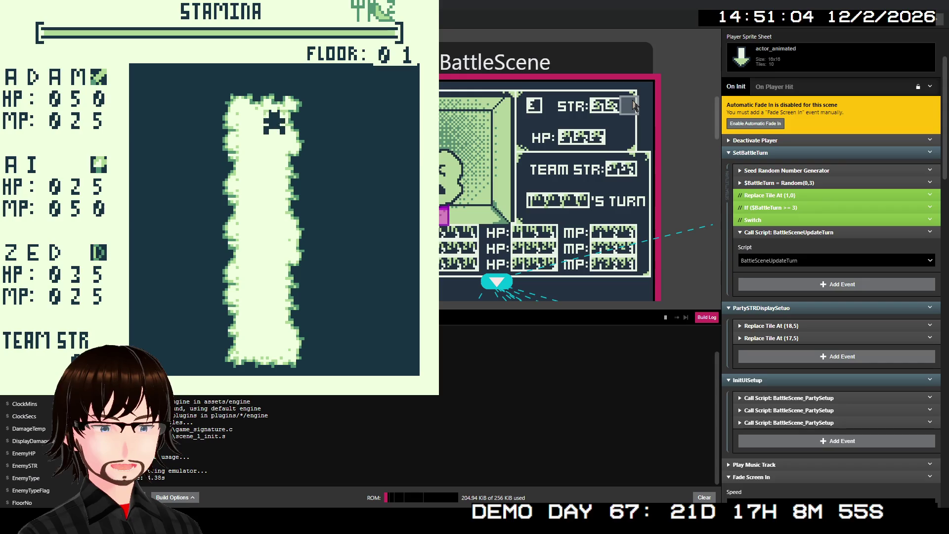
key("z")
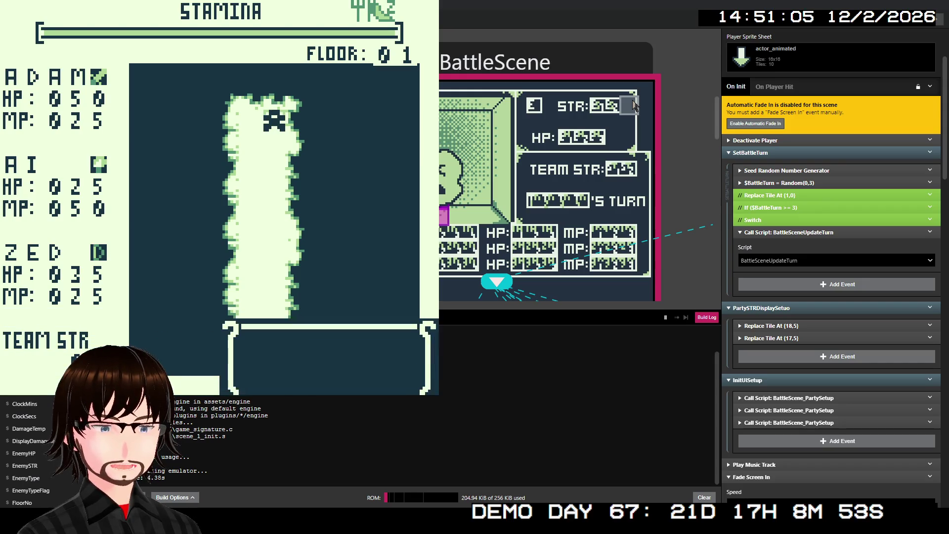
key("z")
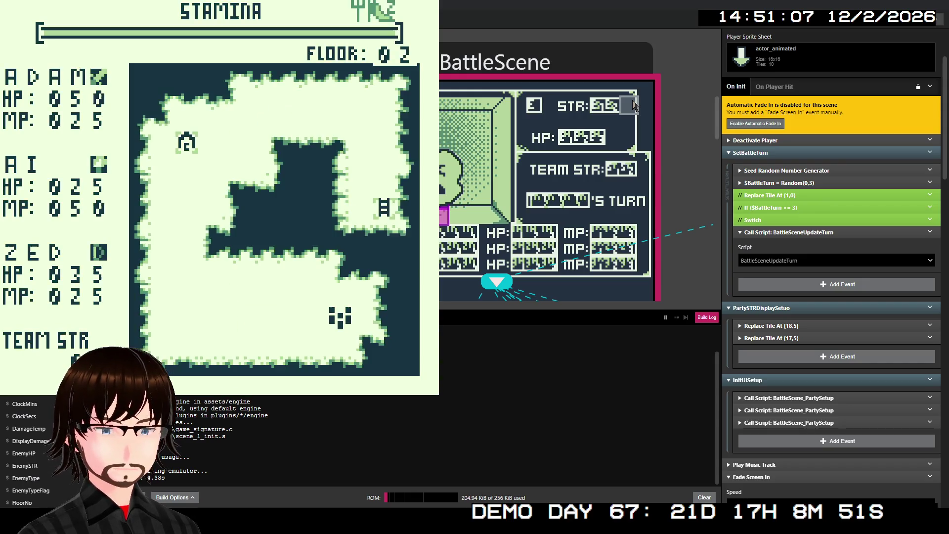
- Walk left into the Succubus battle, block, attack to win the 8G reward, then close the emulator
key("Left")
key("Left")
key("Left")
key("Left")
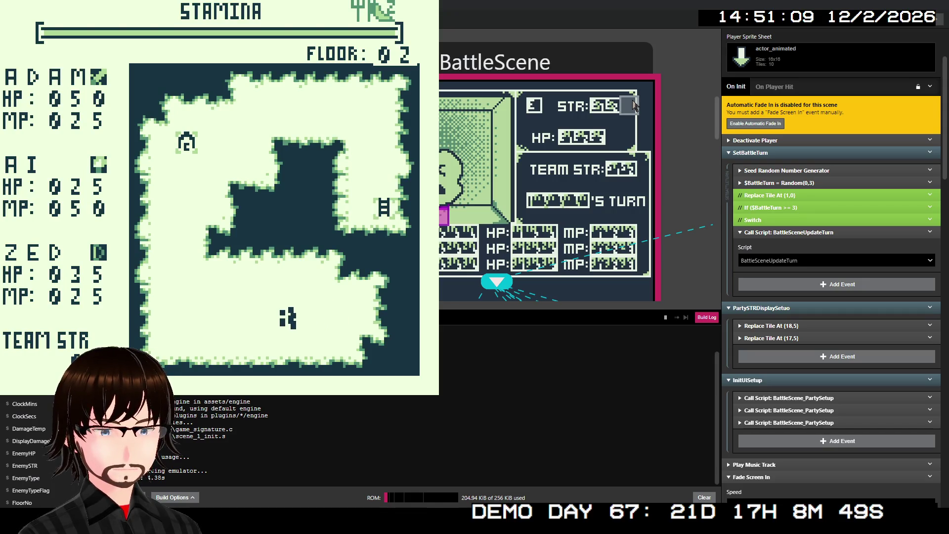
key("Left")
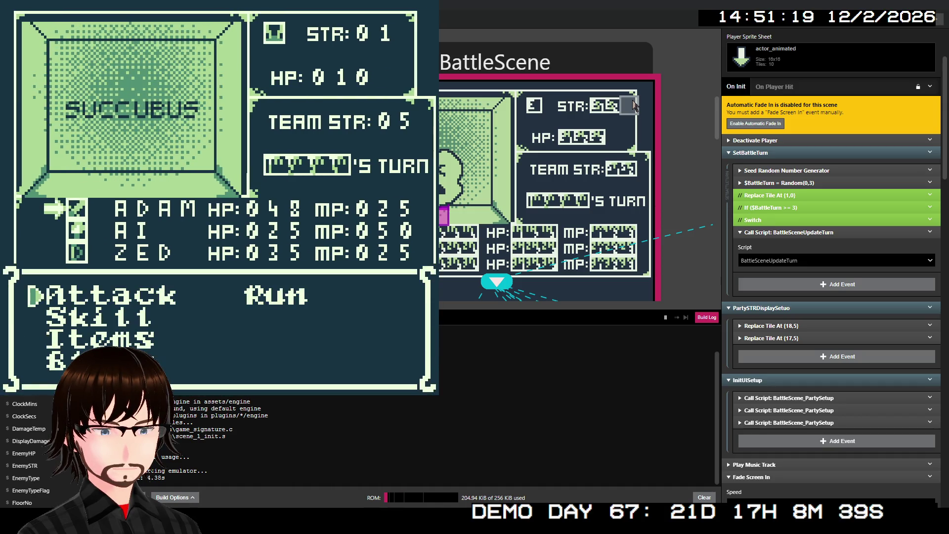
key("Down")
key("Down")
key("Down")
key("z")
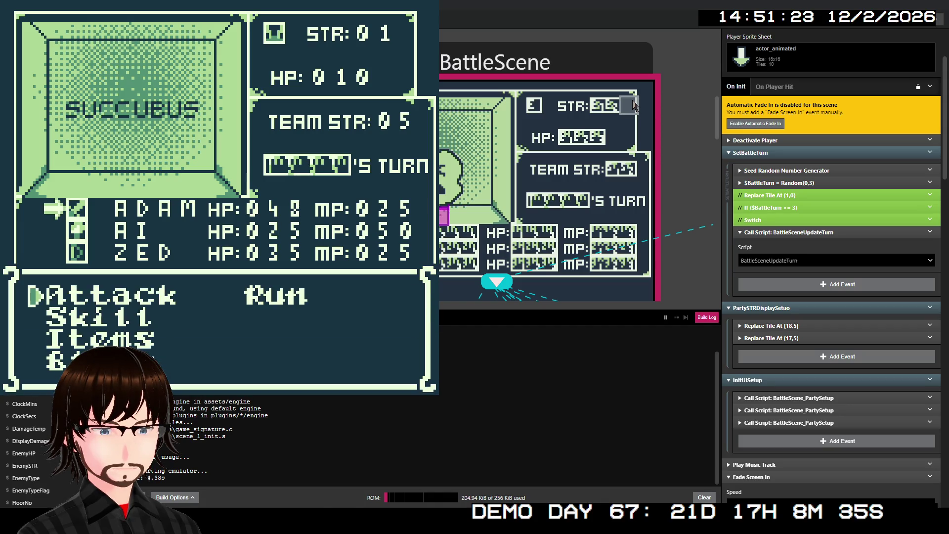
key("z")
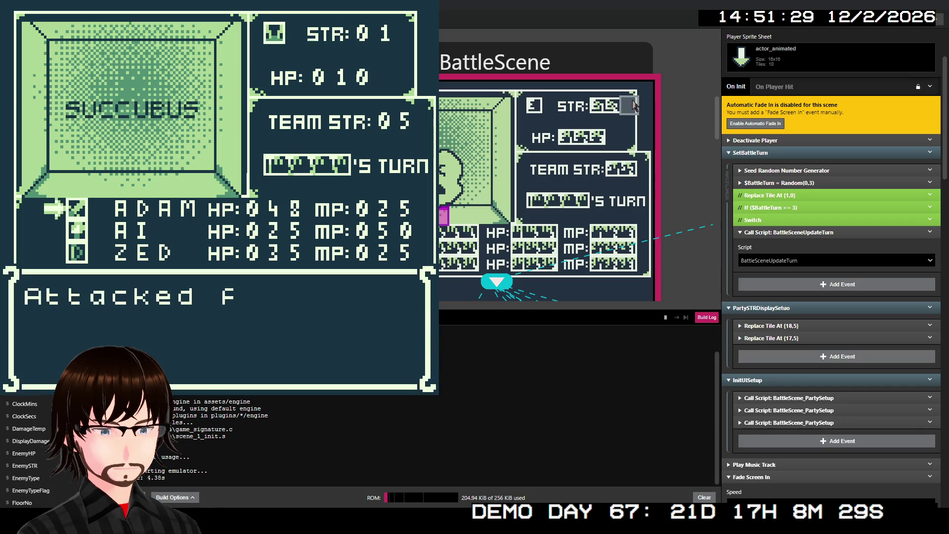
key("z")
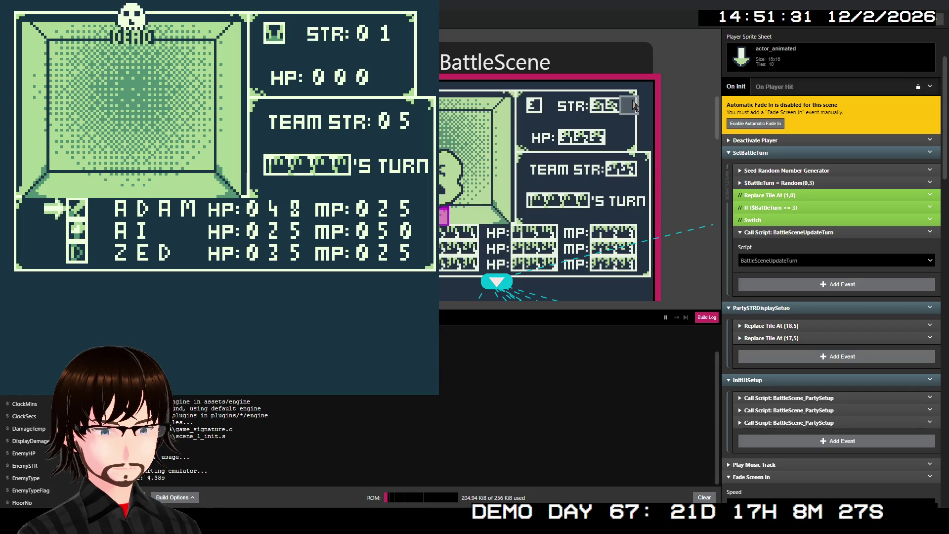
key("z")
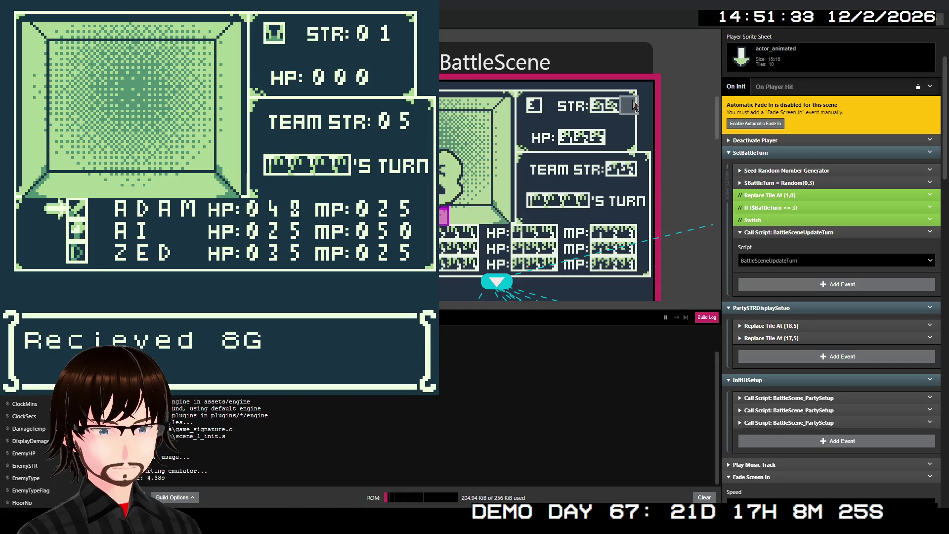
key("z")
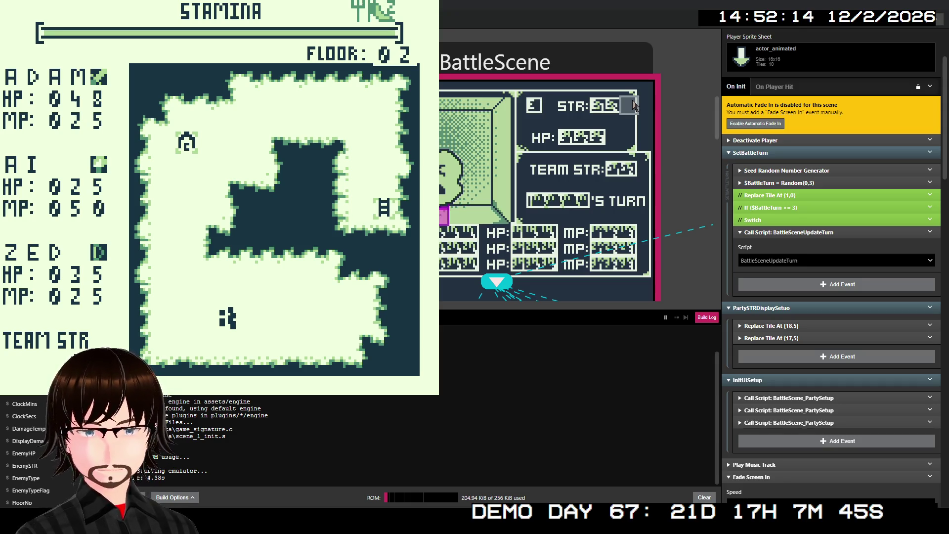
left_click(585, 147)
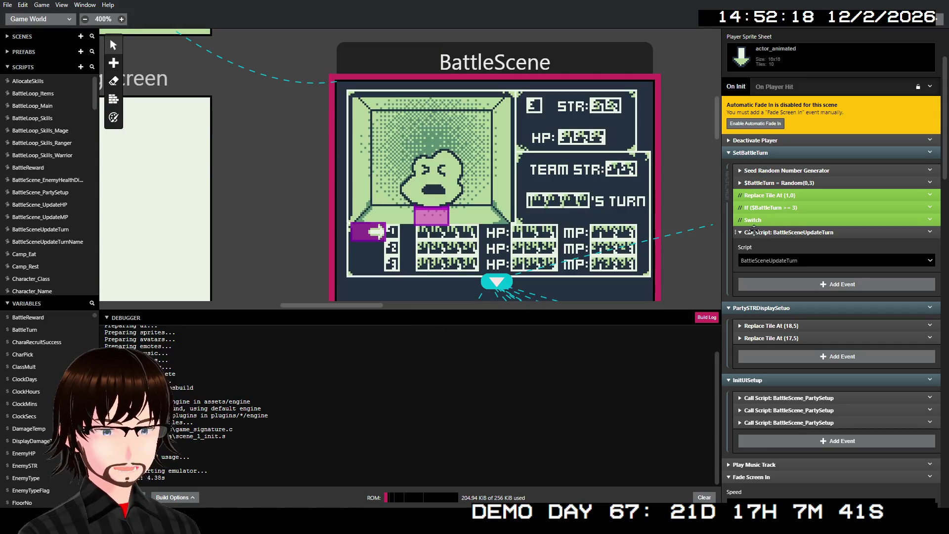
- Rename the BattleSceneUpdateTurnName script to BattleSceneUpdateName
left_click(56, 243)
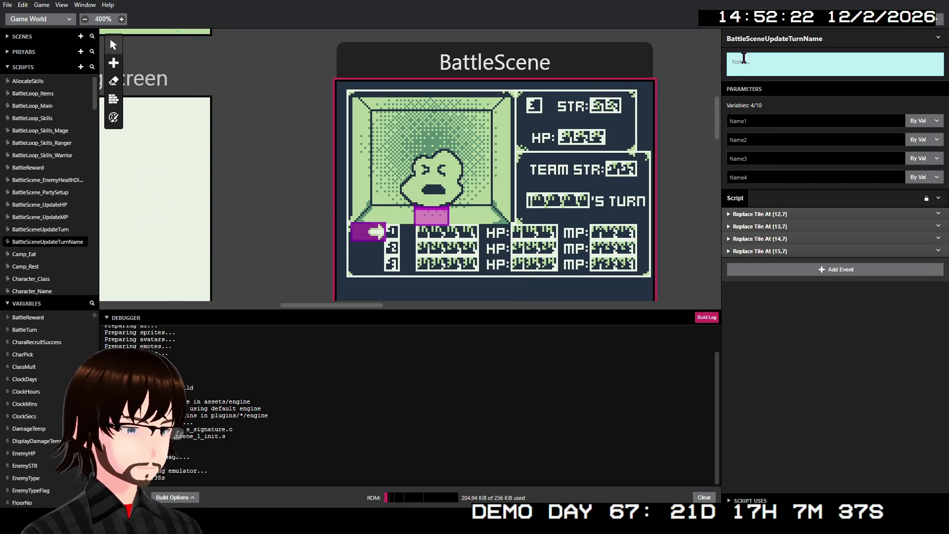
left_click(801, 38)
left_click_drag(803, 39, 791, 38)
key("BackSpace")
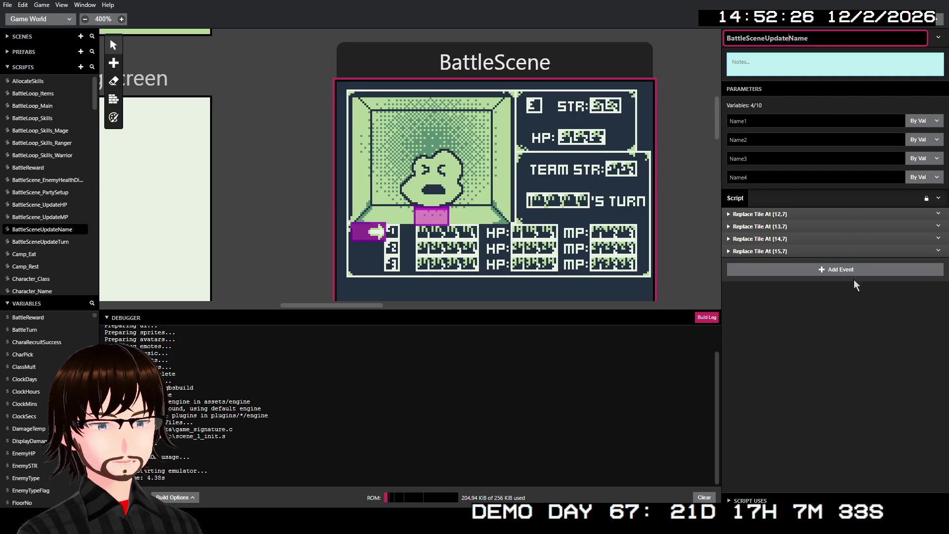
left_click(846, 342)
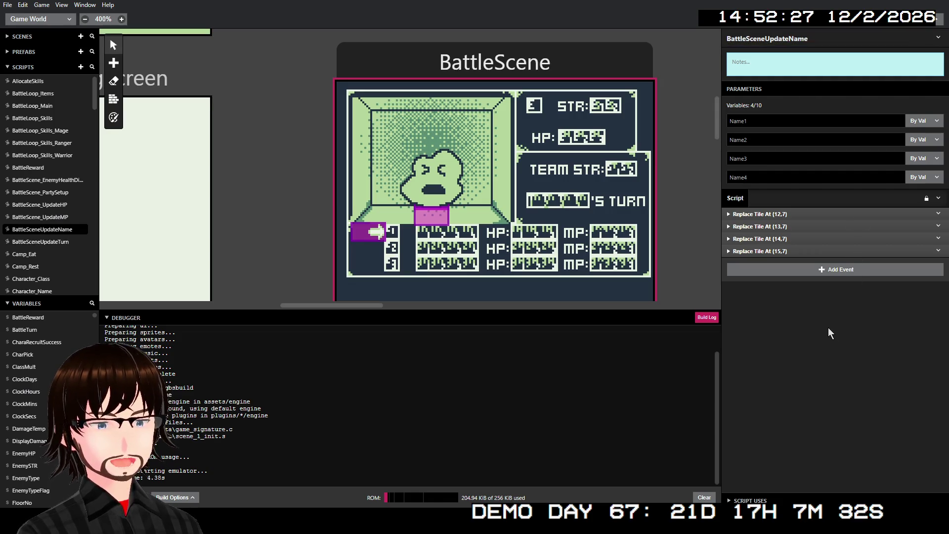
- Re-enable the disabled Switch event in the BattleSceneUpdateTurn script
left_click(72, 241)
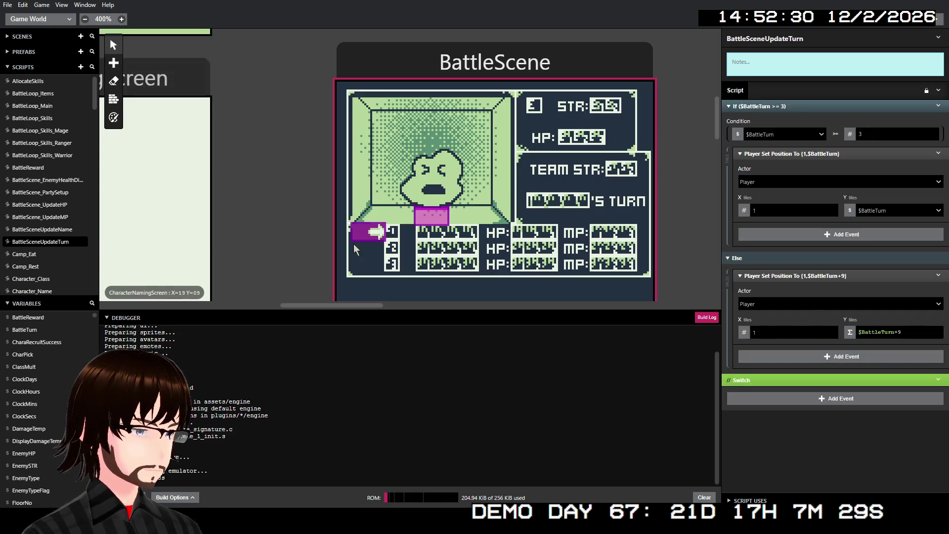
right_click(808, 380)
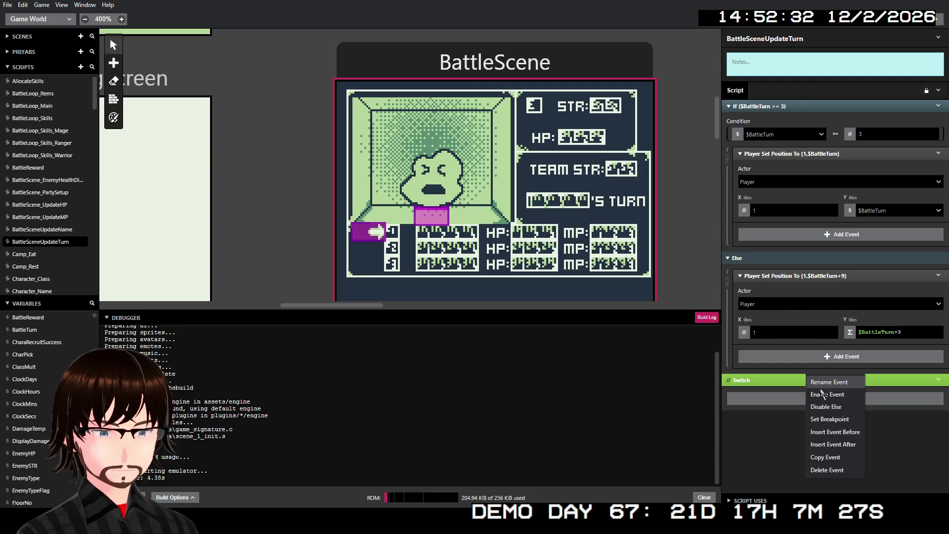
left_click(829, 398)
scroll(820, 356, "down", 6)
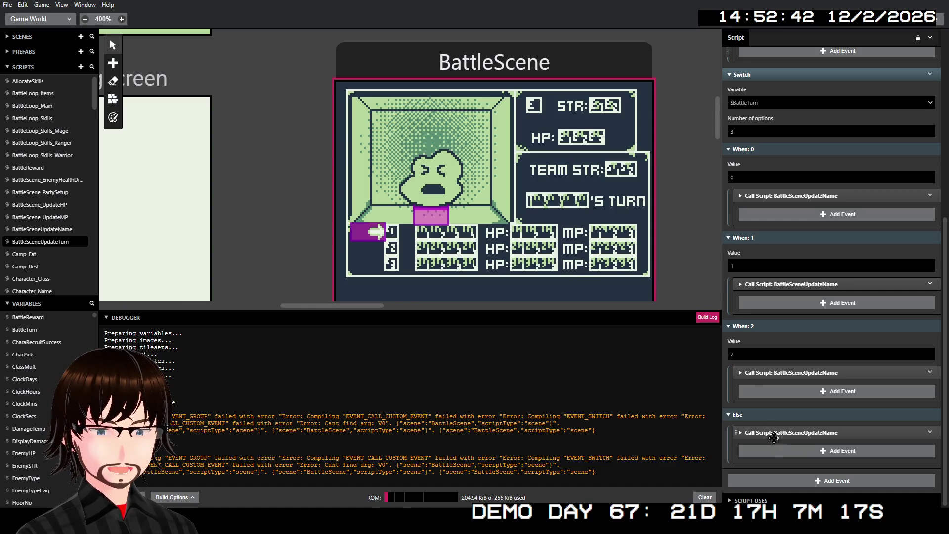
left_click(774, 433)
scroll(790, 435, "down", 3)
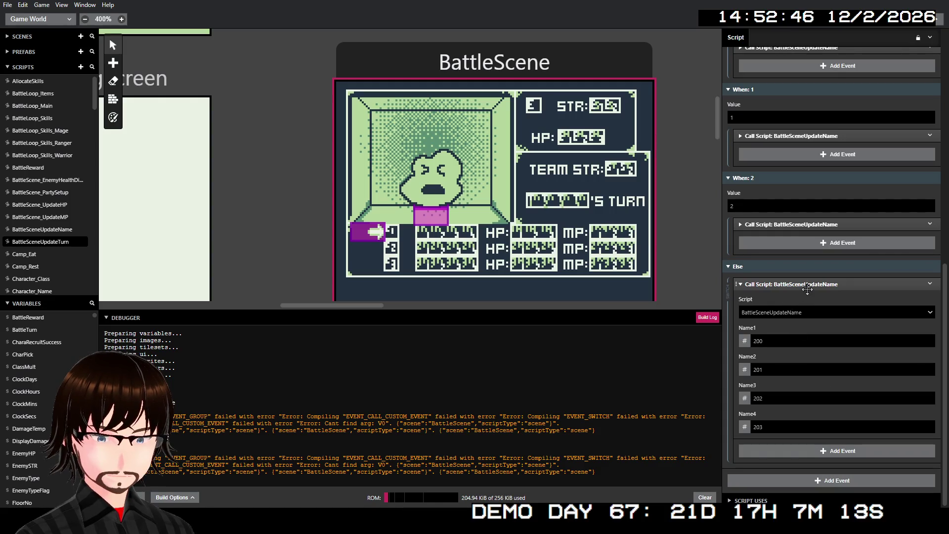
left_click(800, 286)
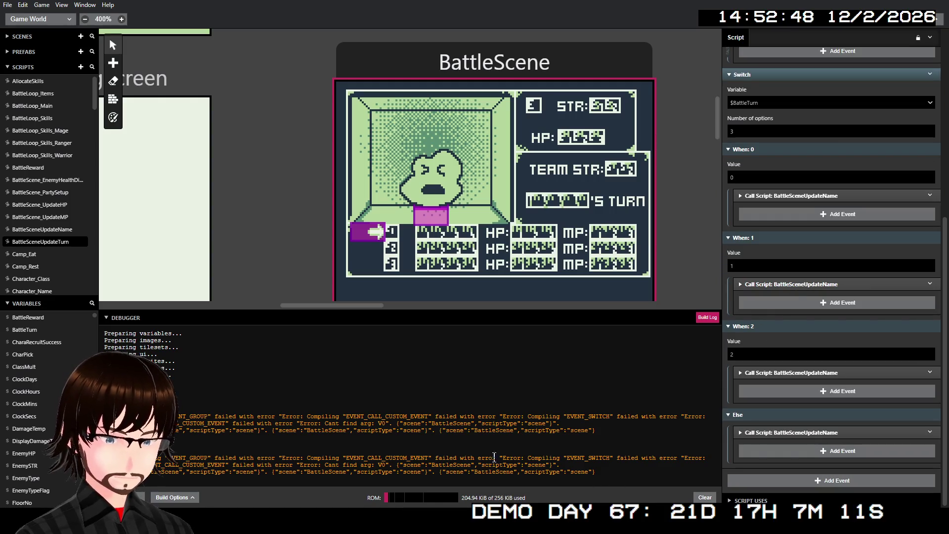
left_click_drag(460, 425, 353, 426)
left_click(494, 426)
left_click_drag(606, 429, 553, 430)
left_click(504, 417)
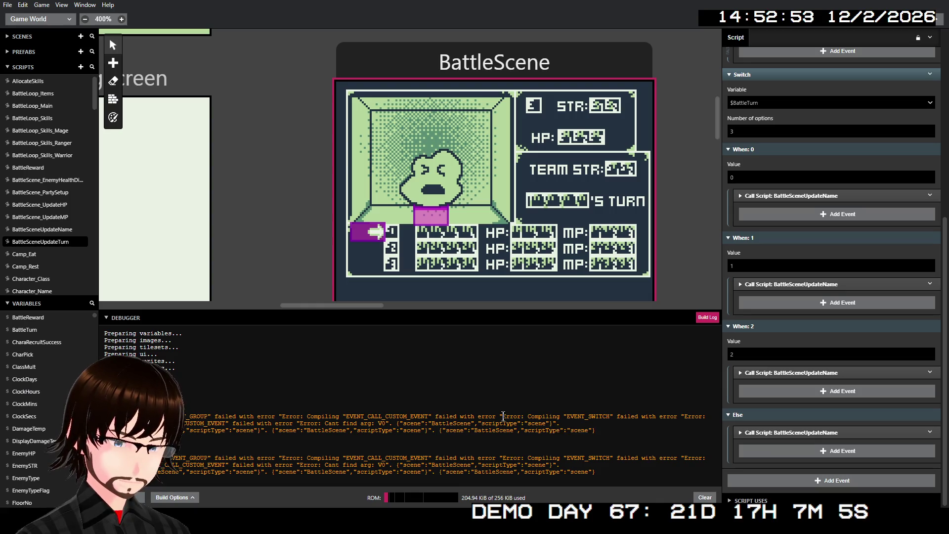
mouse_move(504, 416)
left_mouse_down()
mouse_move(224, 423)
mouse_move(388, 423)
left_mouse_up()
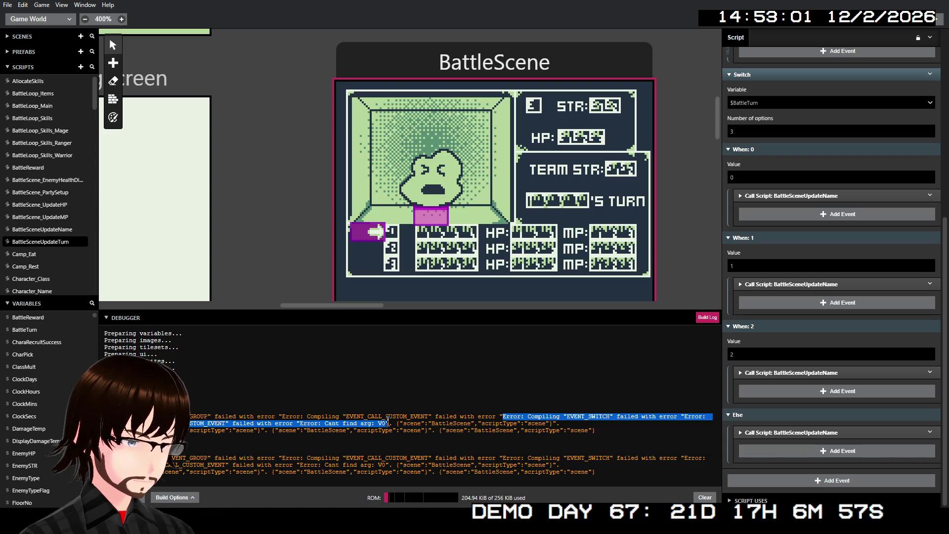
left_click(285, 419)
mouse_move(217, 416)
left_mouse_down()
mouse_move(495, 420)
mouse_move(387, 423)
left_mouse_up()
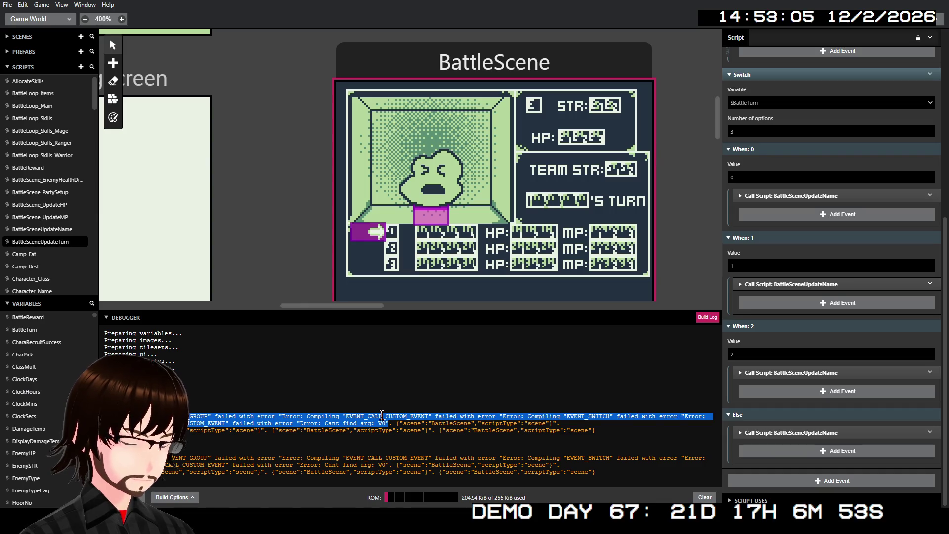
key("alt+Tab")
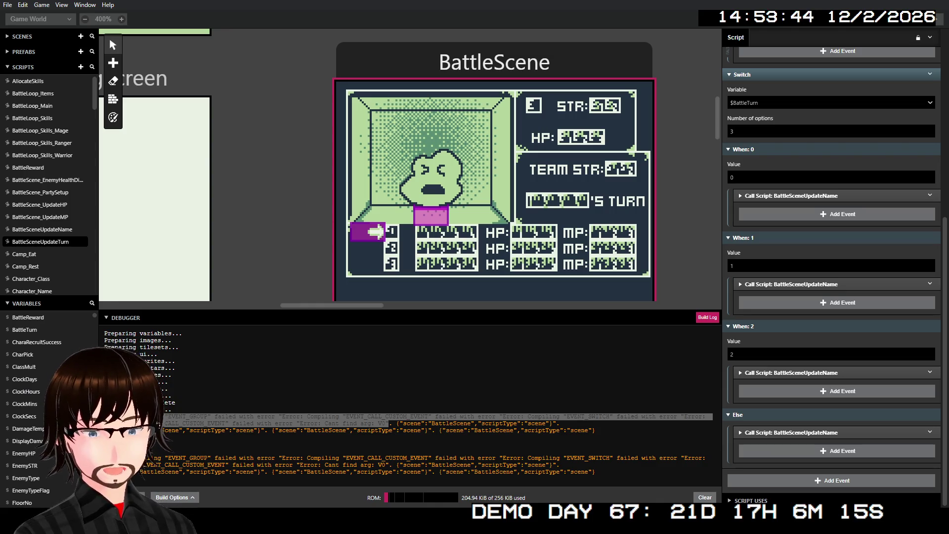
scroll(495, 198, "up", 1)
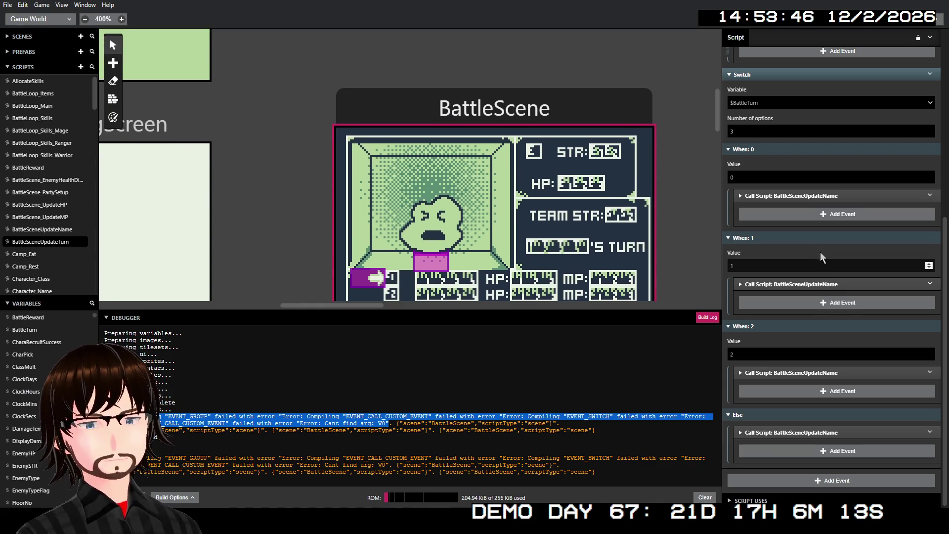
- Inspect BattleScene's $BattleTurn random value and BattleSceneUpdateTurn call events
scroll(820, 257, "up", 5)
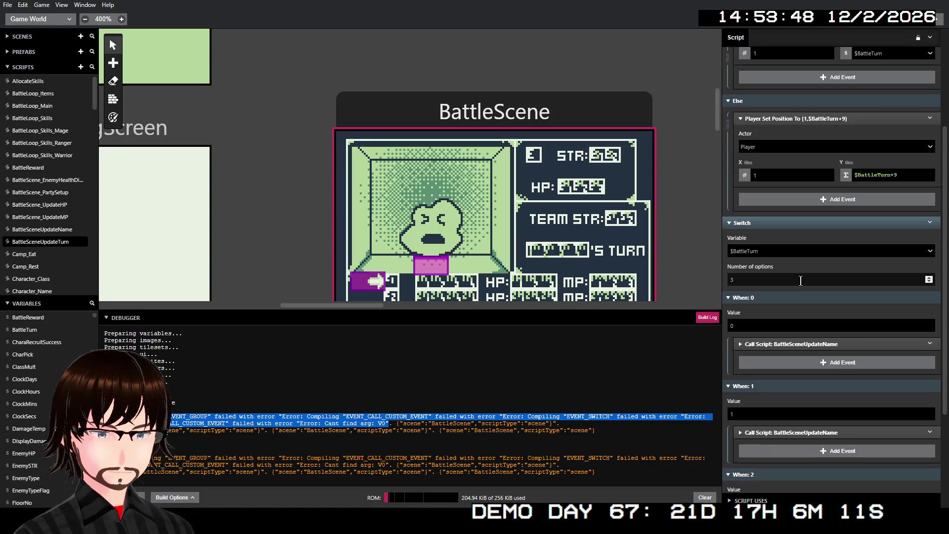
scroll(801, 280, "down", 1)
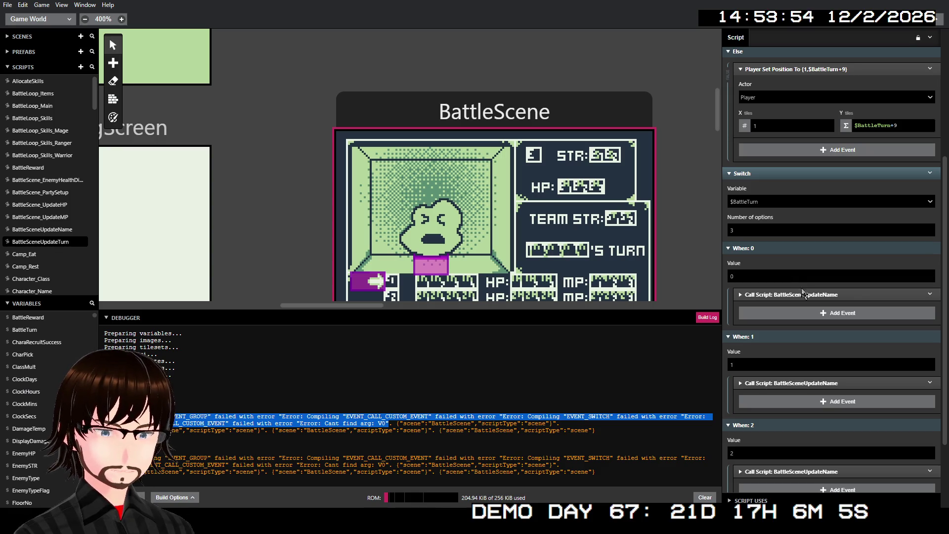
scroll(802, 254, "up", 10)
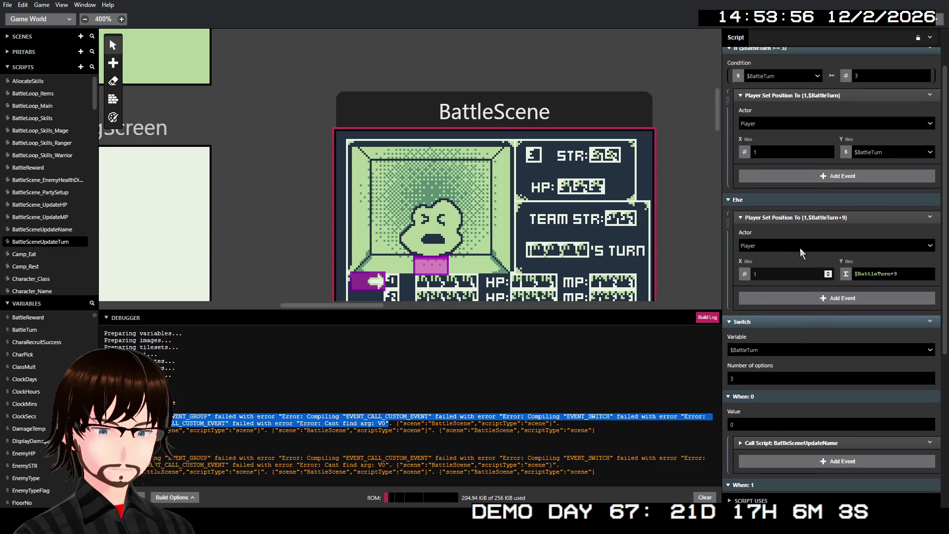
scroll(802, 310, "down", 5)
scroll(802, 310, "down", 2)
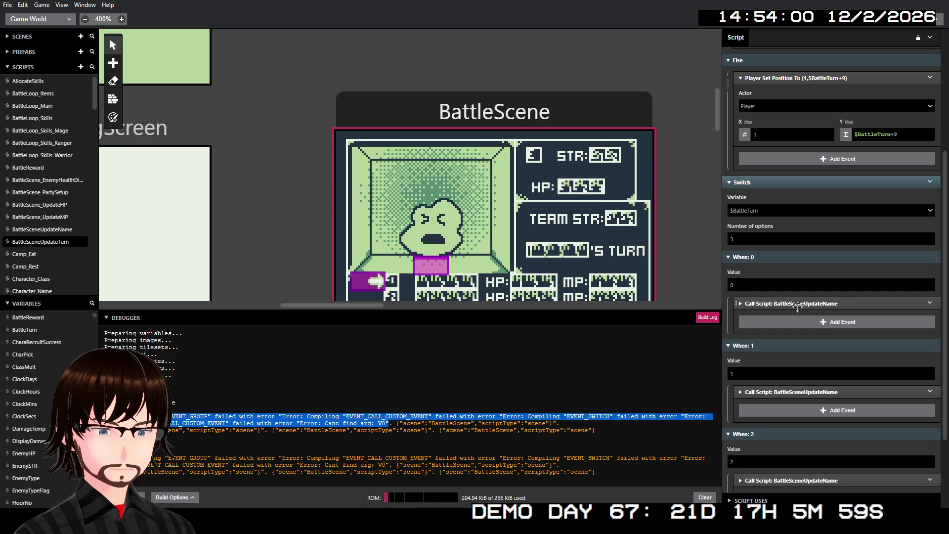
left_click(597, 130)
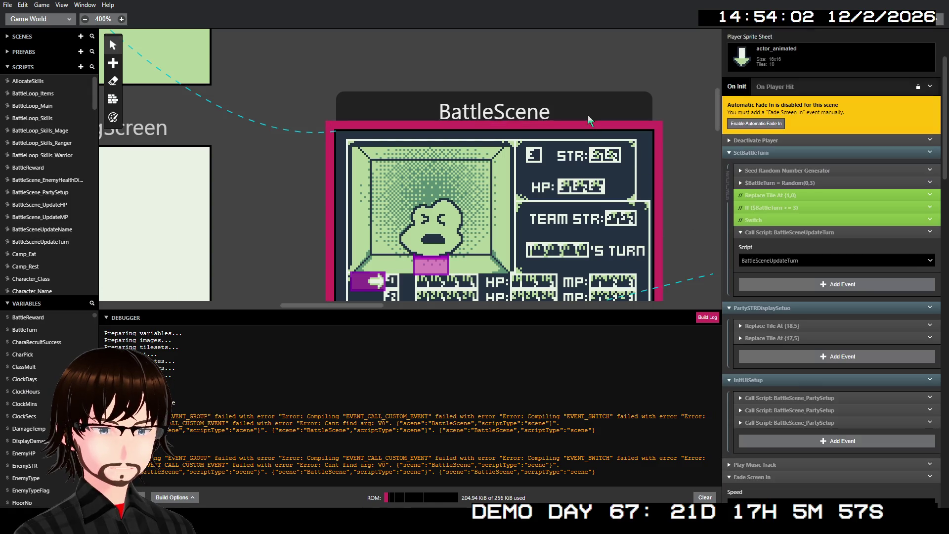
left_click(797, 183)
left_click(799, 183)
left_click(802, 183)
left_click(801, 183)
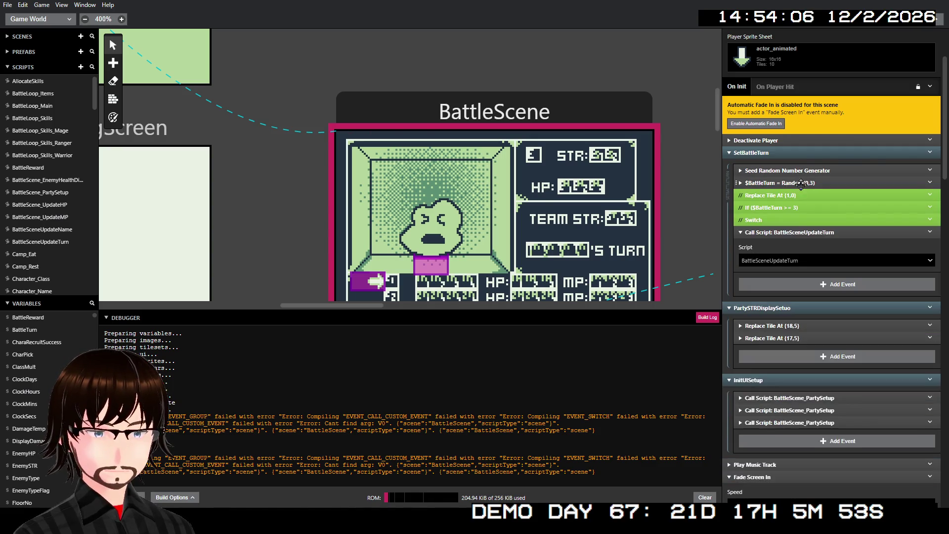
left_click(790, 233)
left_click(790, 233)
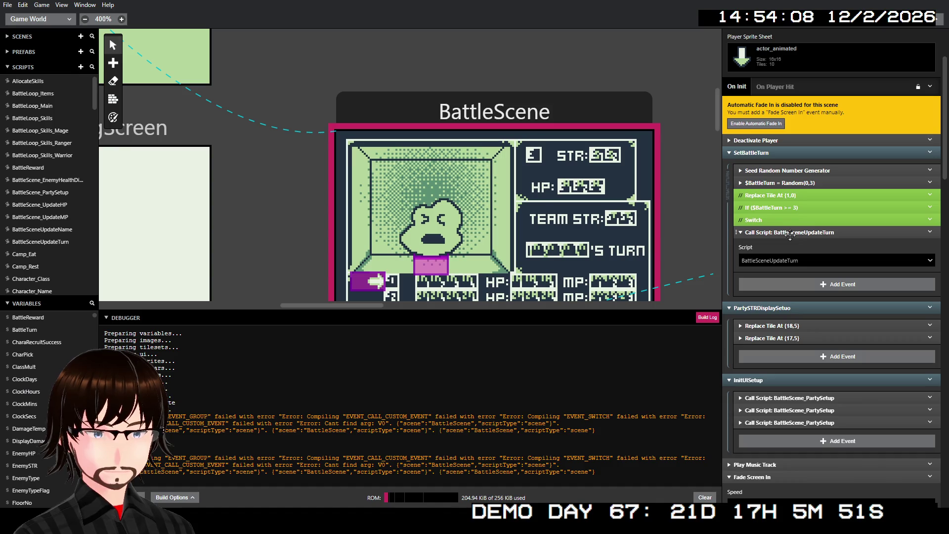
left_click(790, 233)
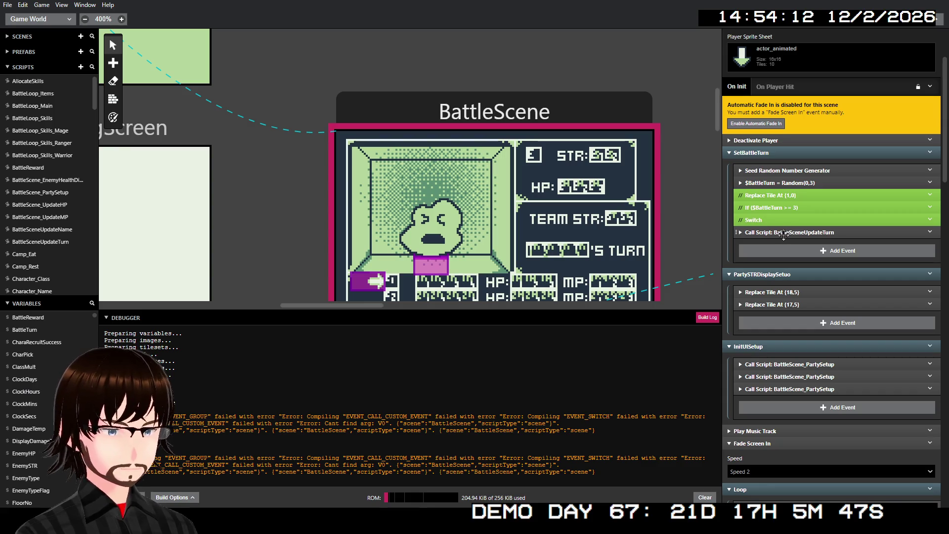
- Copy the $BattleTurn Switch event and delete it from BattleSceneUpdateTurn
left_click(62, 243)
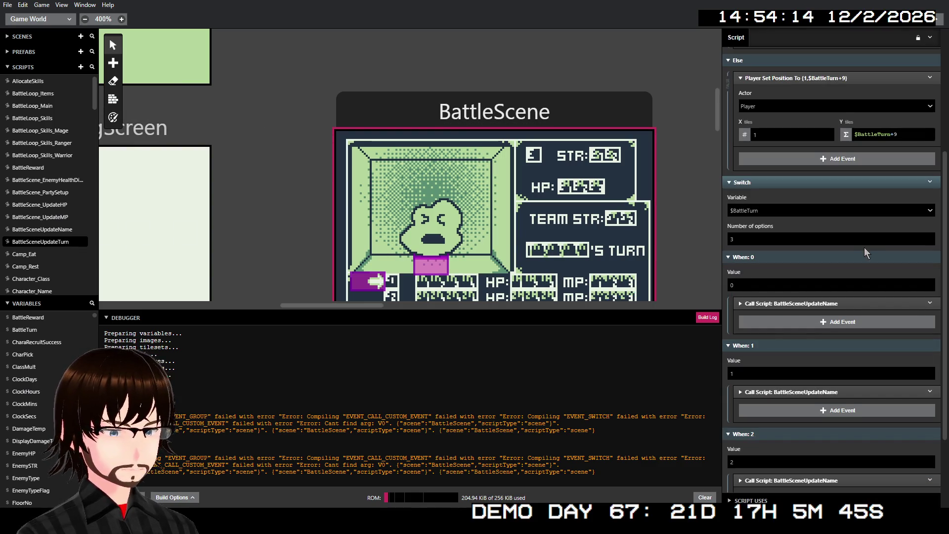
scroll(810, 197, "up", 1)
scroll(811, 198, "up", 5)
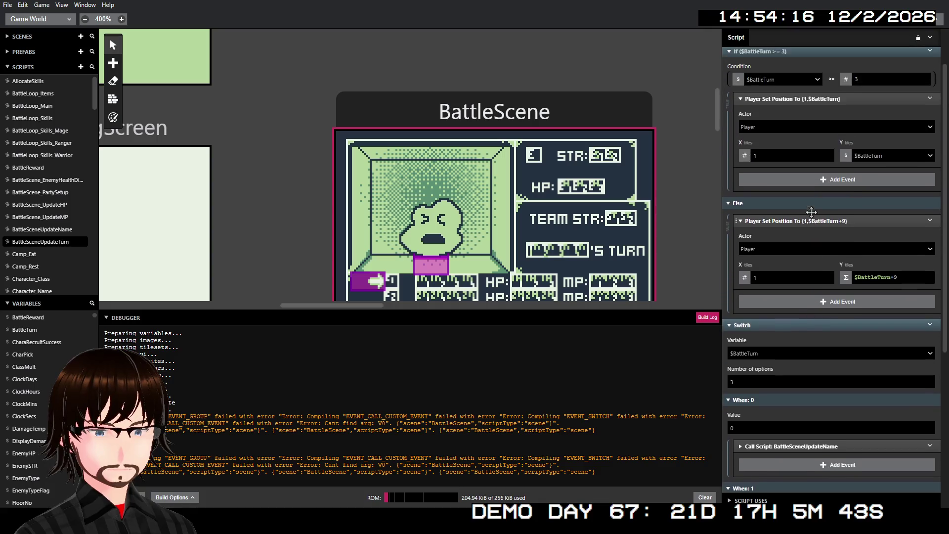
right_click(799, 335)
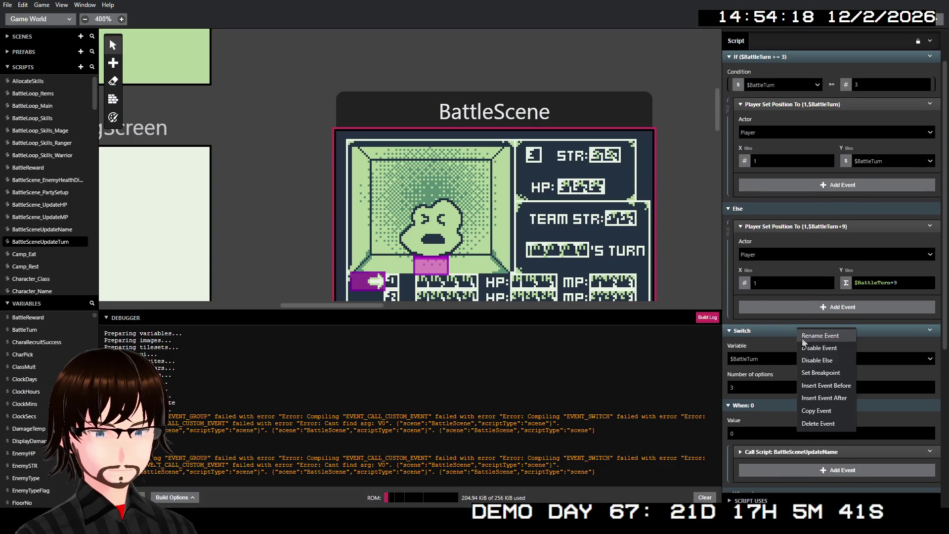
left_click(844, 410)
right_click(907, 345)
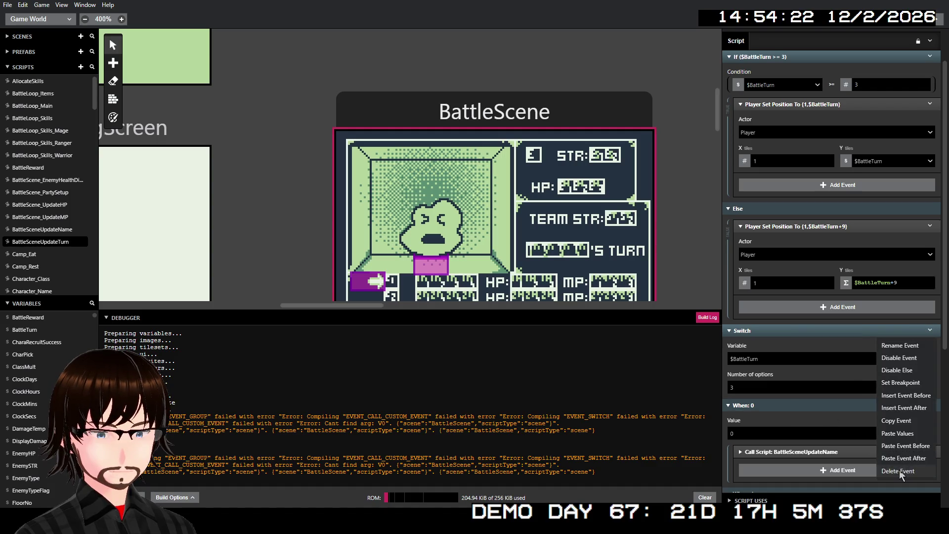
left_click(898, 470)
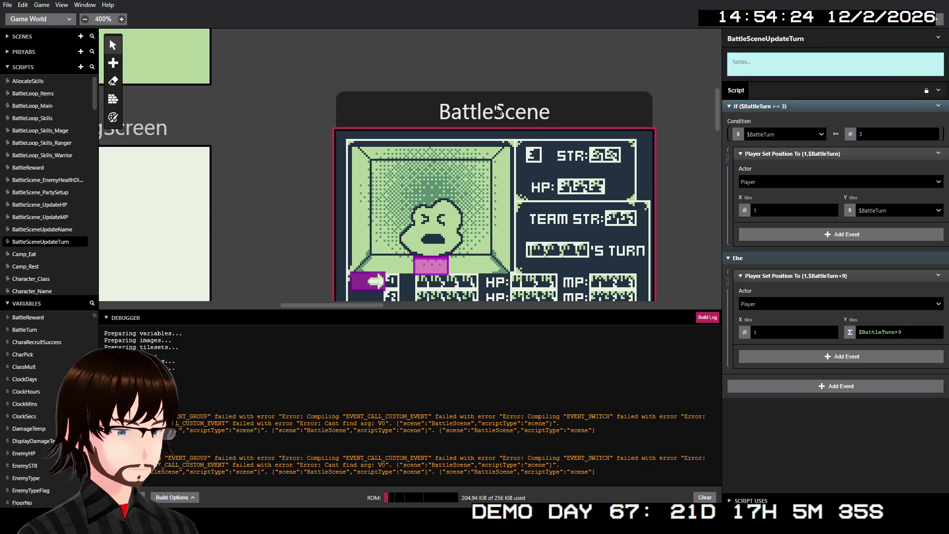
- Paste the Switch in BattleScene right after the BattleSceneUpdateTurn call
left_click(500, 109)
right_click(798, 236)
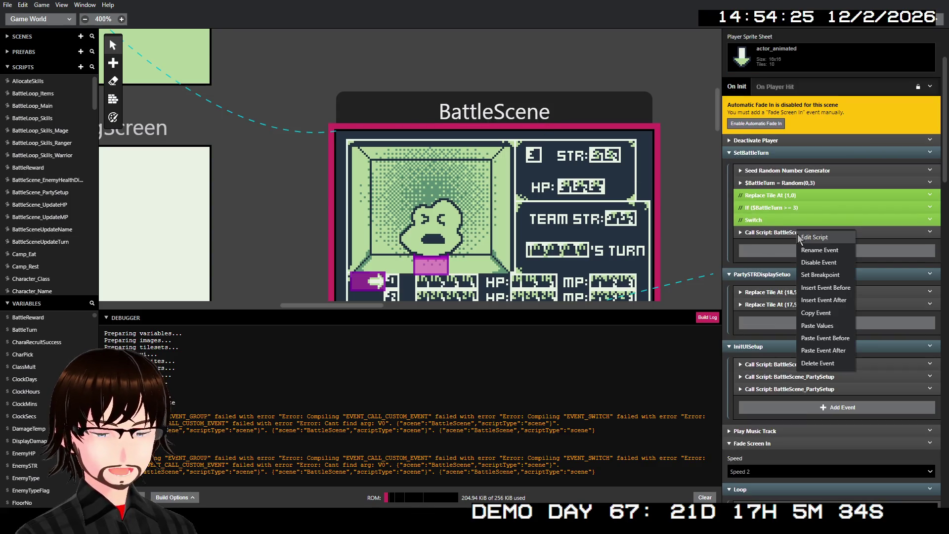
left_click(834, 351)
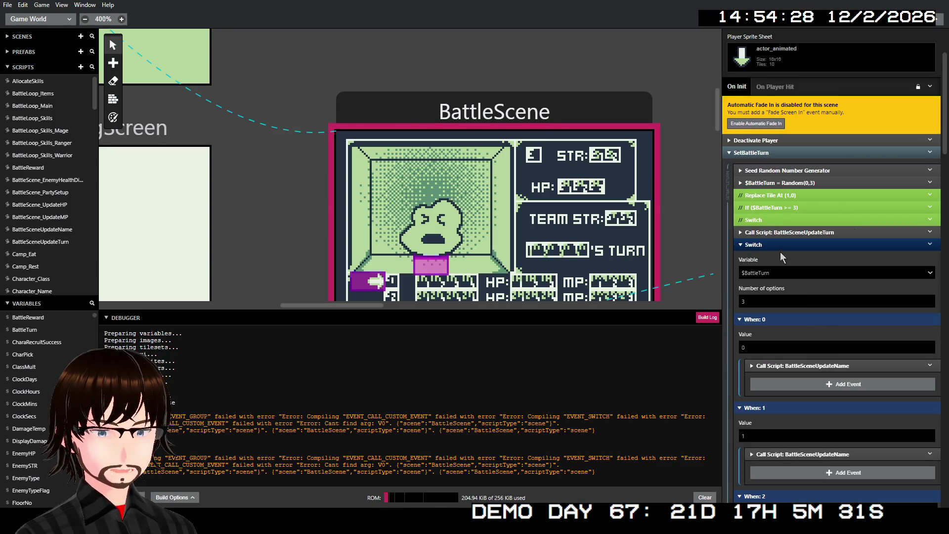
left_click(780, 245)
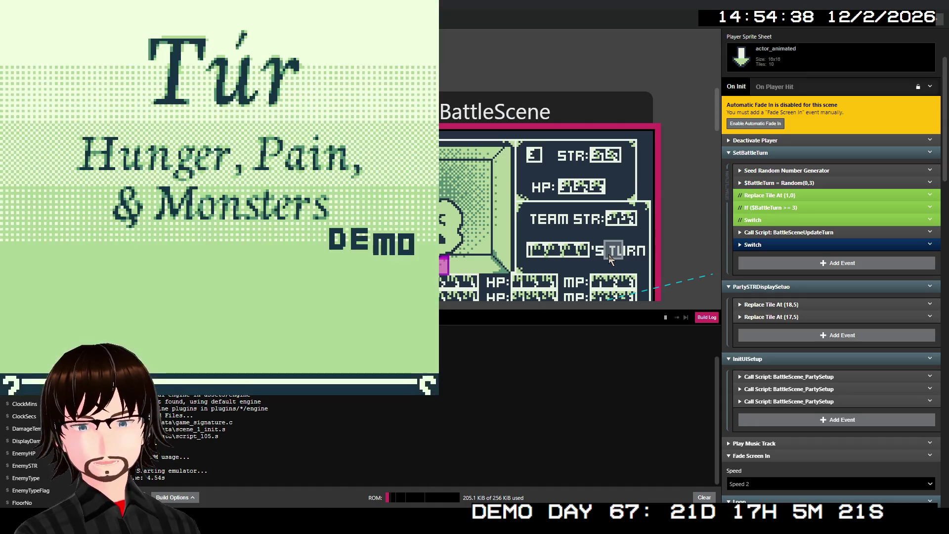
- Start a new game, take the stairs to floor 02 and walk left until the Demon Swarm battle begins
key("Return")
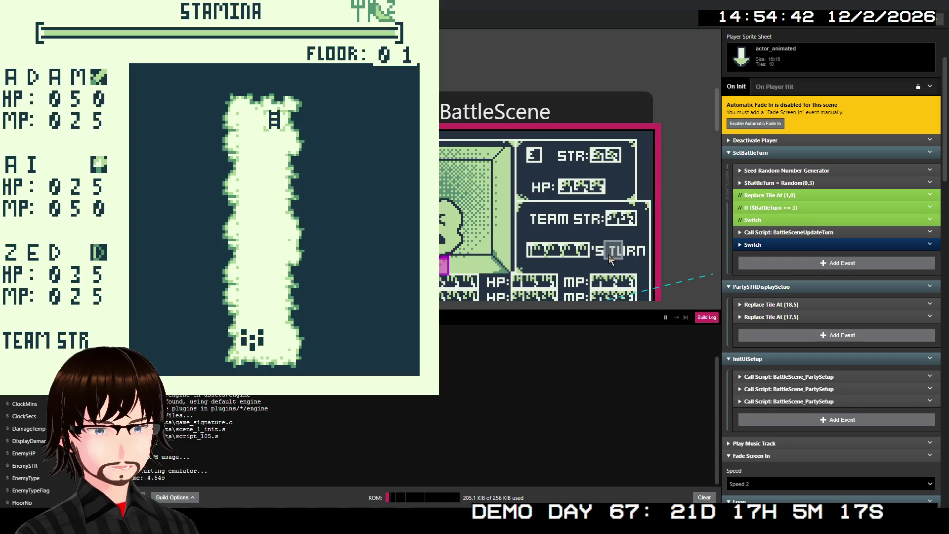
key("Up")
key("Up")
key("Up")
key("Up")
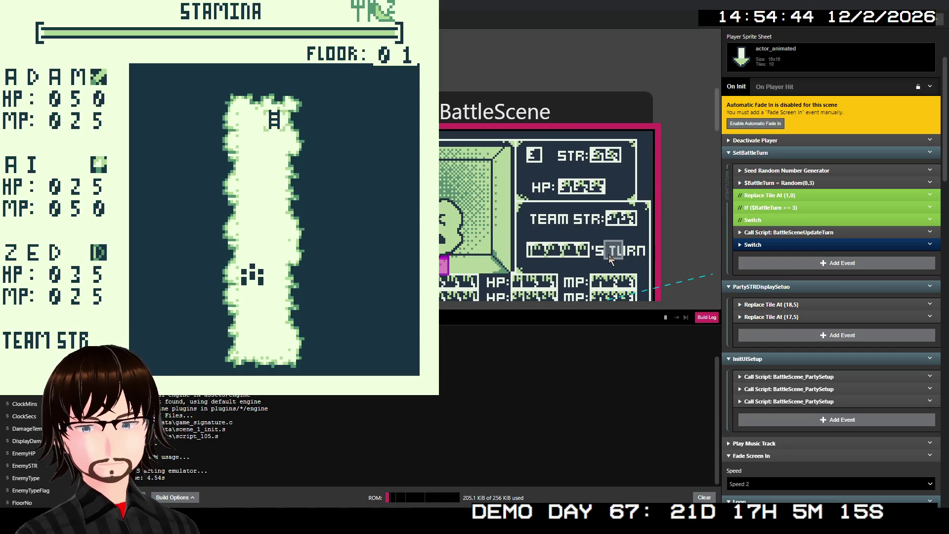
key("Up")
key("Up")
key("Up")
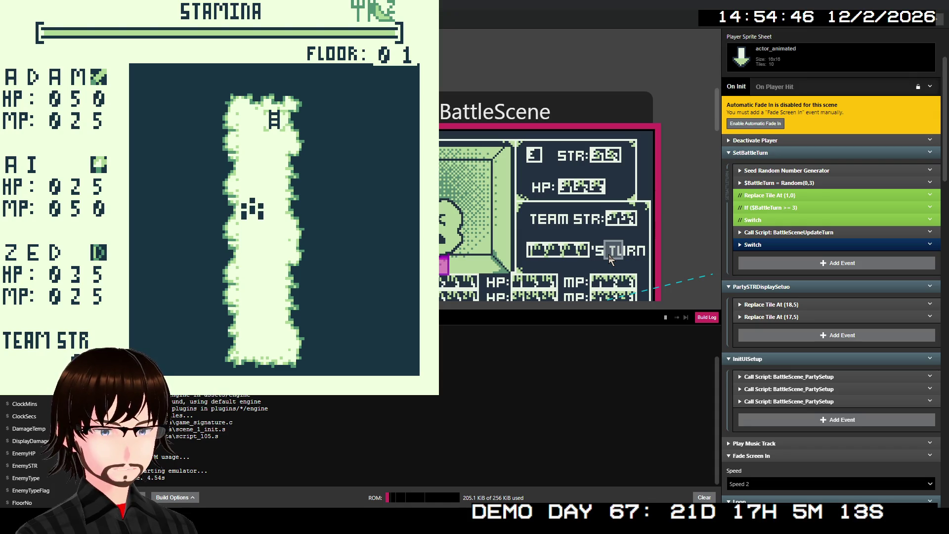
key("Right")
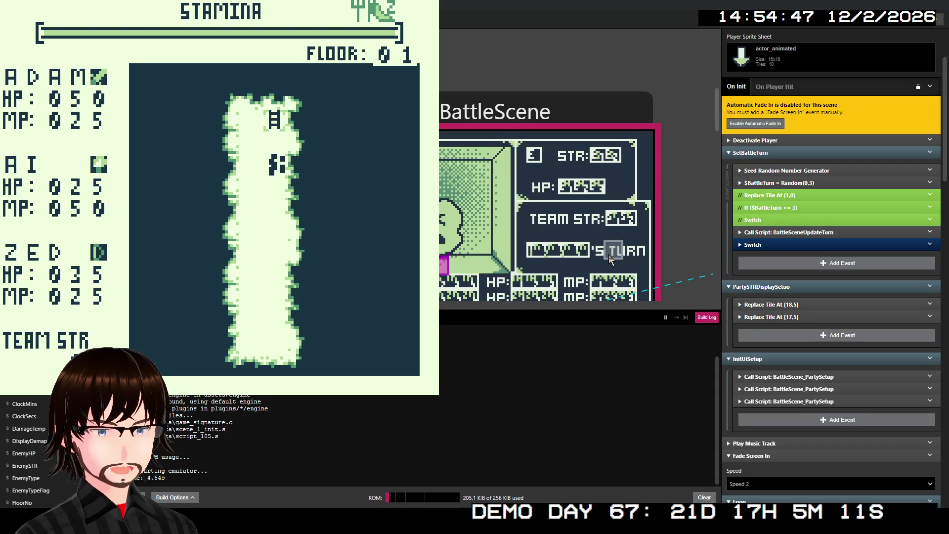
key("Up")
key("Up")
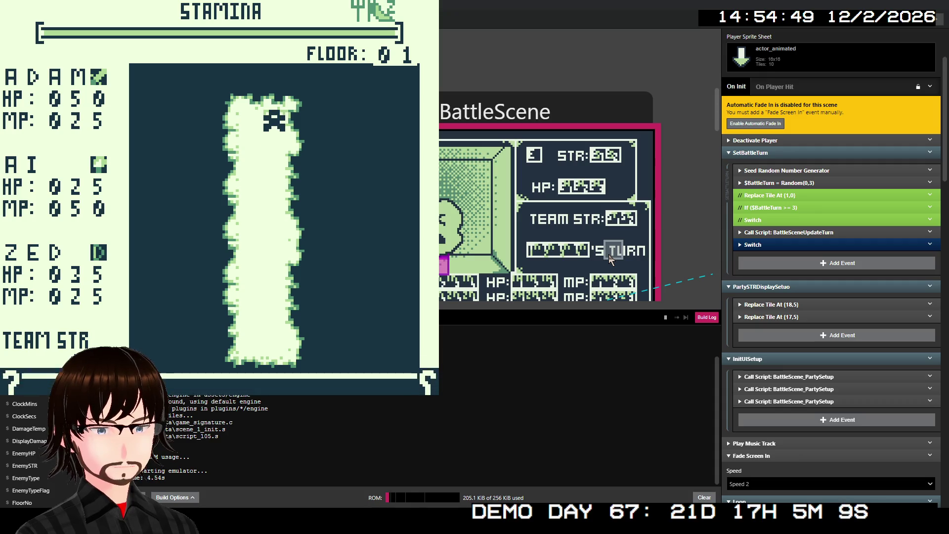
key("z")
key("z")
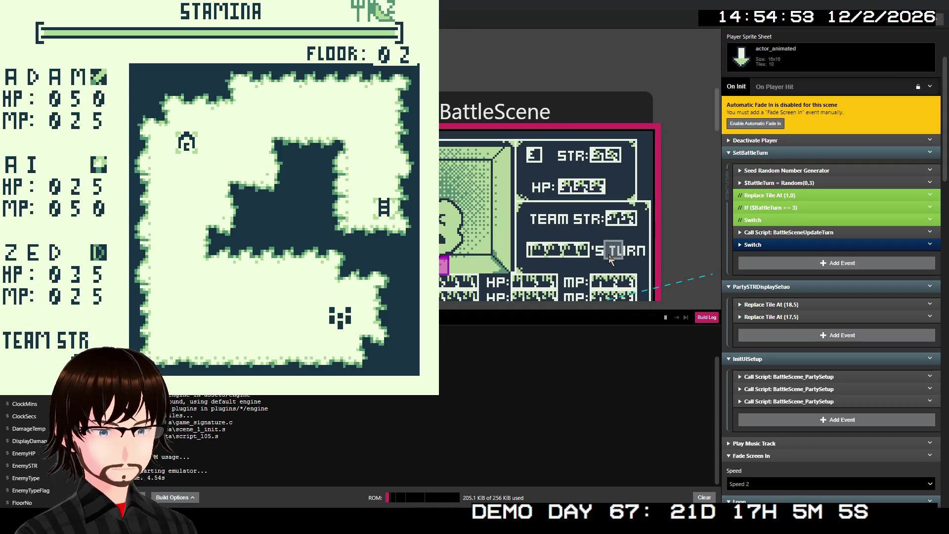
key("Left")
key("Left")
key("Left")
key("Left")
key("Left")
key("Left")
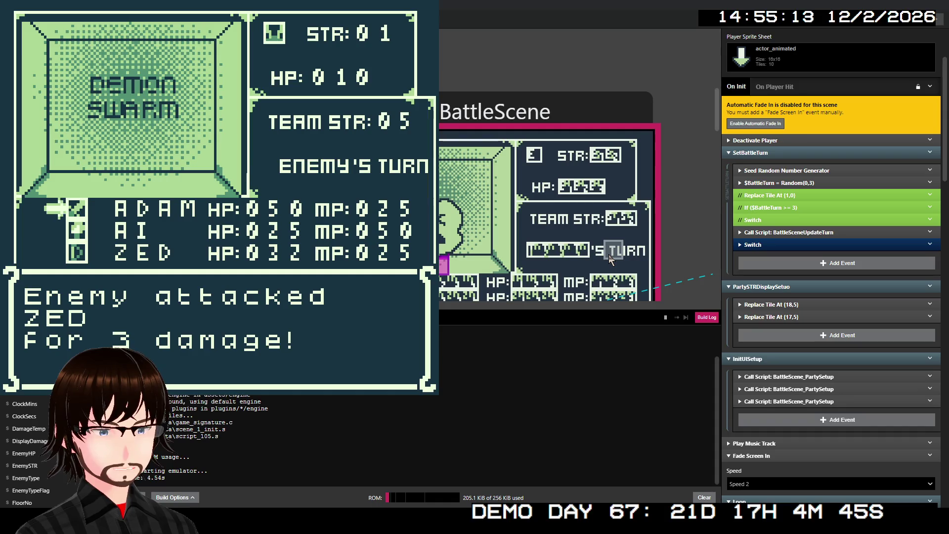
- Attack the Demon Swarm until its HP drops to 000
key("z")
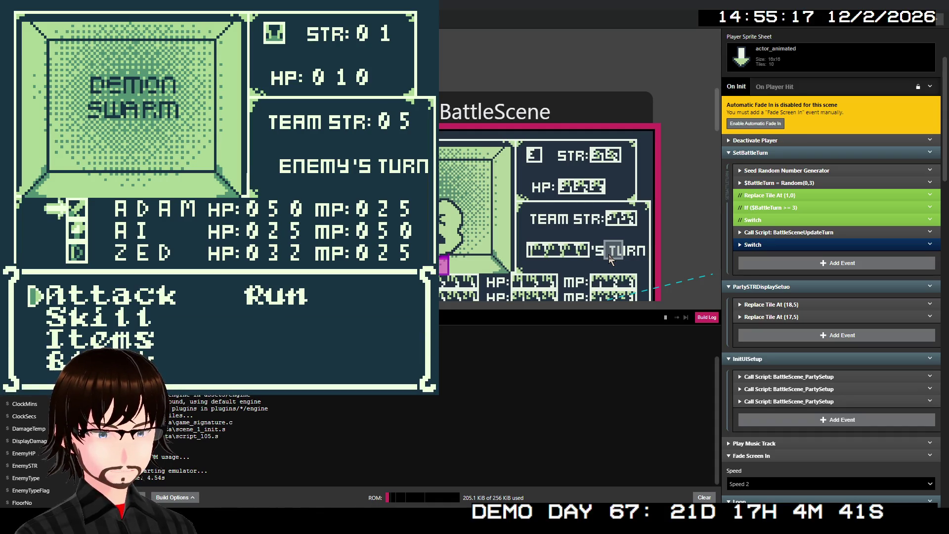
key("Down")
key("Up")
key("z")
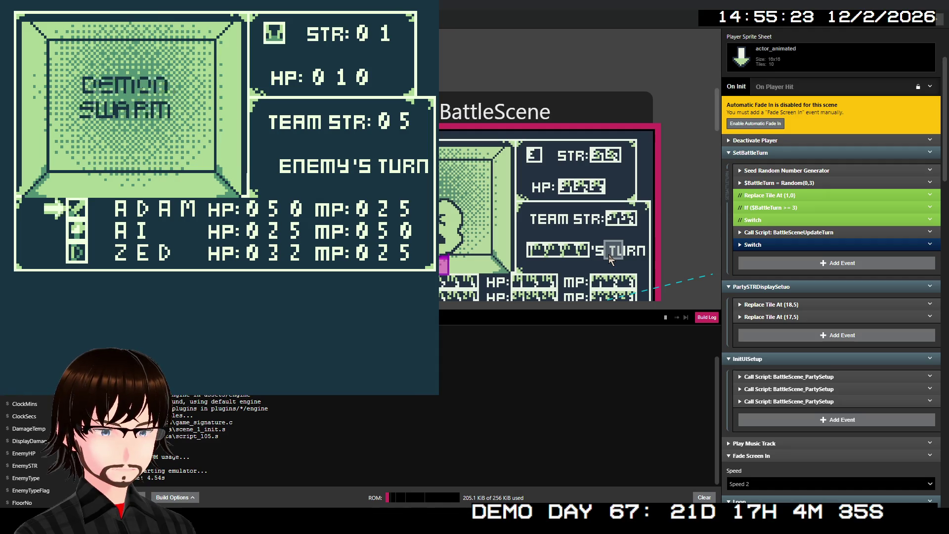
key("z")
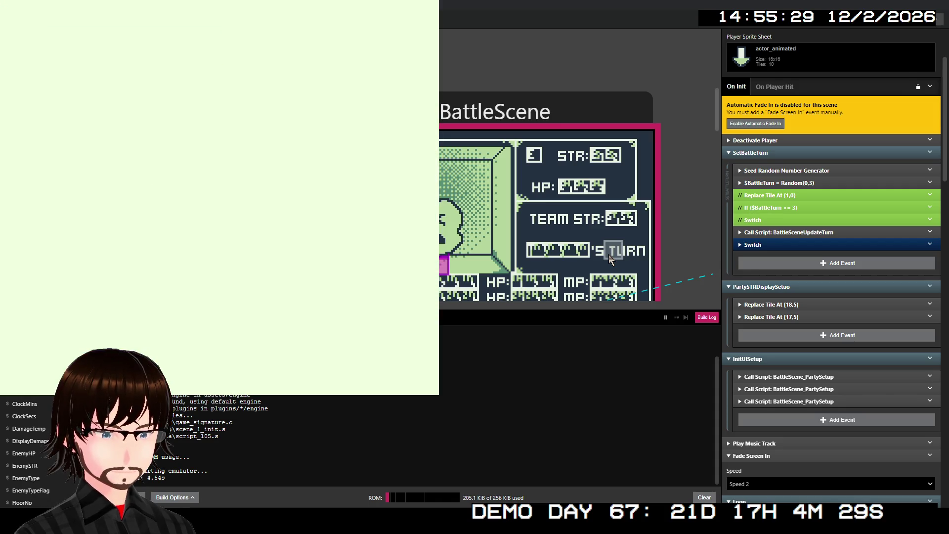
- Walk left across floor 02 until the Man Trap encounter starts
key("Left")
key("Right")
key("Right")
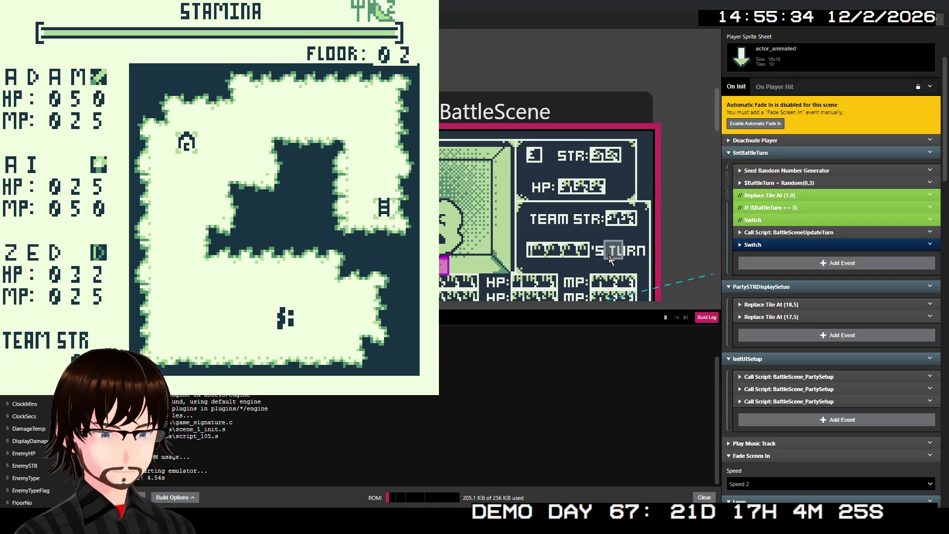
key("Left")
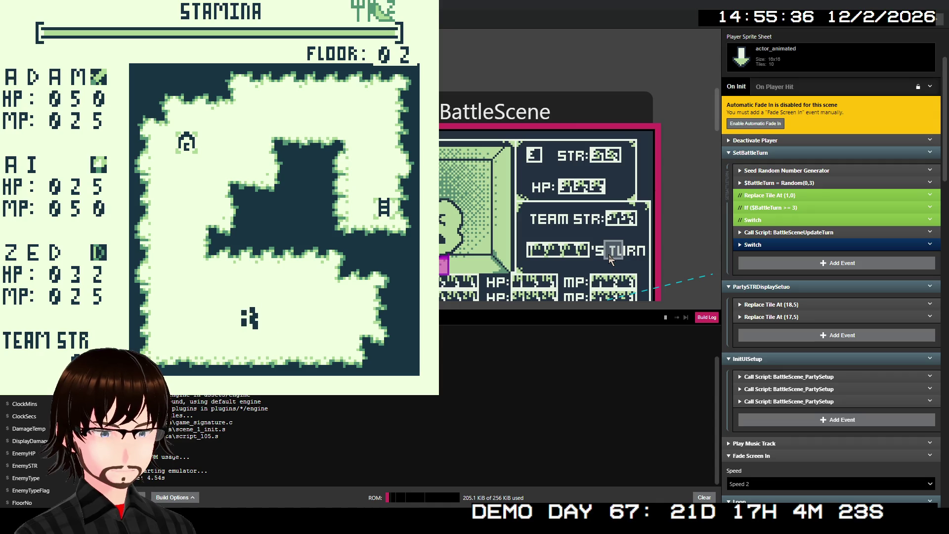
key("Left")
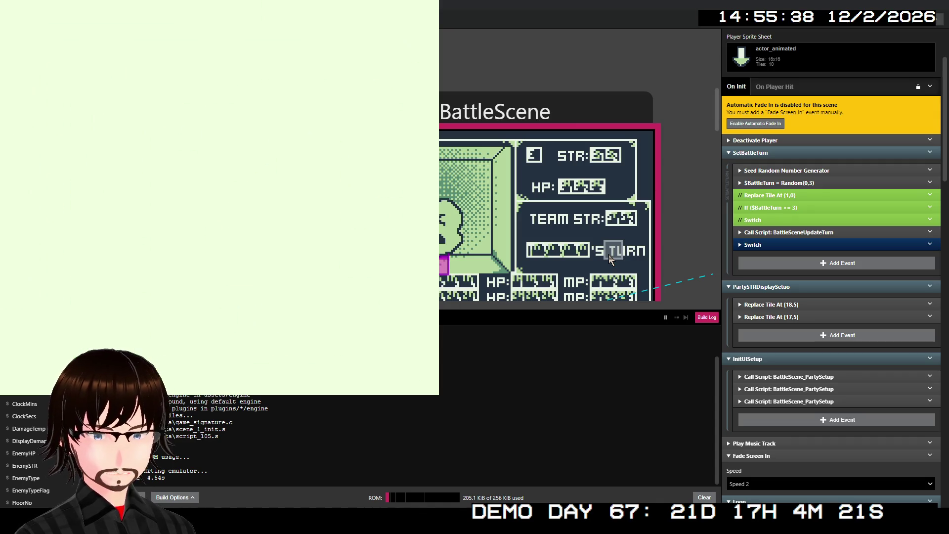
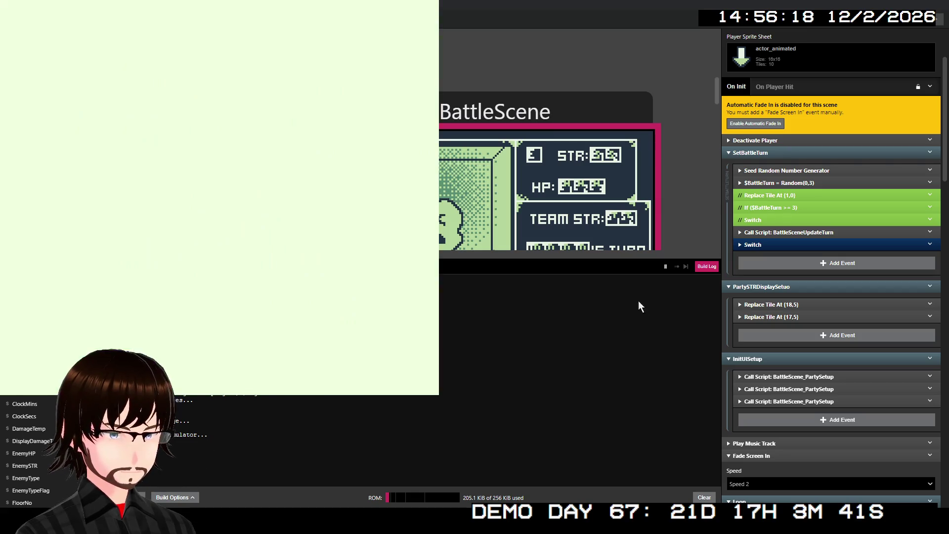
- Start a new game, climb the stairs from floor 01 to floor 02, and walk left
left_click(702, 266)
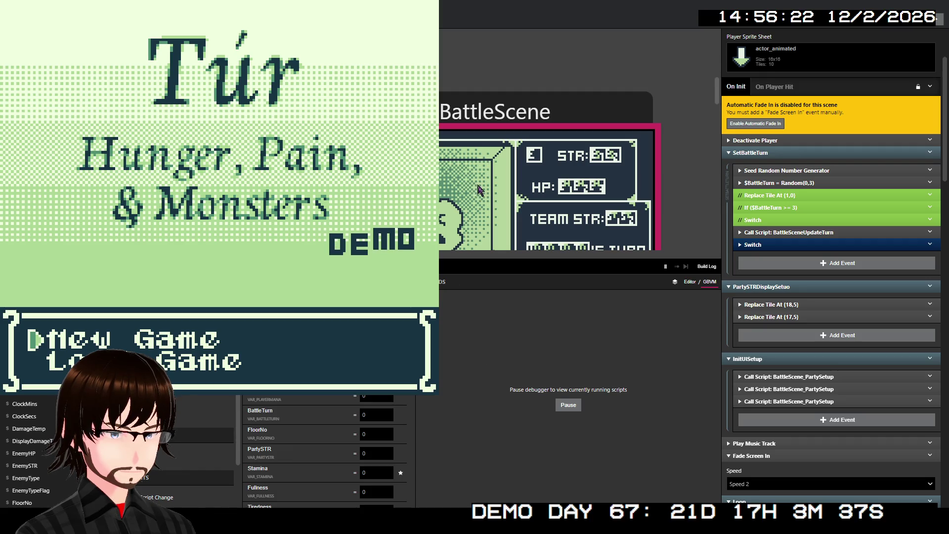
key("Return")
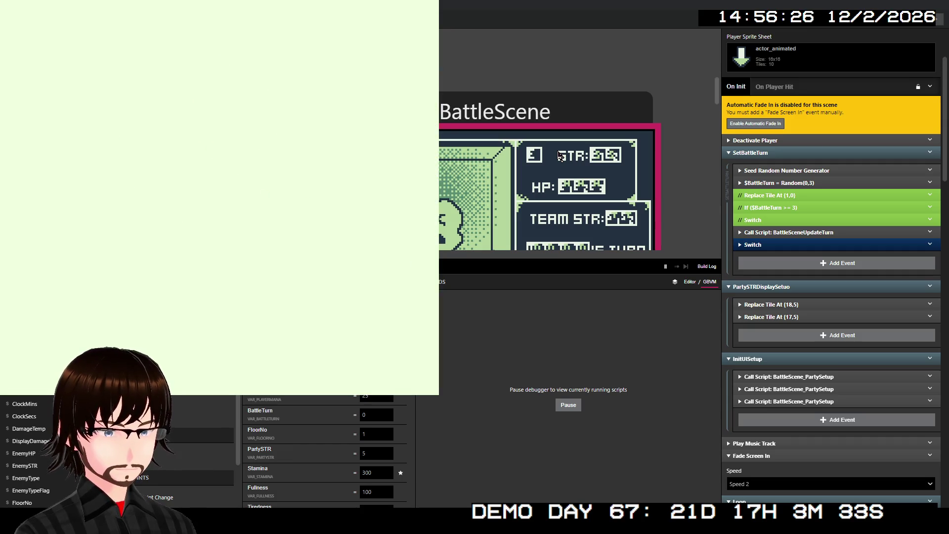
key("Up")
key("Up")
key("Up")
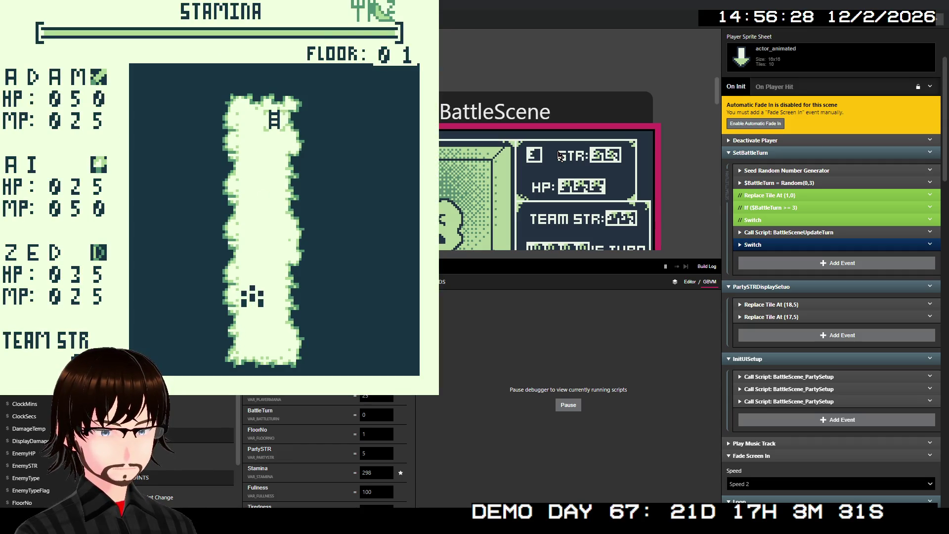
key("Up")
key("Up")
key("Up")
key("Up")
key("Up")
key("Up")
key("Right")
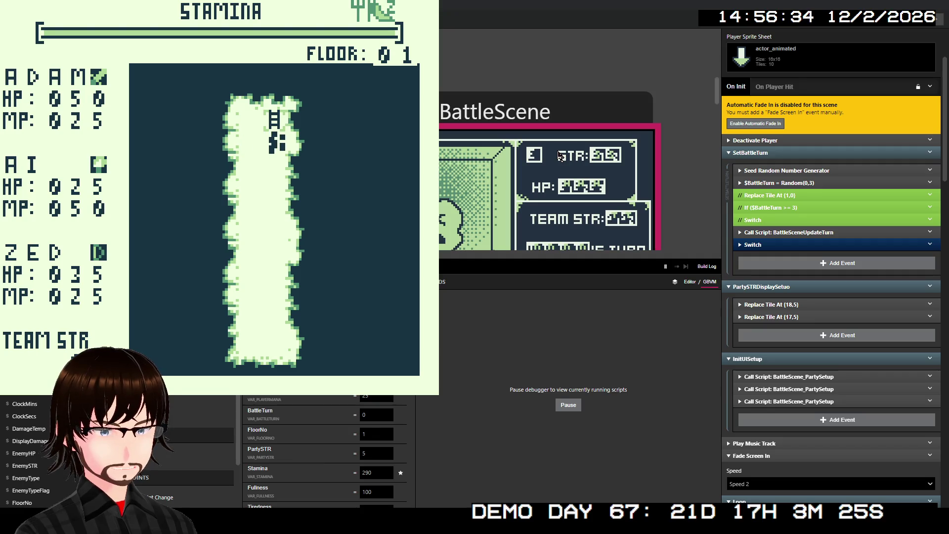
key("Up")
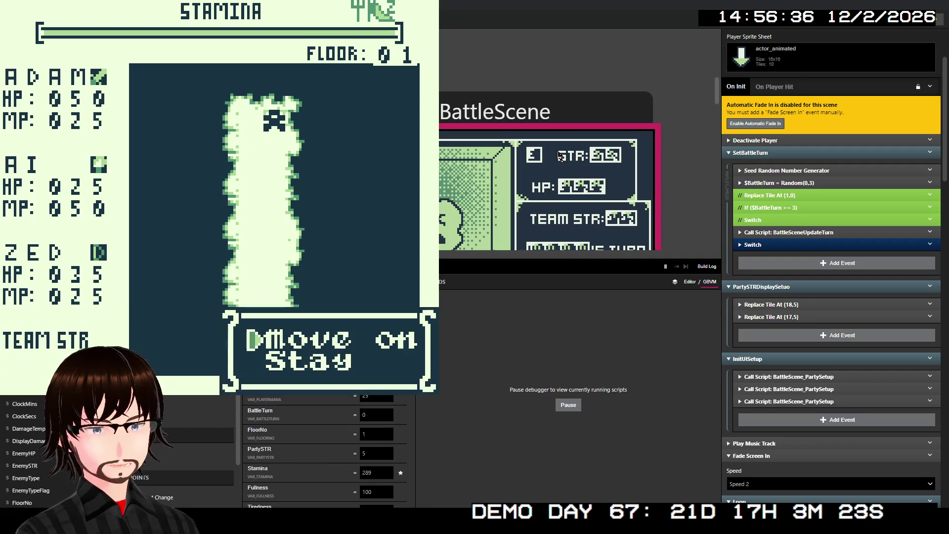
key("z")
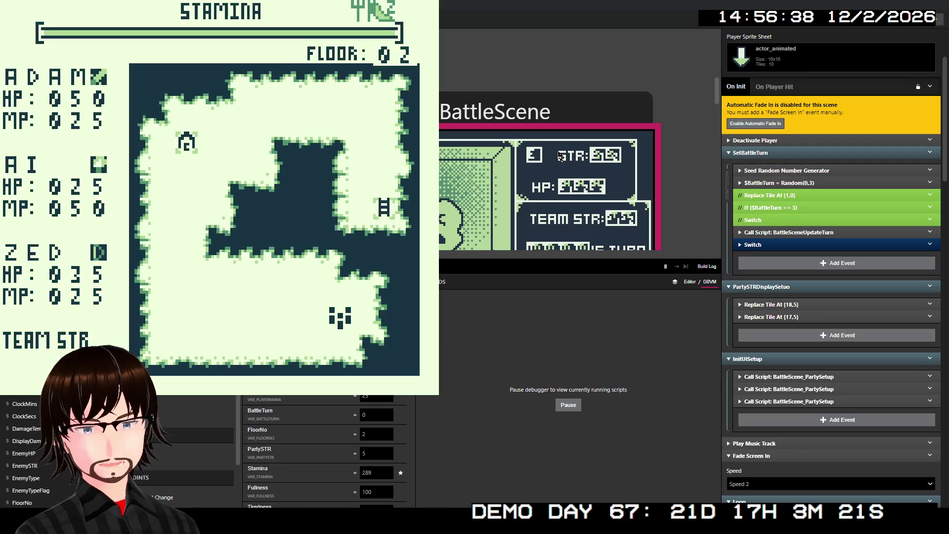
key("Left")
key("Left")
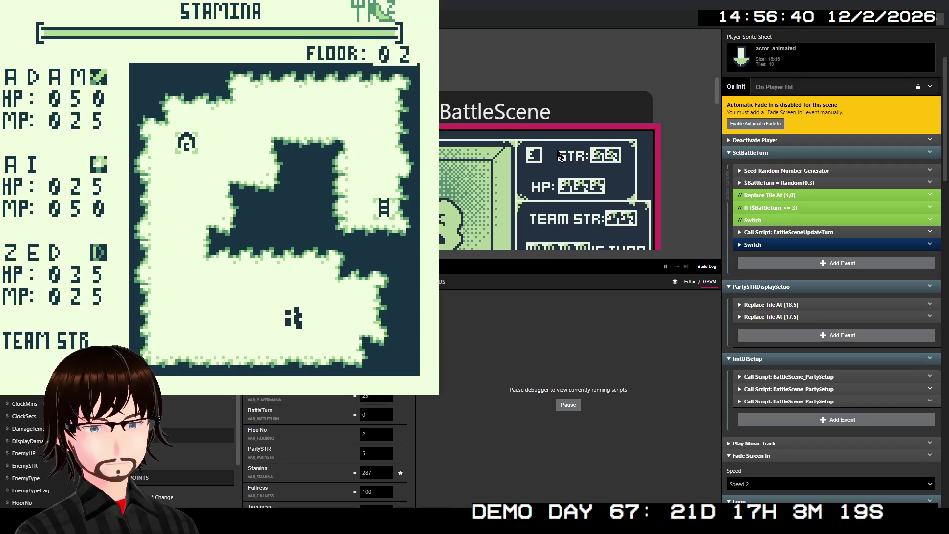
key("Left")
key("Left")
key("Left")
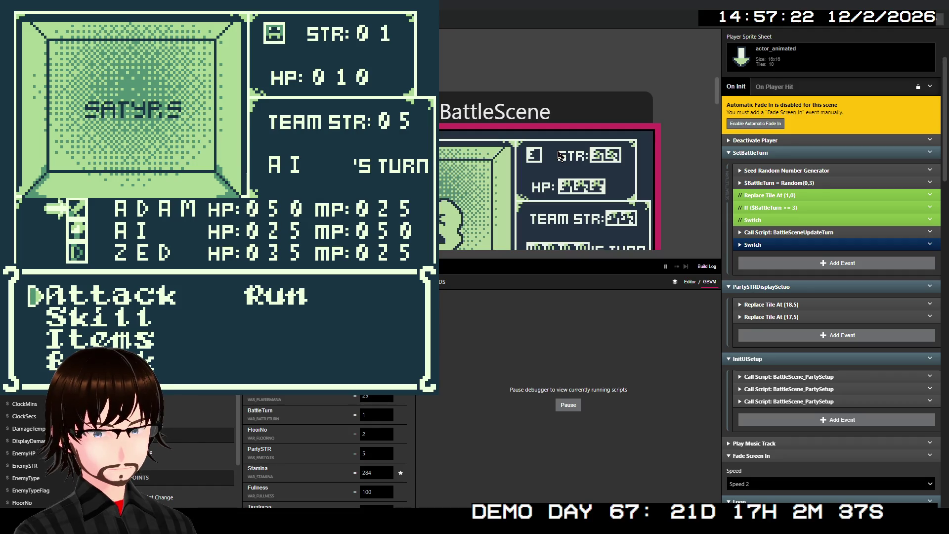
- Choose Defend for Adam against the Satyrs, dismiss Blocking!, and close the test game
key("Down")
key("Up")
key("Down")
key("Up")
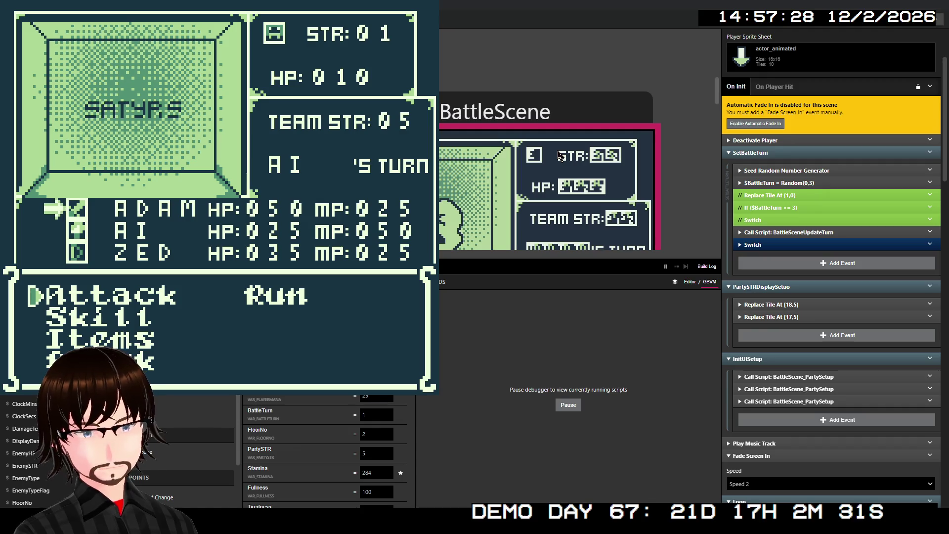
key("Down")
key("Down")
key("z")
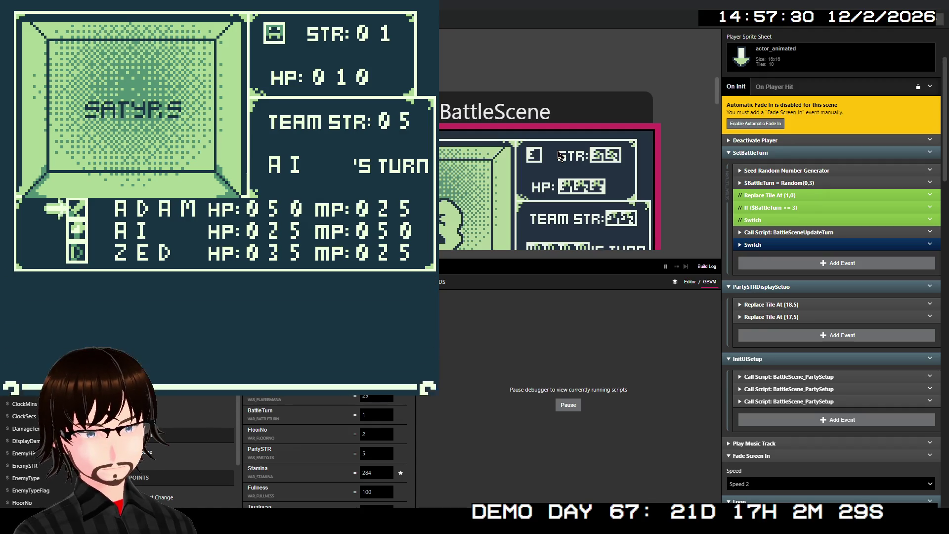
key("z")
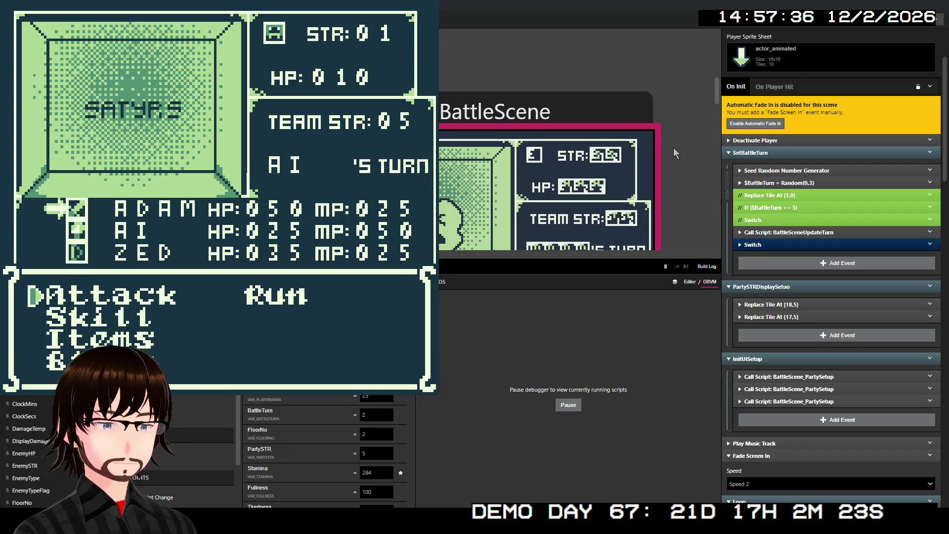
key("alt+F4")
- Inspect BattleScene's turn-update call and the BattleTurn switch cases in the startup script
left_click(792, 232)
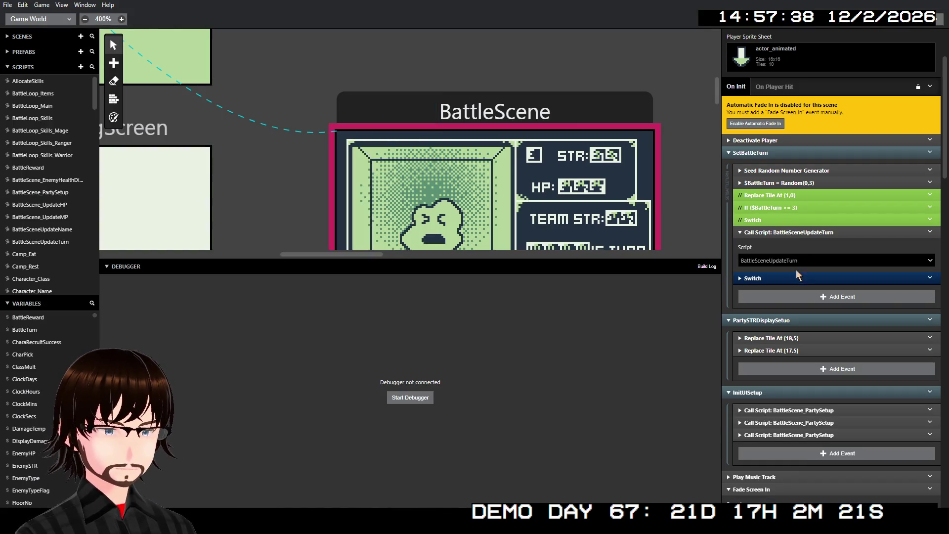
left_click(793, 277)
scroll(793, 278, "down", 3)
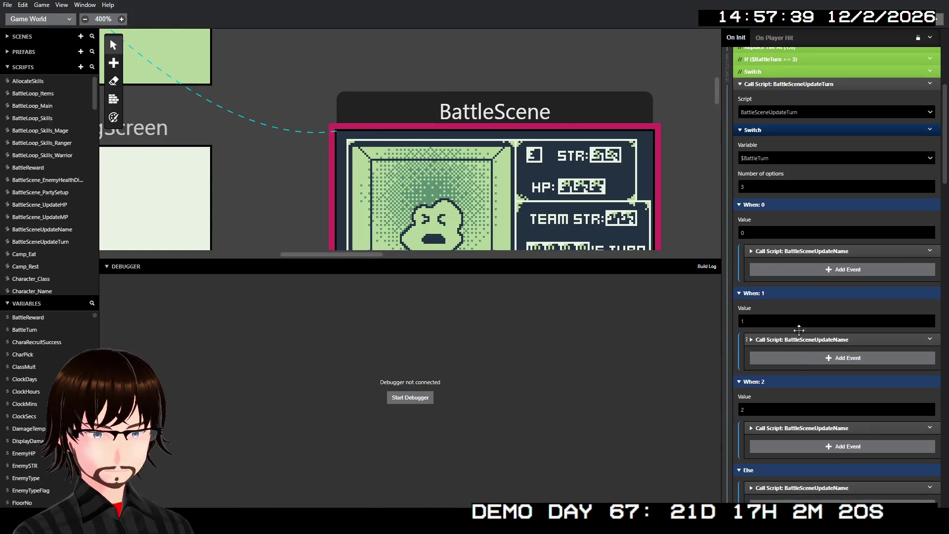
left_click(834, 250)
left_click(834, 250)
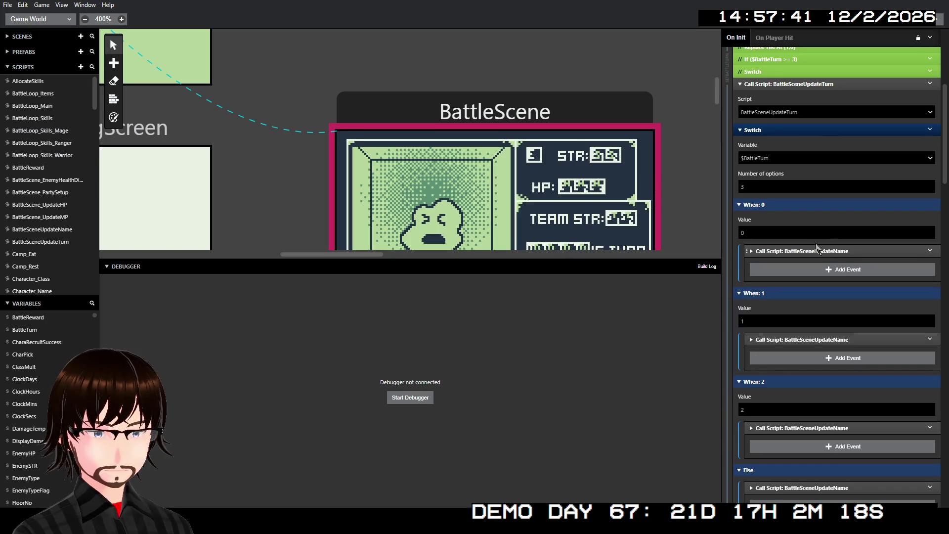
left_click(786, 127)
scroll(836, 296, "up", 3)
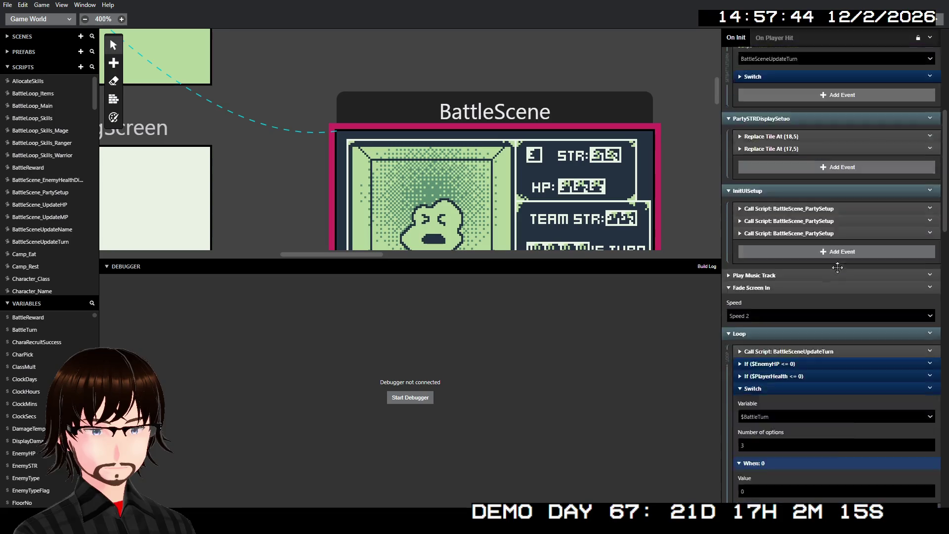
scroll(836, 299, "down", 2)
scroll(832, 309, "up", 5)
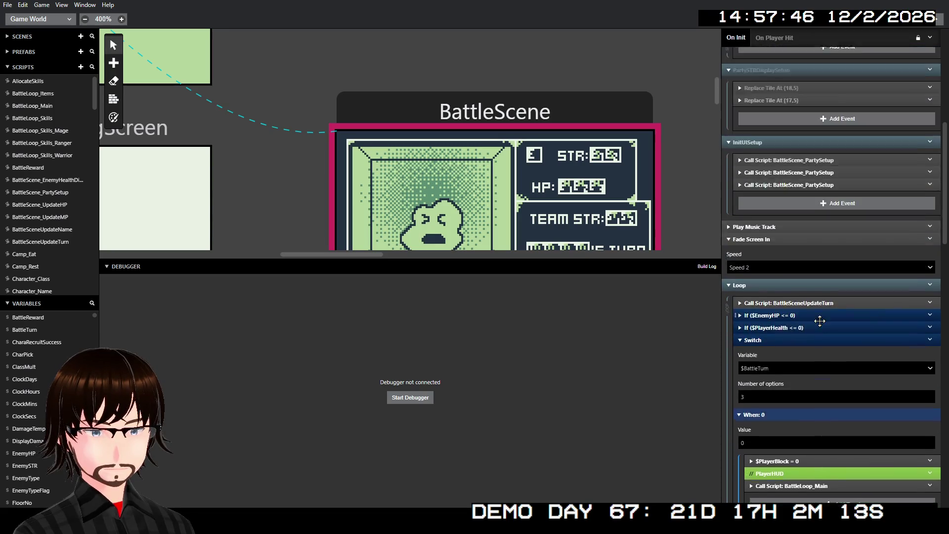
scroll(827, 319, "up", 1)
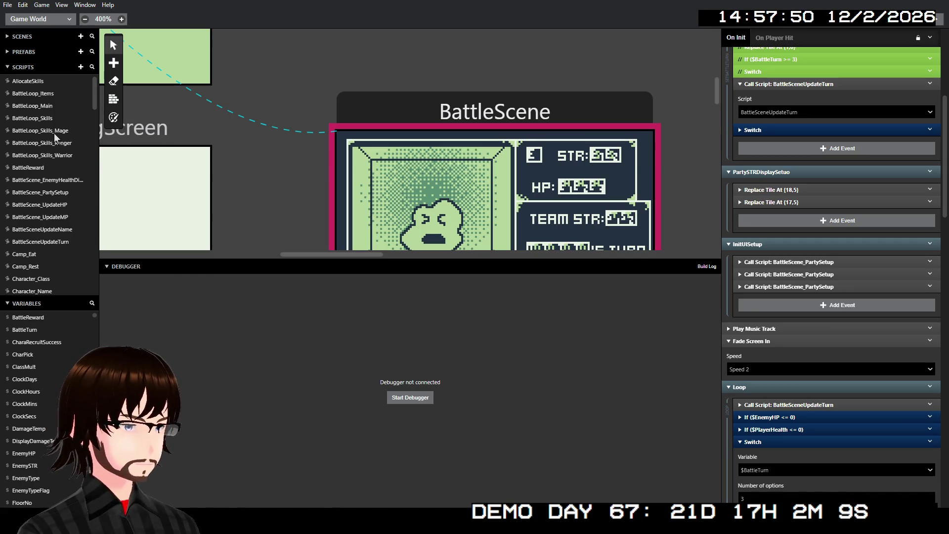
- In BattleSceneUpdateTurn, set both the first and Else position events to Actor A
left_click(62, 242)
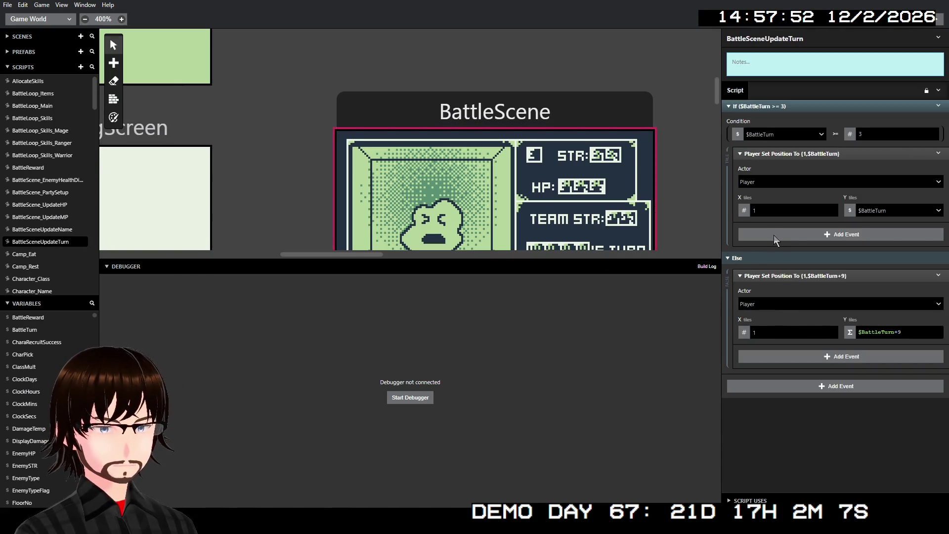
left_click(769, 183)
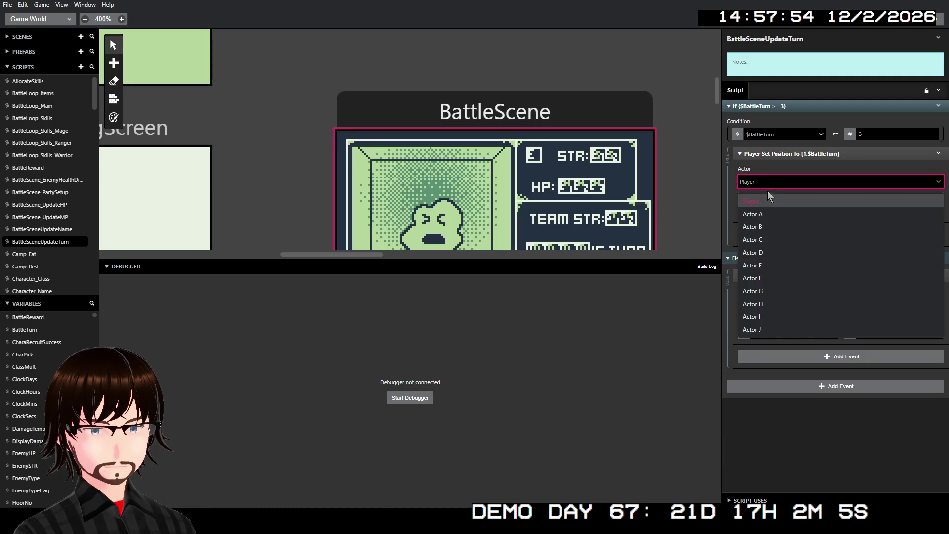
left_click(764, 214)
left_click(763, 357)
key("Down")
key("Return")
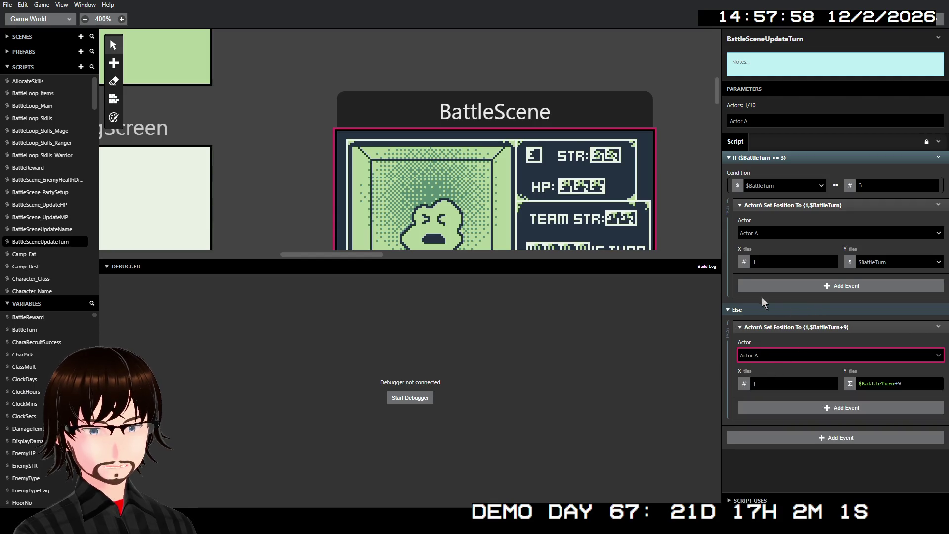
- Go back to BattleScene's startup script and review its calls
left_click(431, 98)
scroll(816, 317, "up", 1)
scroll(816, 316, "up", 5)
scroll(816, 316, "down", 5)
scroll(785, 227, "up", 2)
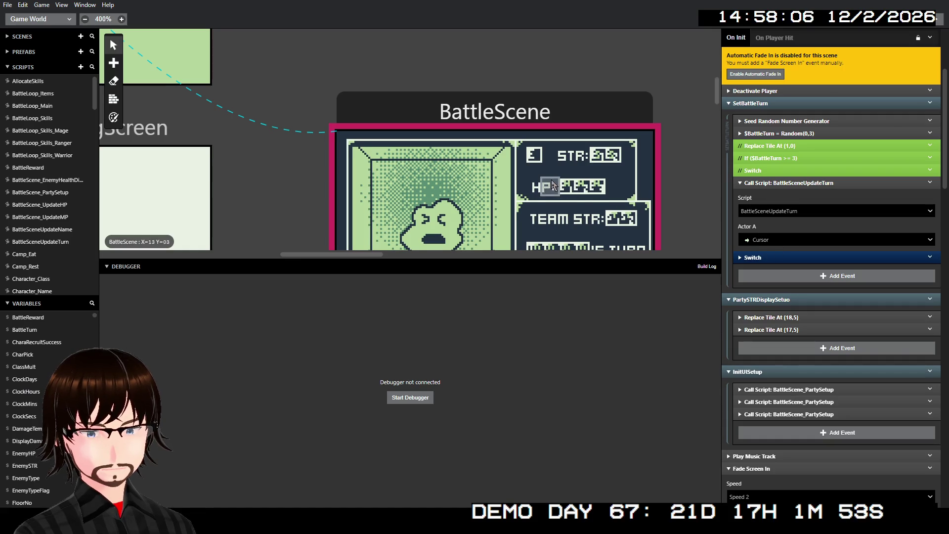
- Confirm Cursor is passed as Actor A to BattleSceneUpdateTurn
scroll(382, 183, "down", 3)
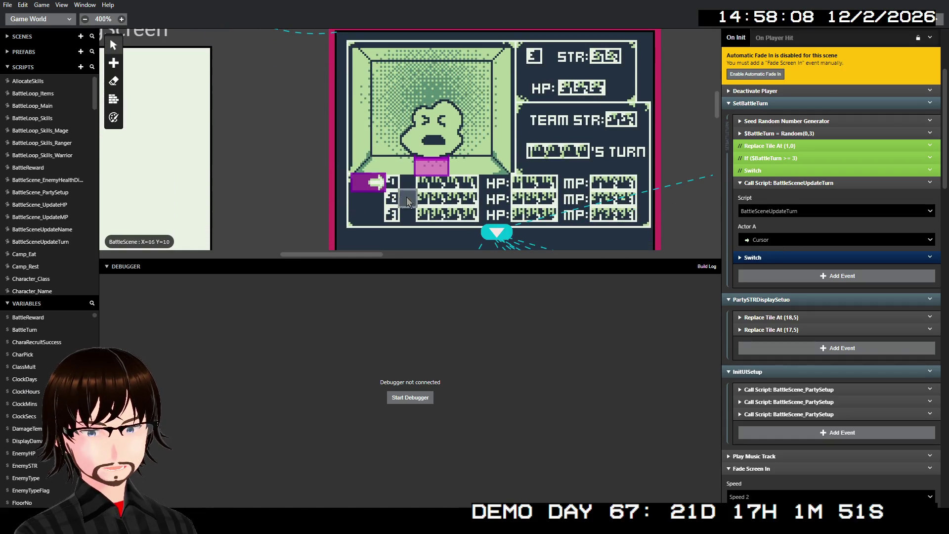
left_click(768, 240)
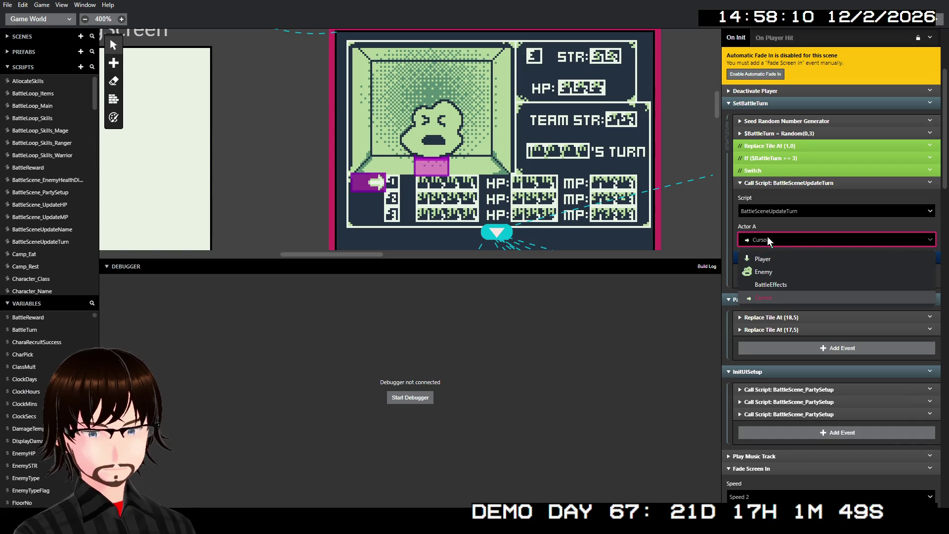
left_click(768, 240)
left_click(773, 240)
left_click(774, 240)
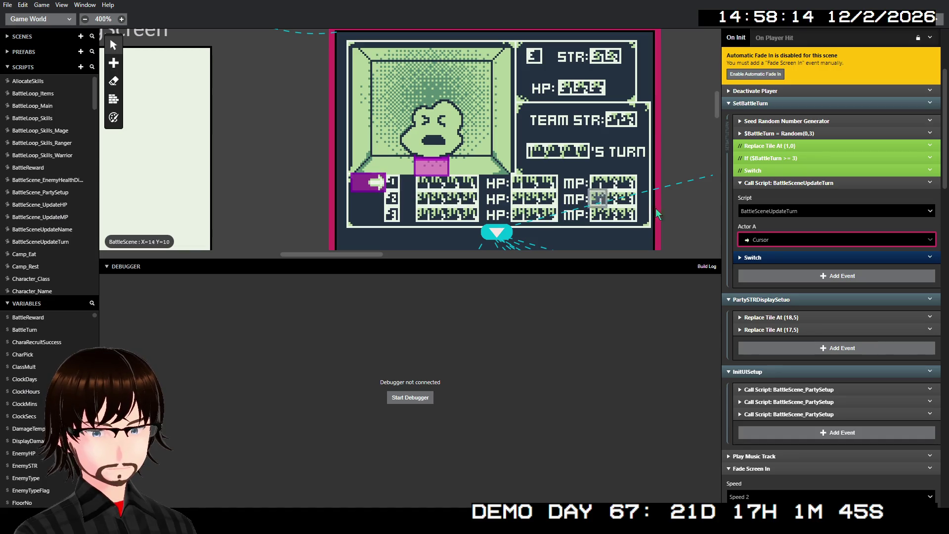
- Peek at the battle turn switch cases, then build and launch the game with the debugger
left_click(816, 257)
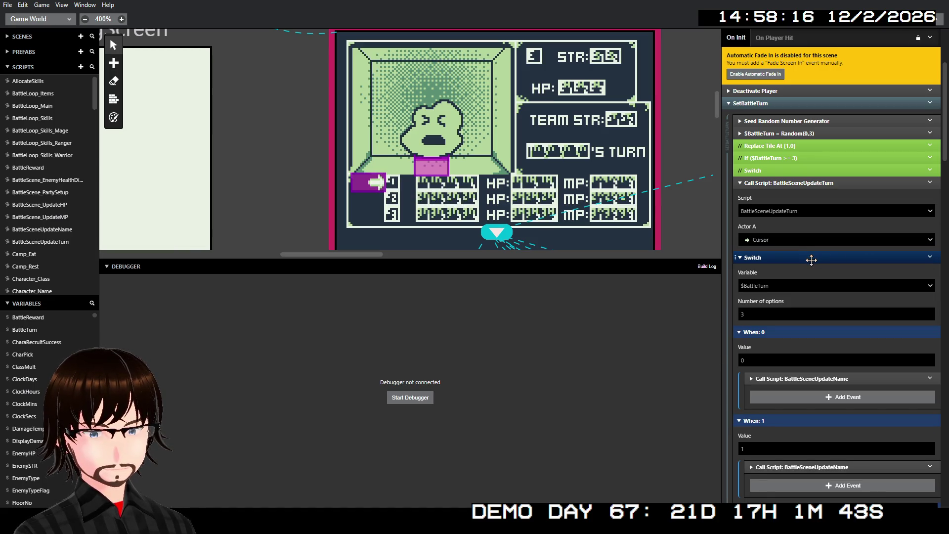
left_click(811, 257)
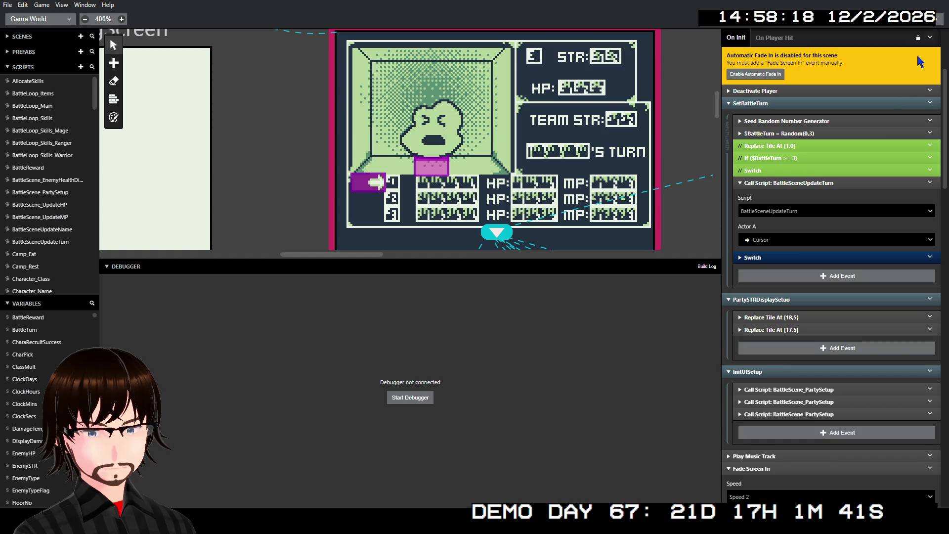
scroll(808, 341, "down", 4)
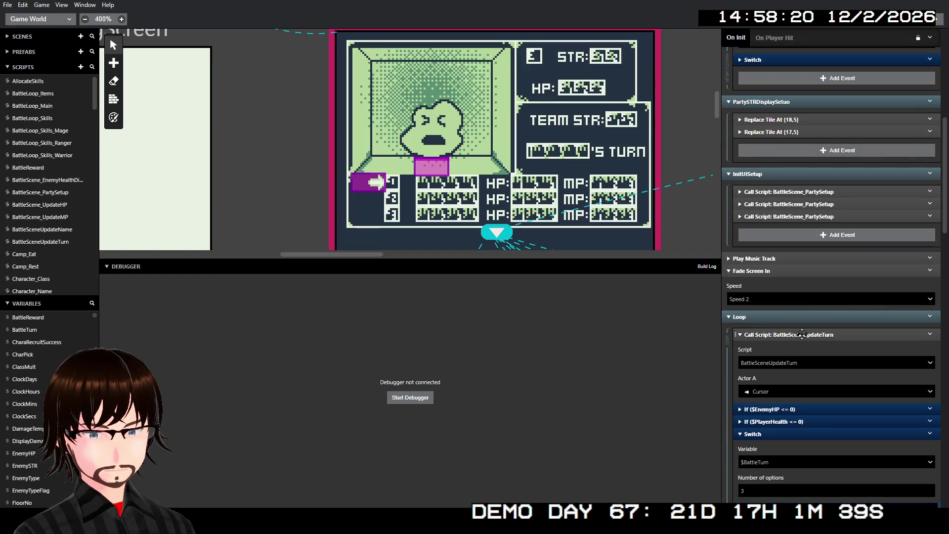
scroll(832, 300, "up", 4)
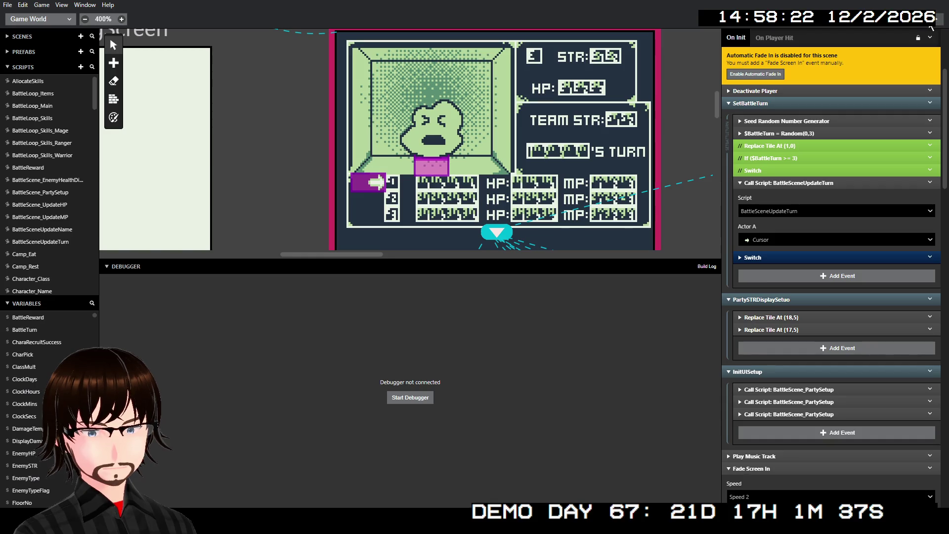
left_click(935, 21)
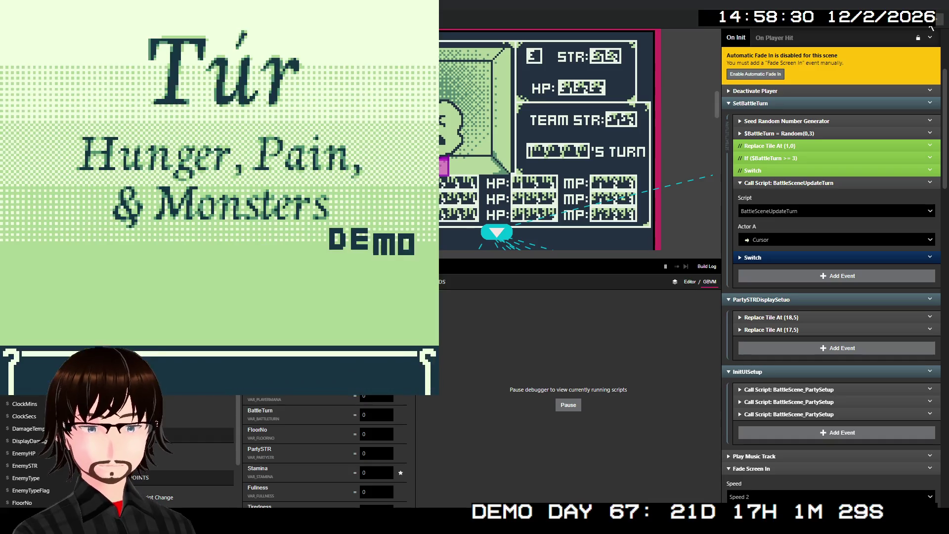
- Start a new game, climb the stairs to floor 2, and walk left until a battle starts
key("Return")
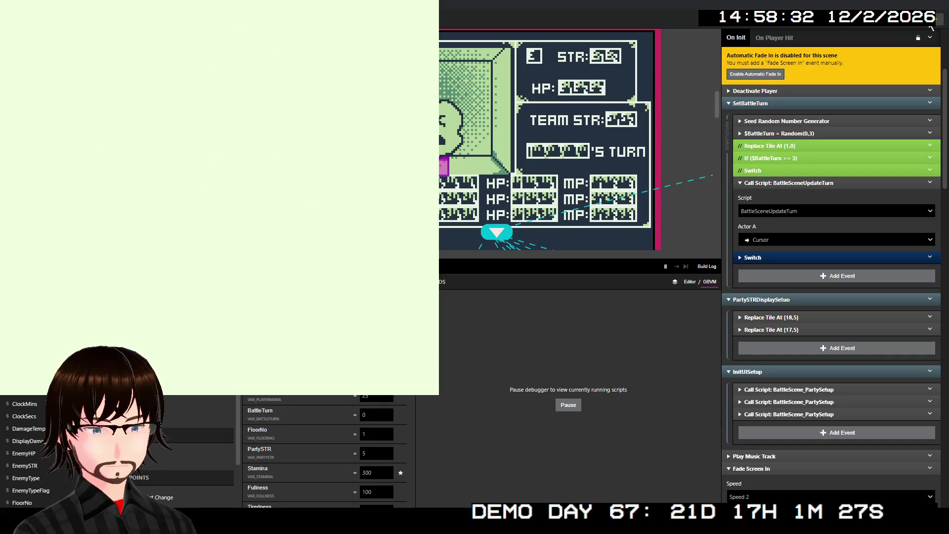
key("Up")
key("Up")
key("Up")
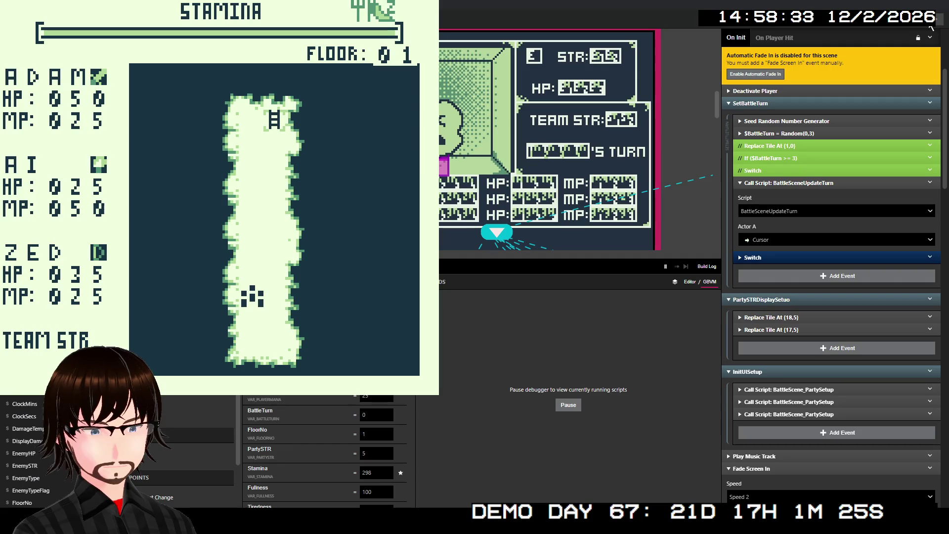
key("Up")
key("Up")
key("Up")
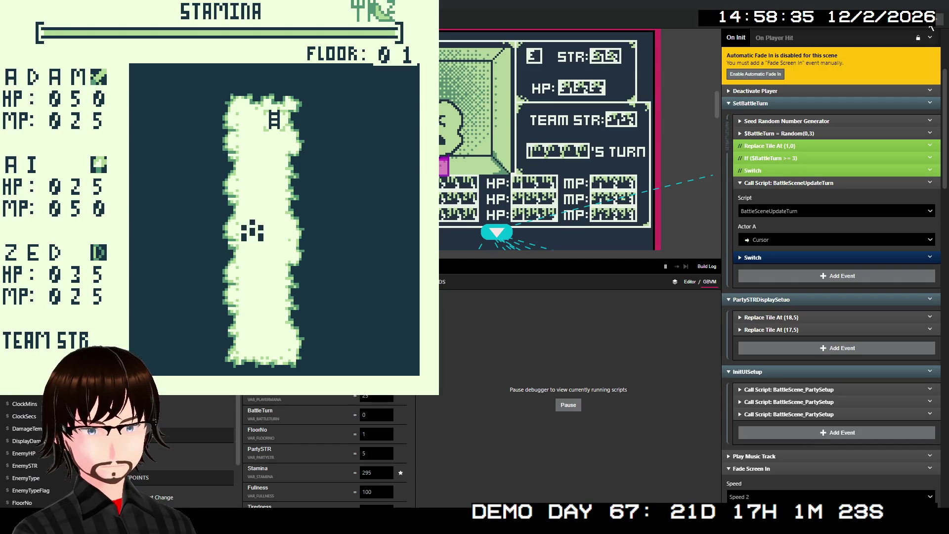
key("Up")
key("Up")
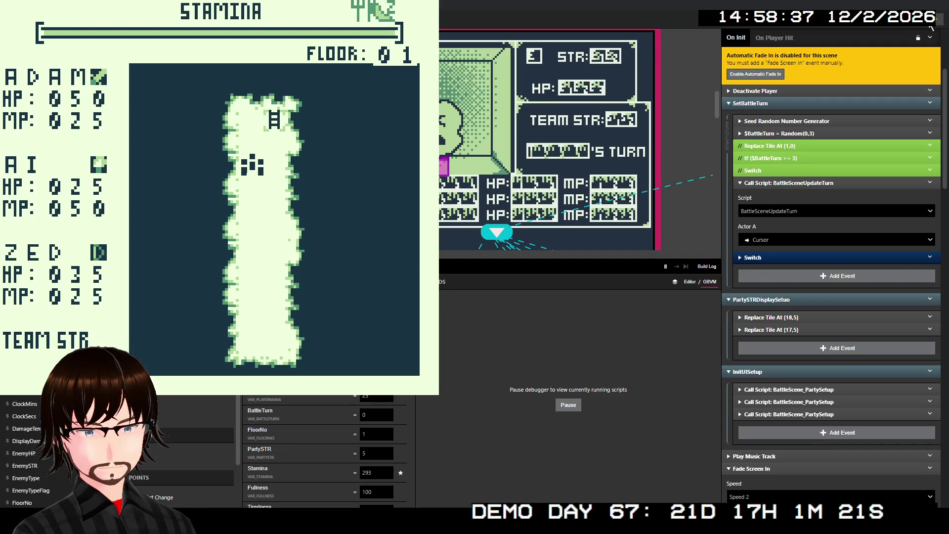
key("Right")
key("Up")
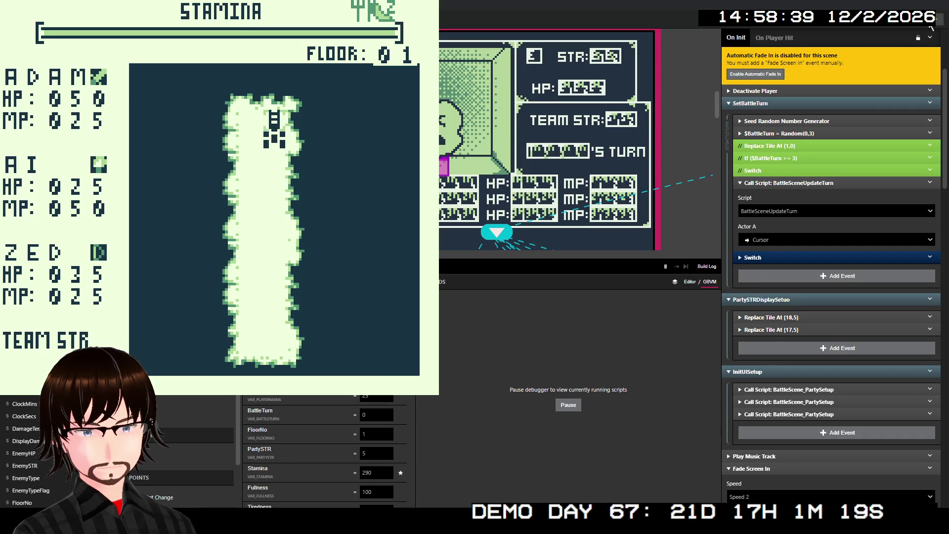
key("z")
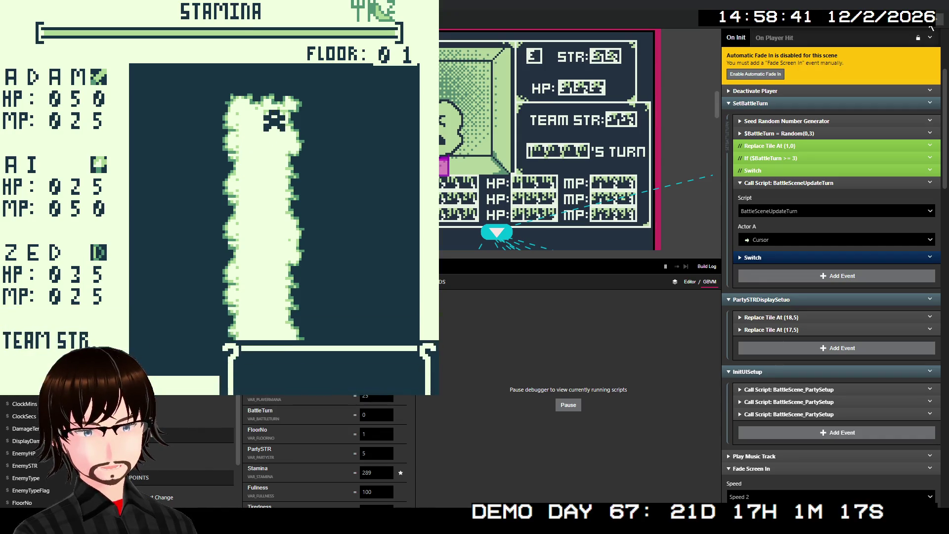
key("z")
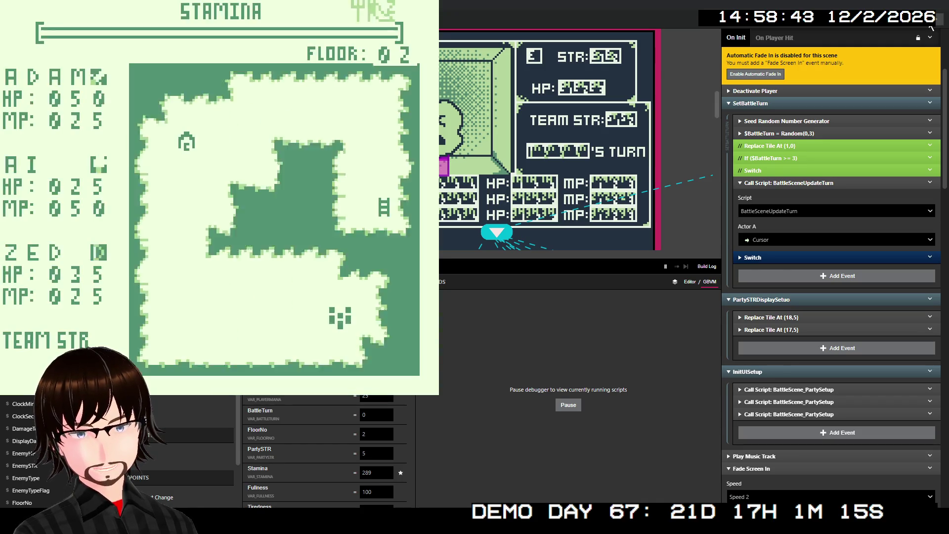
key("Left")
key("Left")
key("Left")
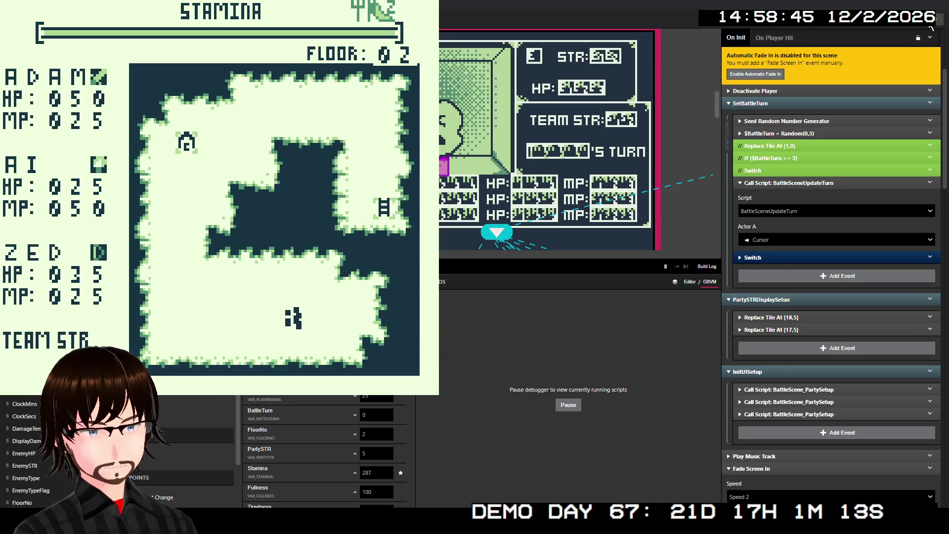
key("Left")
key("Left")
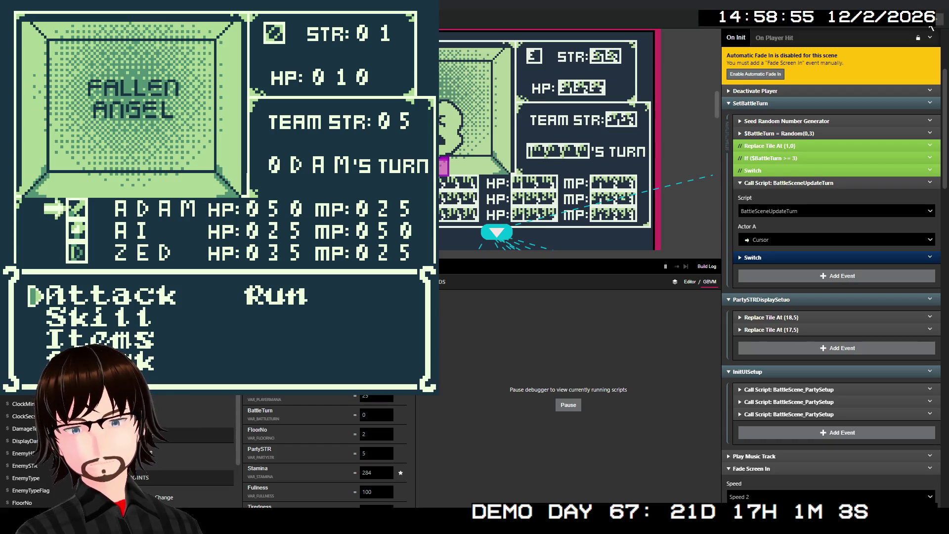
- Have ADAM and then AI choose Block in the Fallen Angel battle
key("Down")
key("Down")
key("Down")
key("z")
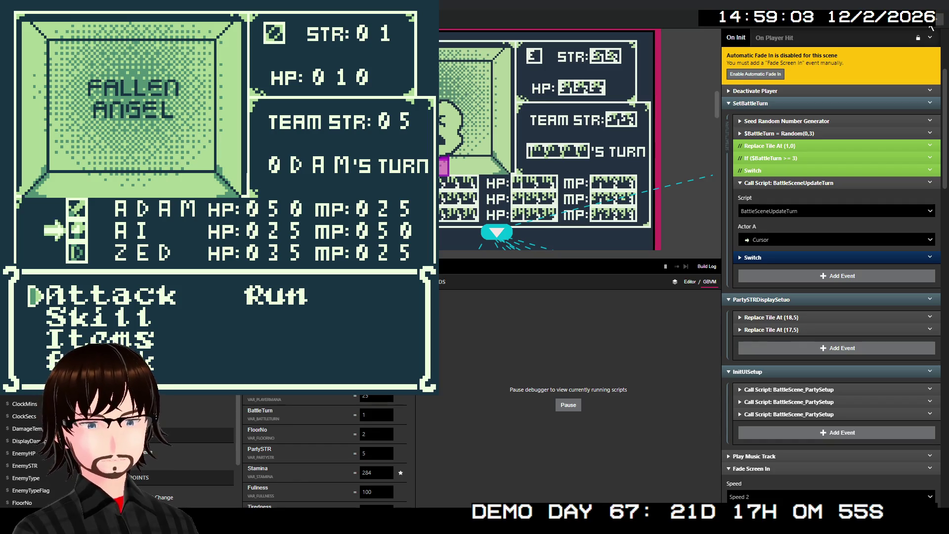
key("Down")
key("Down")
key("Down")
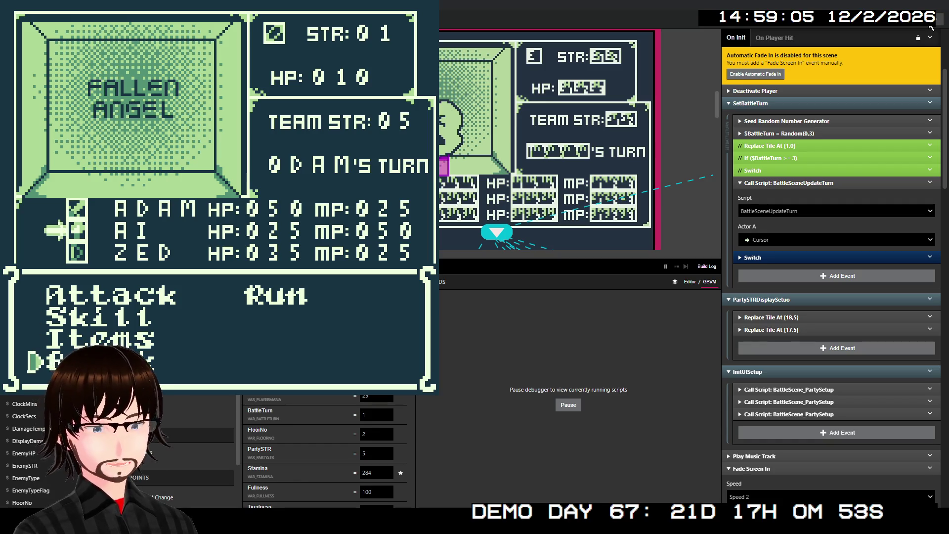
key("z")
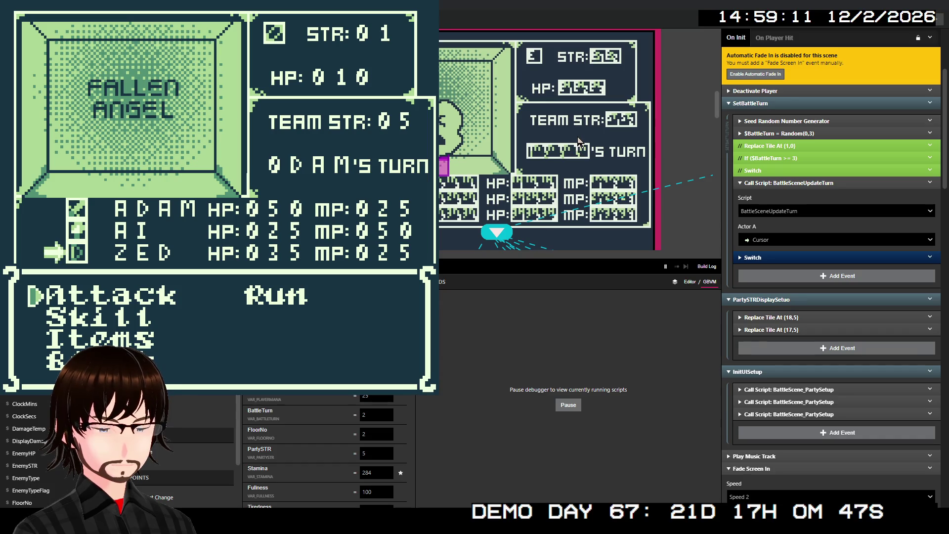
- Close the play-test, glance at the BattleTurn Switch, and add a new script, Script 107
key("ctrl+w")
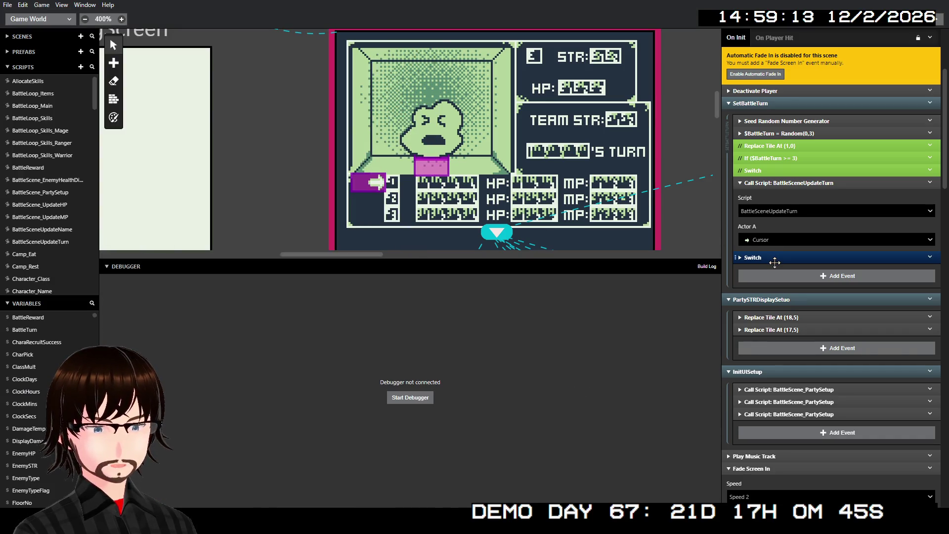
left_click(769, 257)
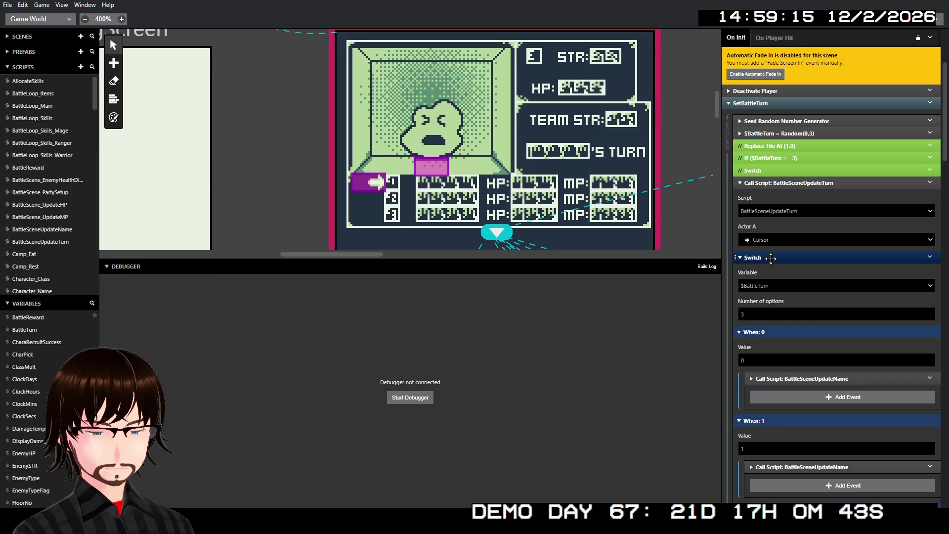
left_click(772, 257)
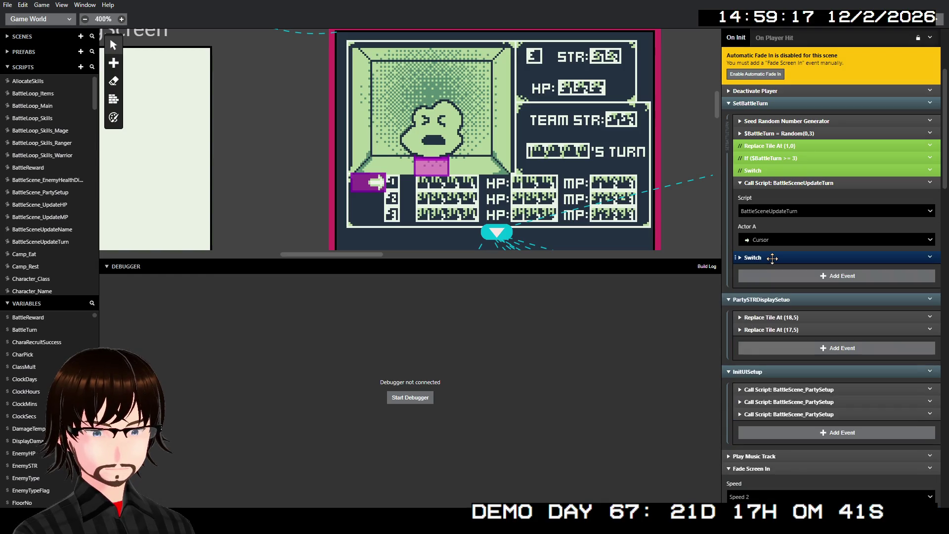
left_click(81, 66)
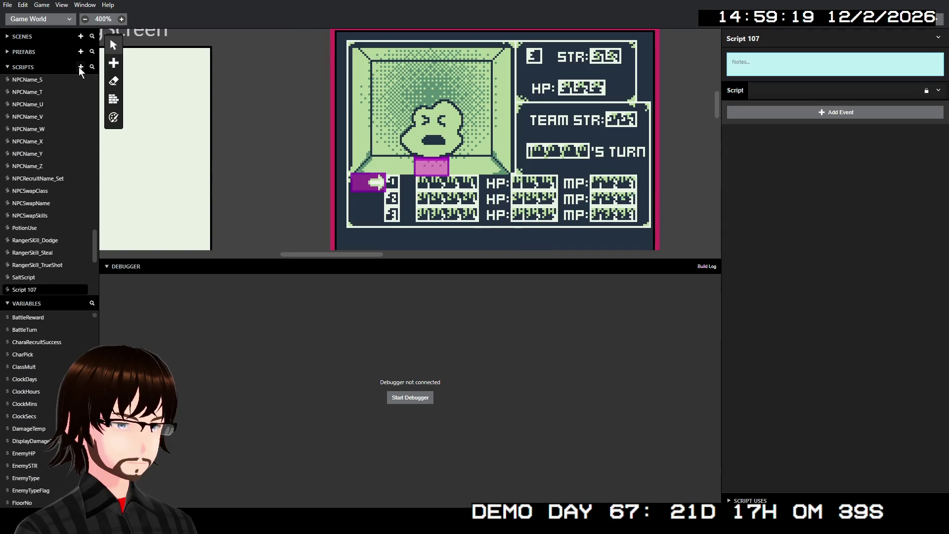
- Rename the new script to SwitchName
triple_click(770, 44)
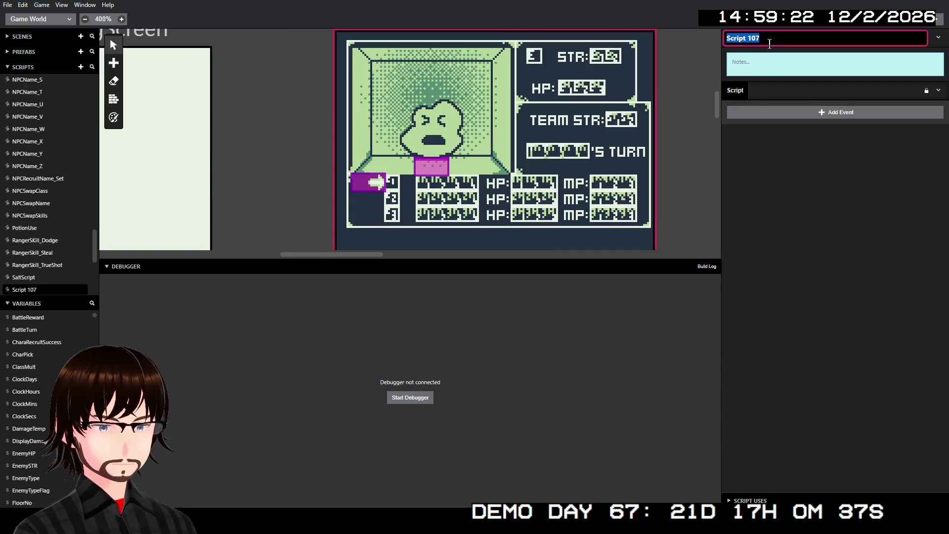
type("Switc")
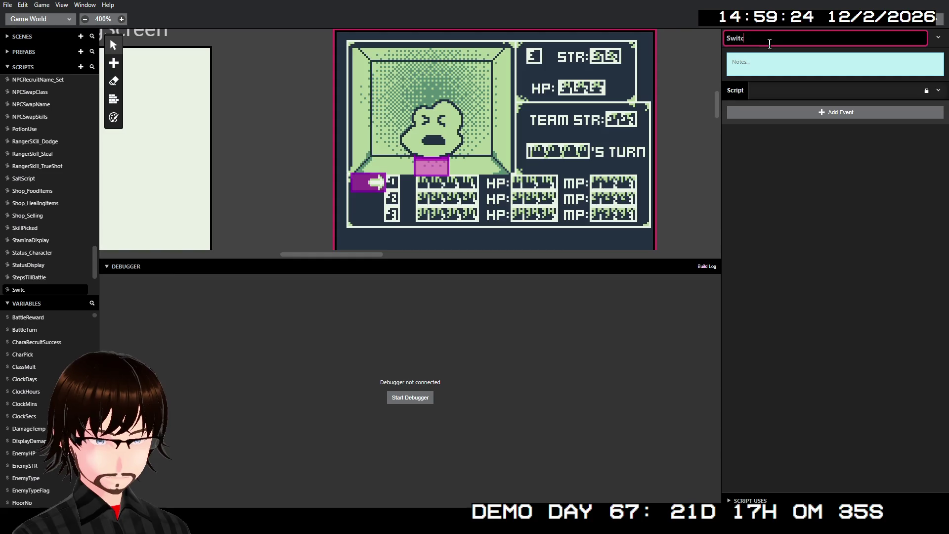
type("hNAme")
key("BackSpace")
key("BackSpace")
type("ame")
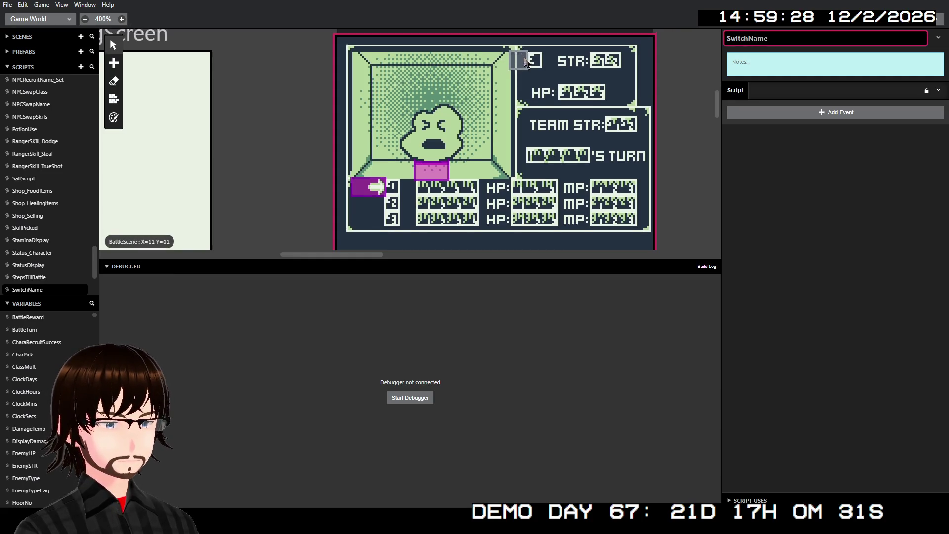
- Copy the BattleTurn Switch event from BattleScene's On Init script
scroll(529, 125, "up", 2)
left_click(529, 125)
right_click(758, 260)
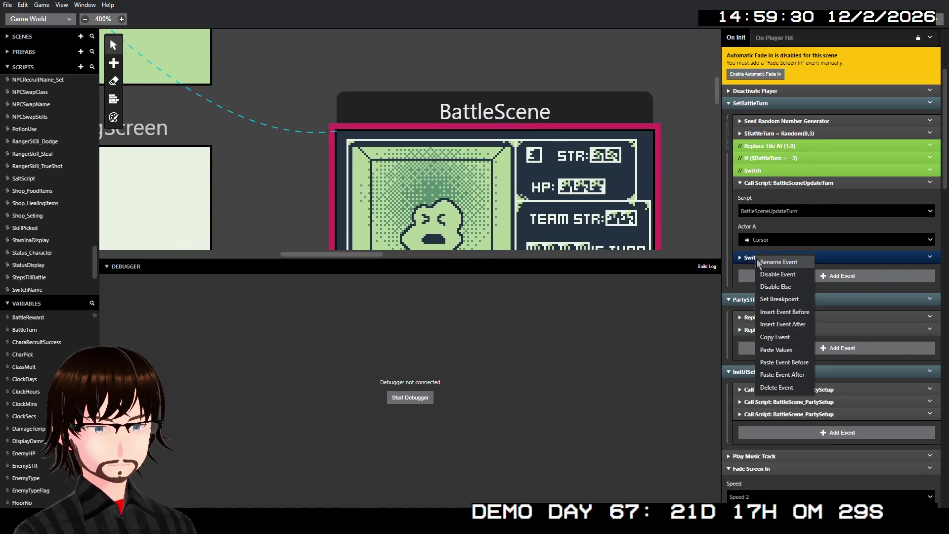
left_click(789, 340)
- Replace SwitchName's contents with the copied Switch and check its branches
scroll(51, 223, "down", 3)
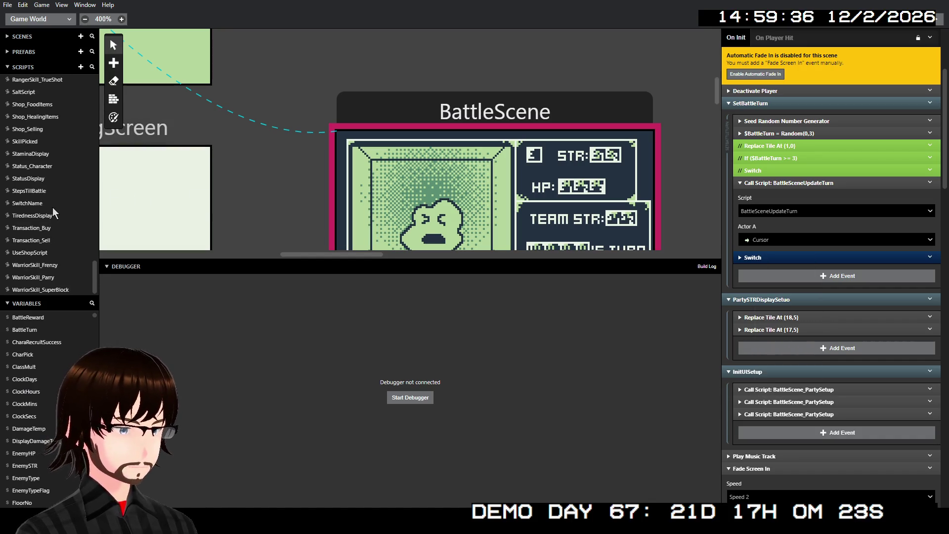
left_click(33, 203)
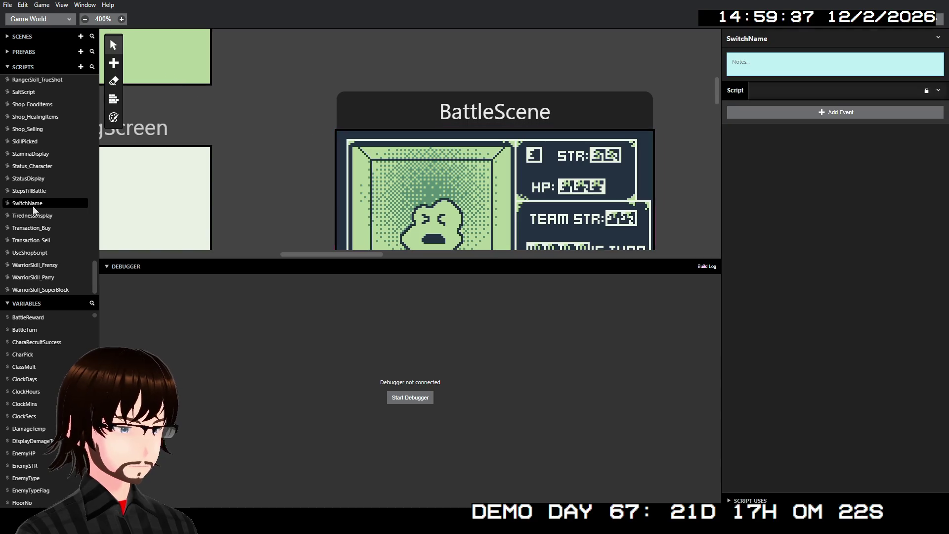
left_click(939, 91)
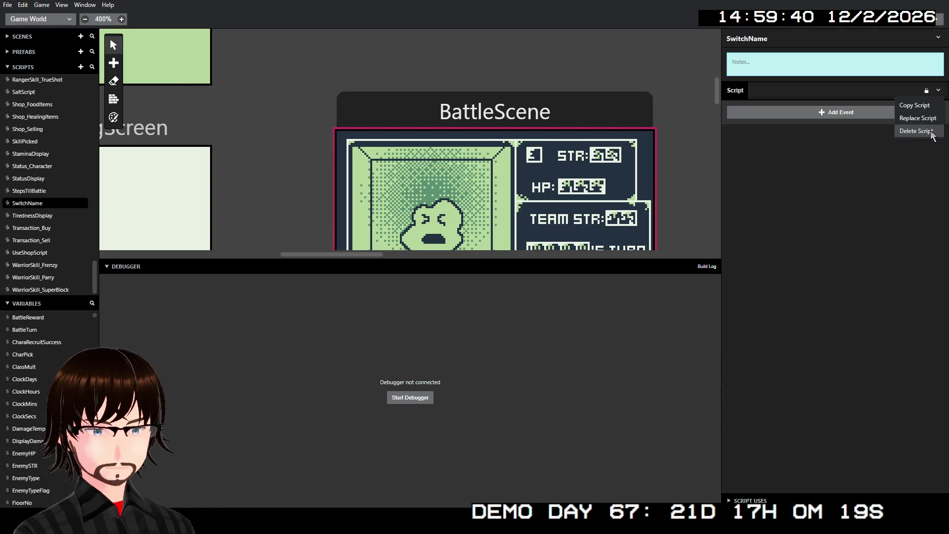
left_click(918, 118)
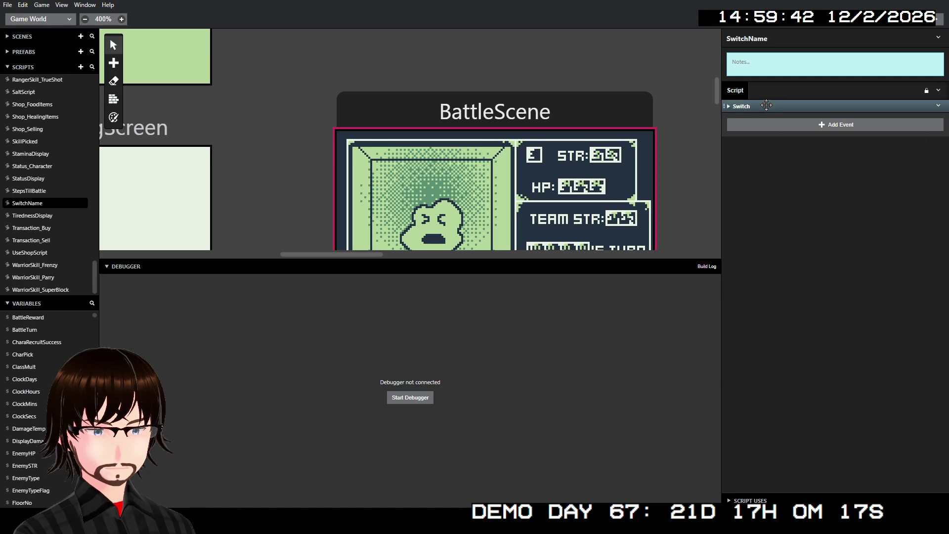
left_click(766, 106)
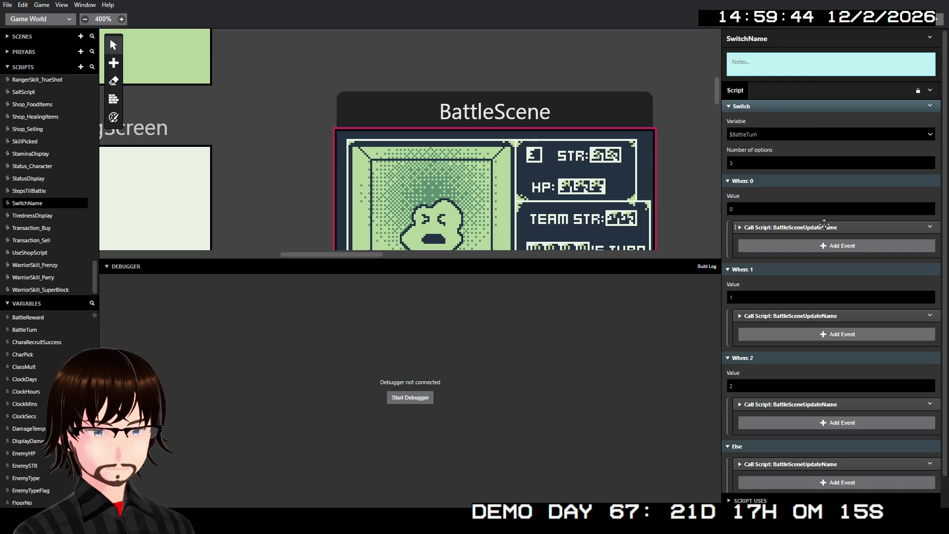
scroll(794, 277, "down", 1)
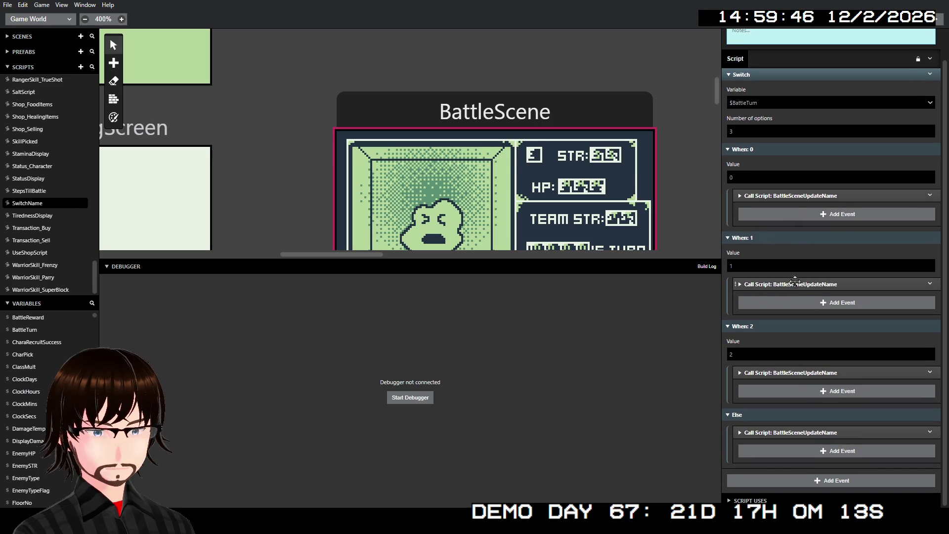
scroll(796, 281, "up", 1)
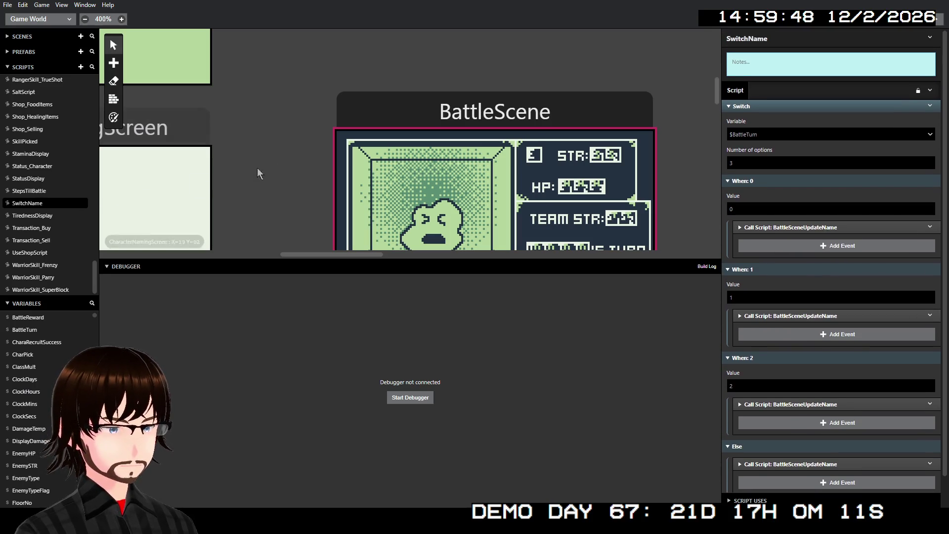
left_click(440, 120)
left_click(810, 257)
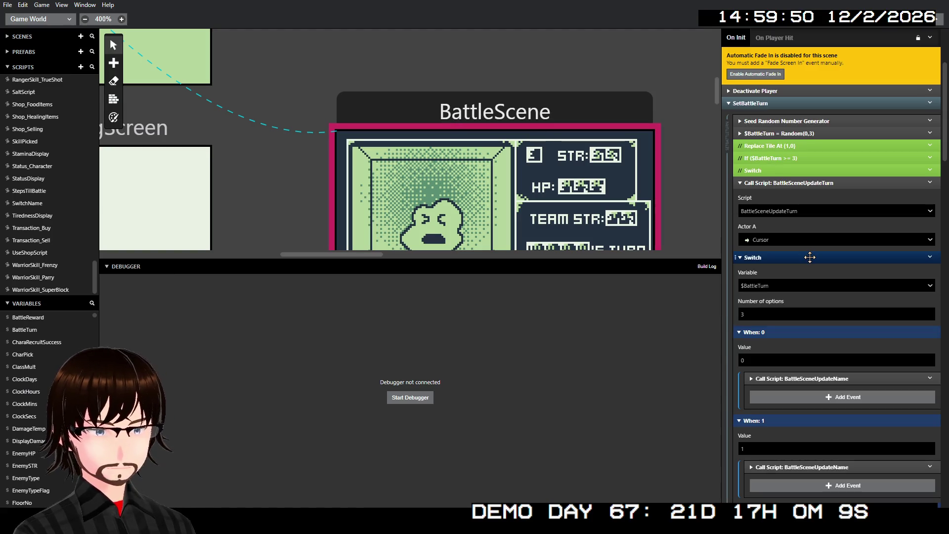
- Remove the original BattleTurn Switch event from BattleScene's On Init script
left_click(930, 258)
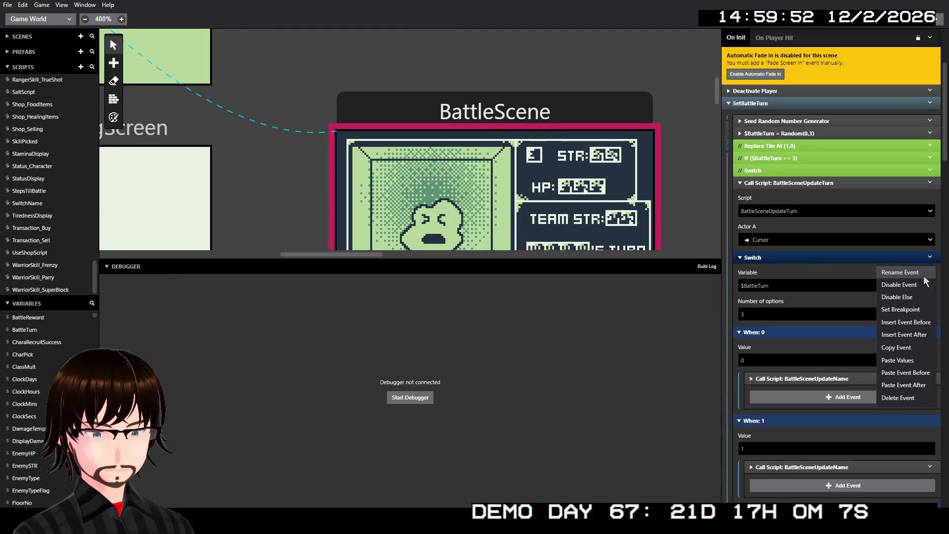
left_click(923, 397)
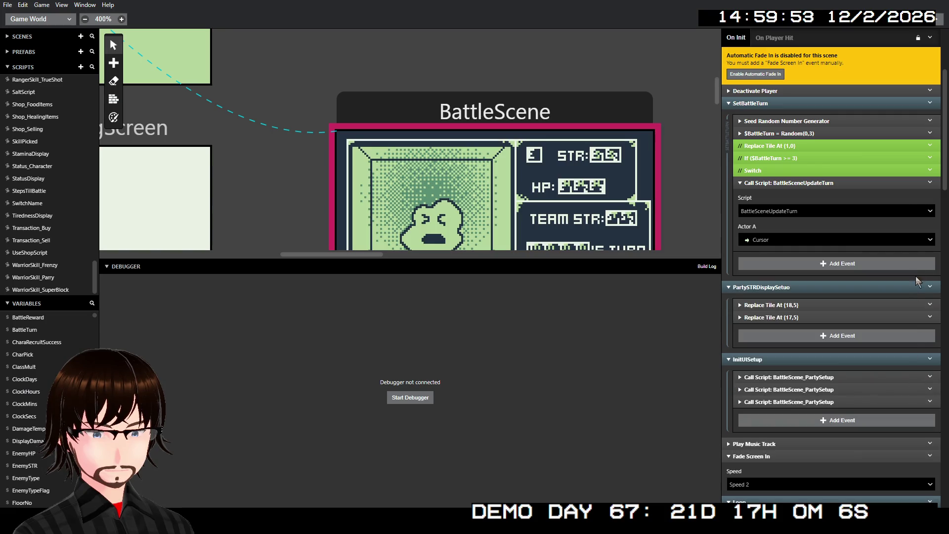
left_click(929, 183)
left_click(880, 295)
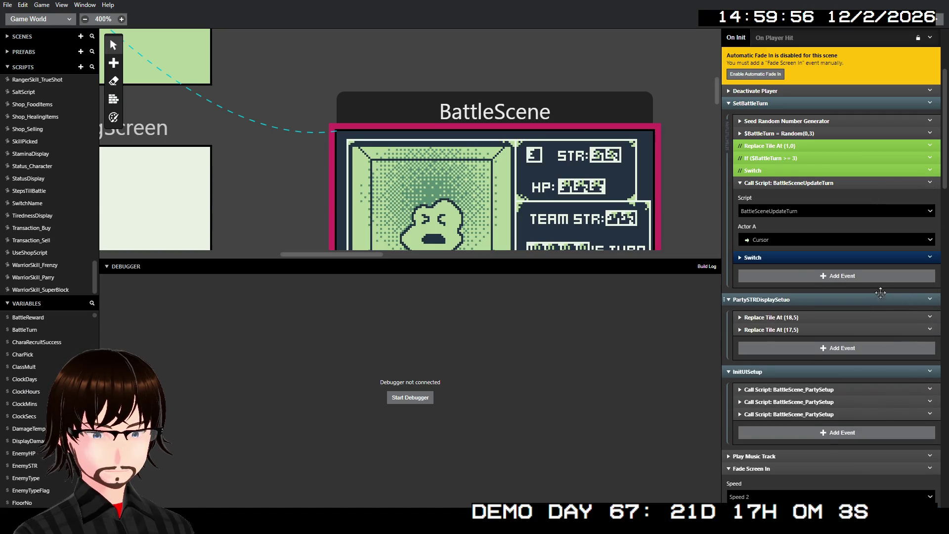
left_click(930, 258)
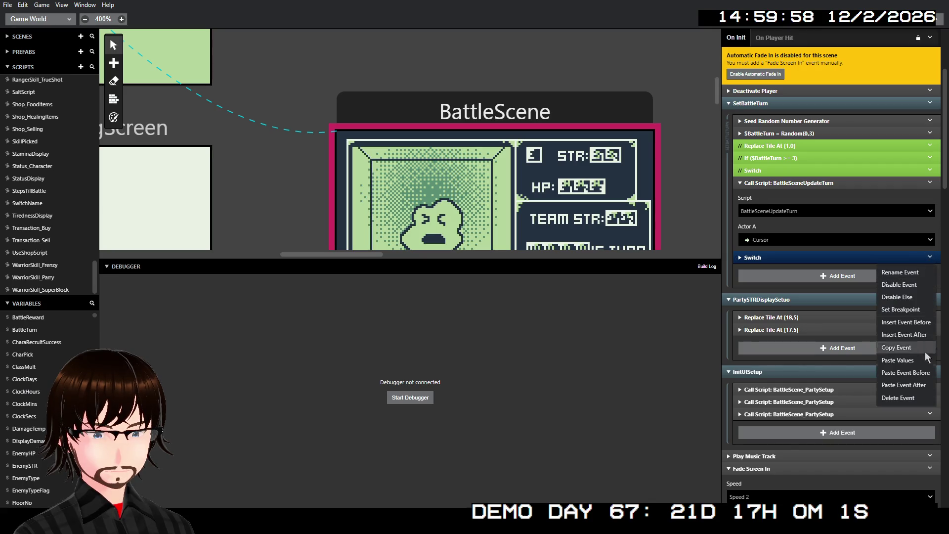
left_click(924, 398)
- Insert a Call Script event for SwitchName after BattleSceneUpdateTurn in SetBattleTurn
left_click(930, 183)
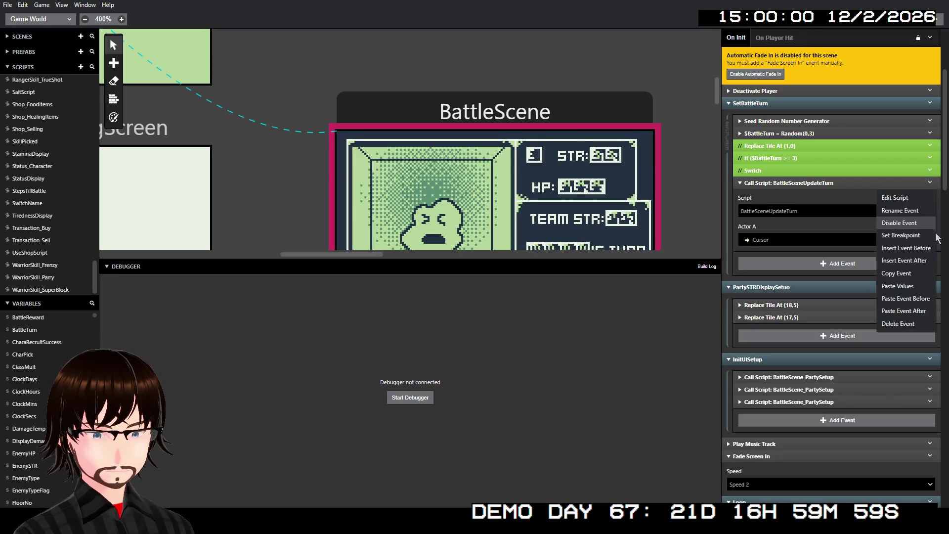
left_click(905, 262)
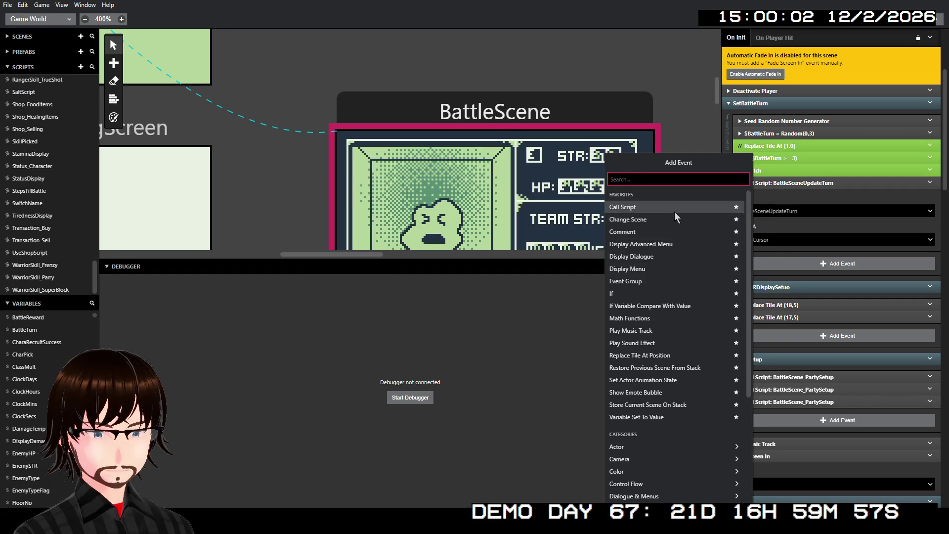
left_click(674, 208)
left_click(784, 284)
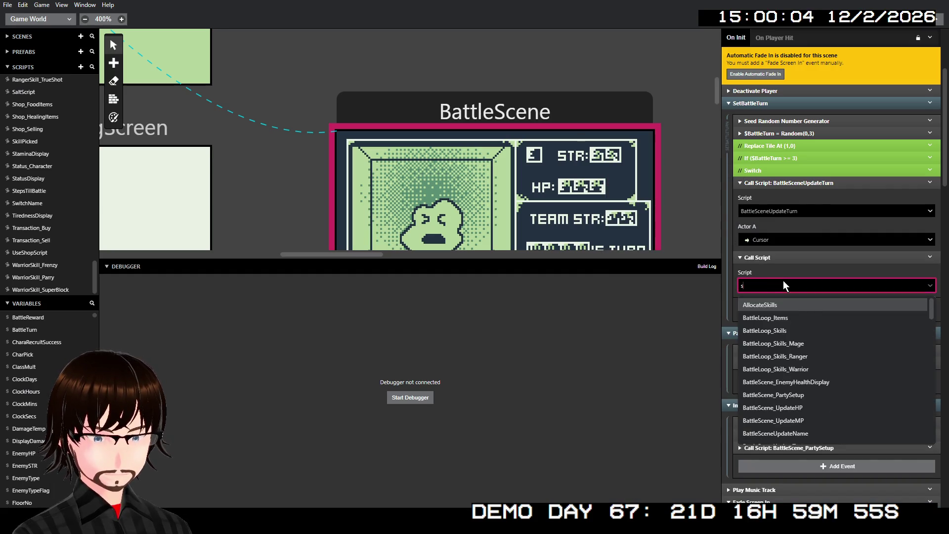
type("sw")
left_click(785, 384)
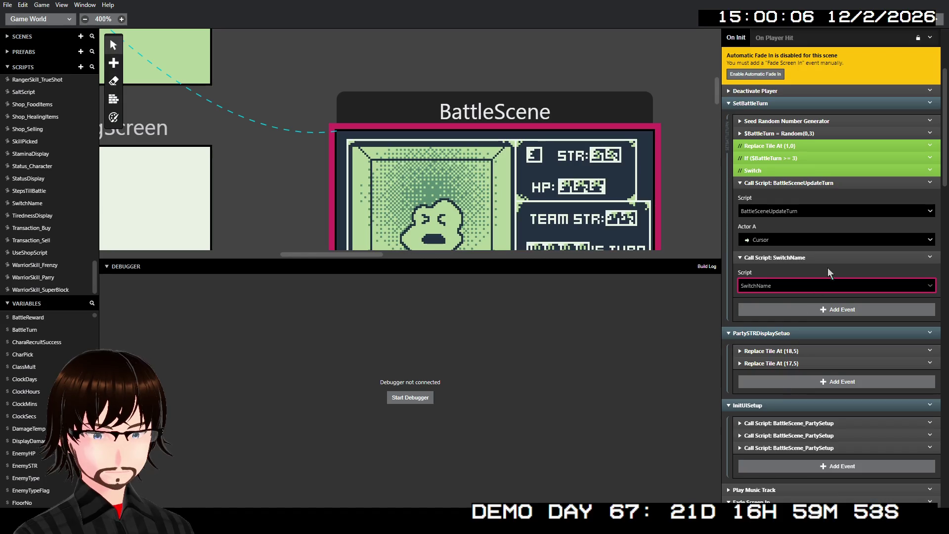
- Paste the SwitchName call after the Loop's BattleSceneUpdateTurn call and build the game
left_click(930, 257)
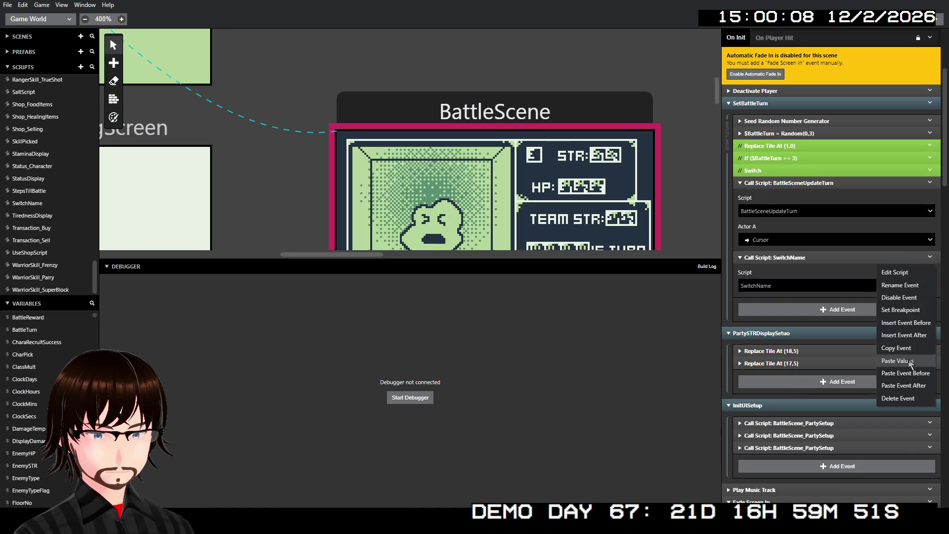
left_click(897, 347)
scroll(887, 284, "down", 7)
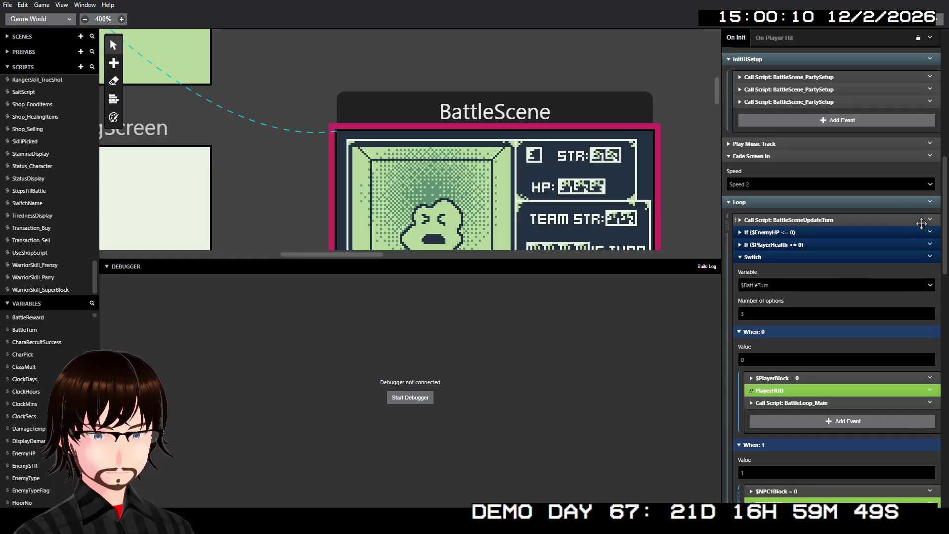
left_click(931, 221)
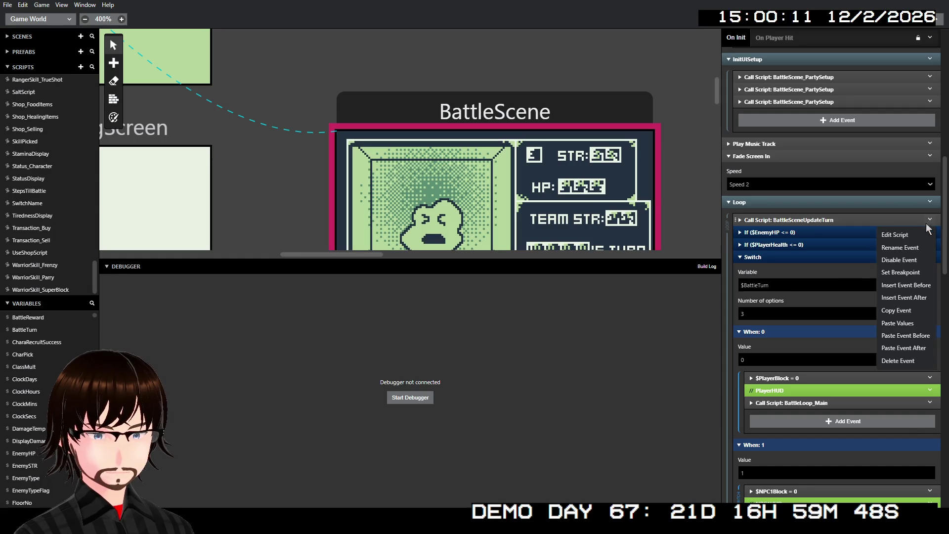
left_click(924, 348)
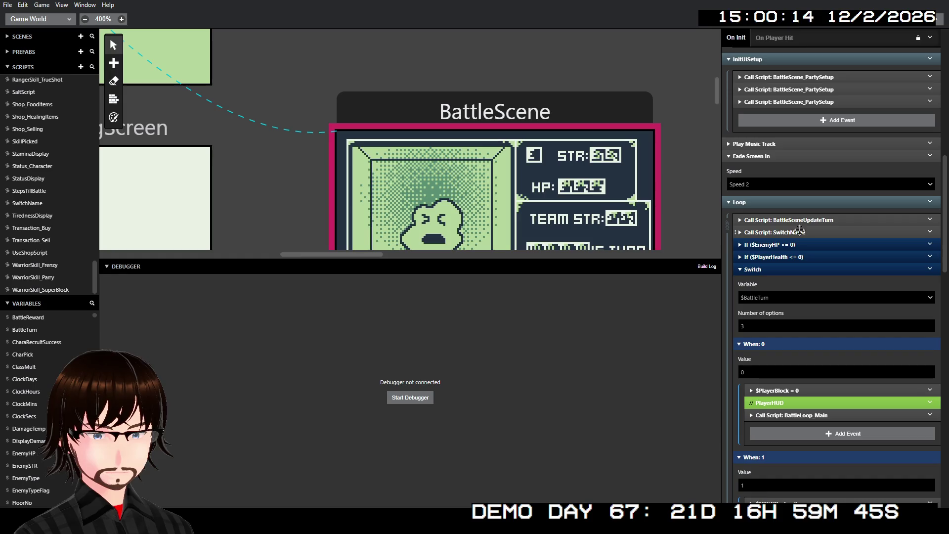
scroll(807, 202, "up", 7)
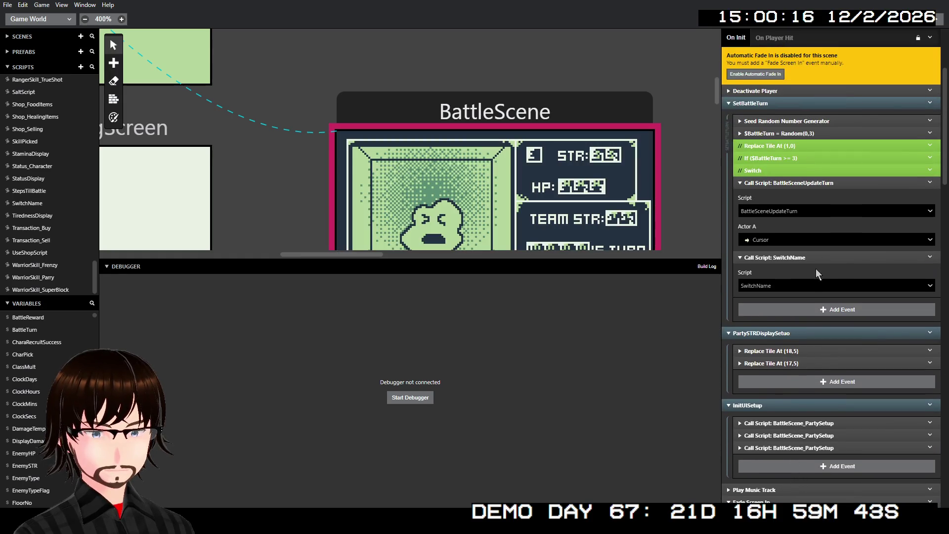
left_click(793, 256)
left_click(801, 183)
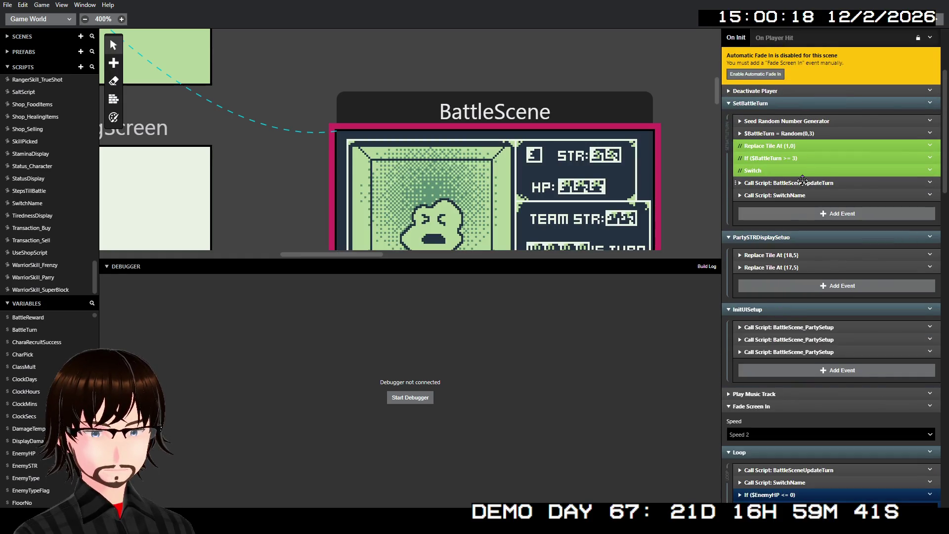
left_click(939, 19)
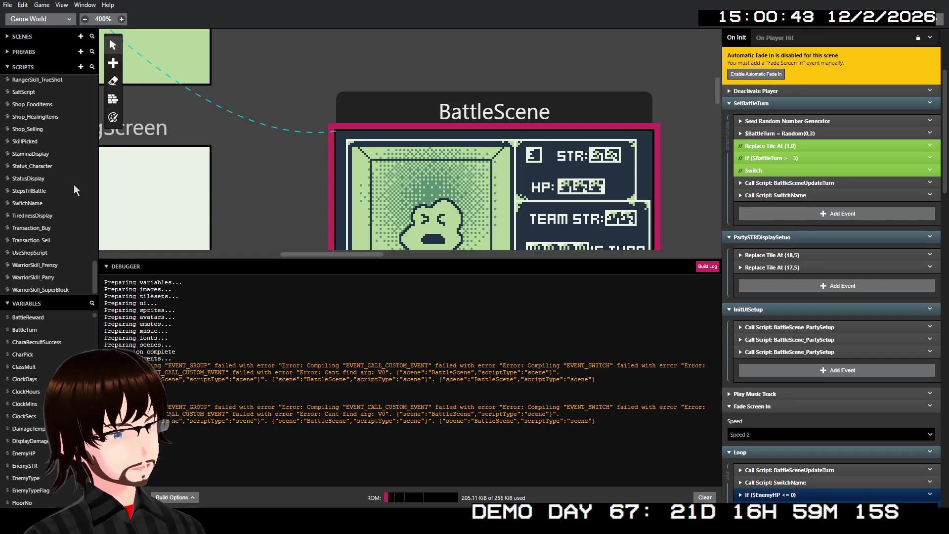
- Make SwitchName's Switch use Variable A, passed by value and renamed BattleTurnVal
left_click(30, 203)
left_click(778, 134)
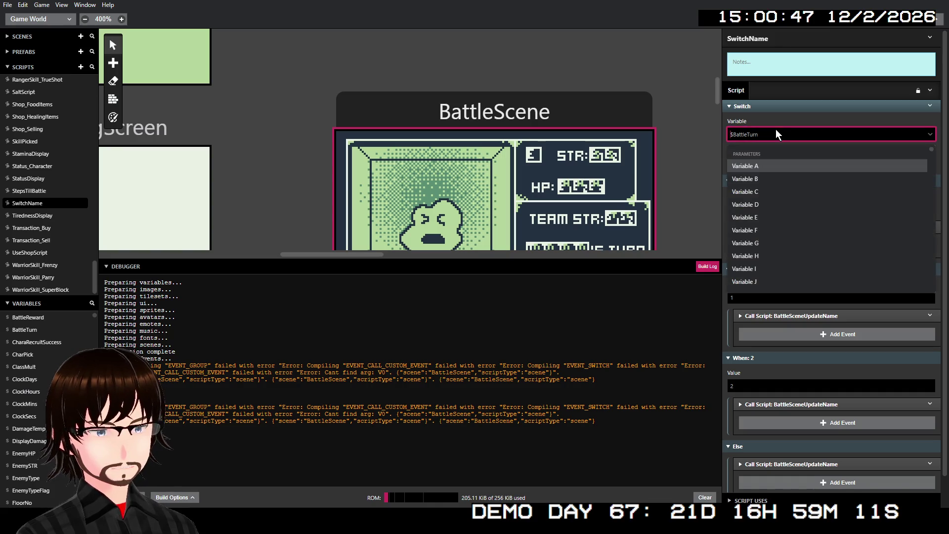
left_click(768, 167)
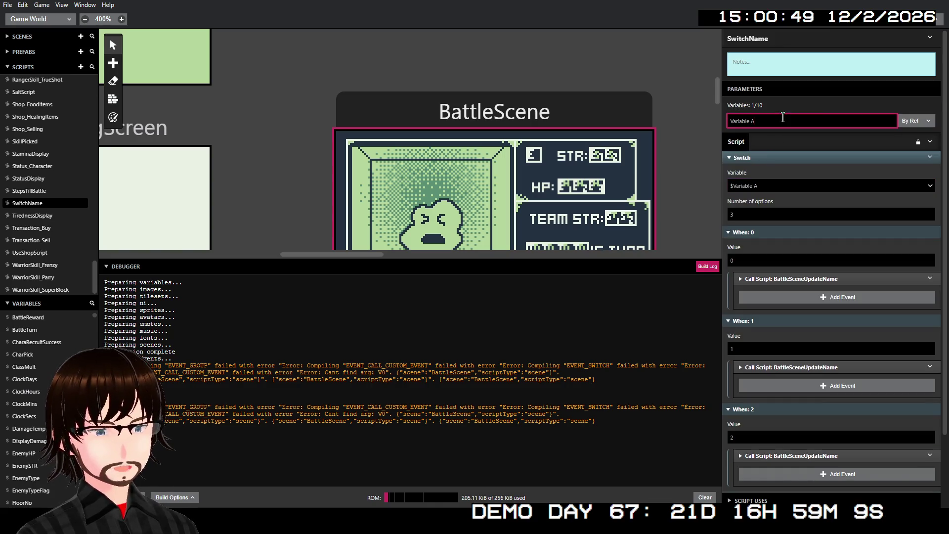
left_click(903, 123)
left_click(914, 151)
double_click(830, 123)
triple_click(829, 123)
type("BattleTurnVal")
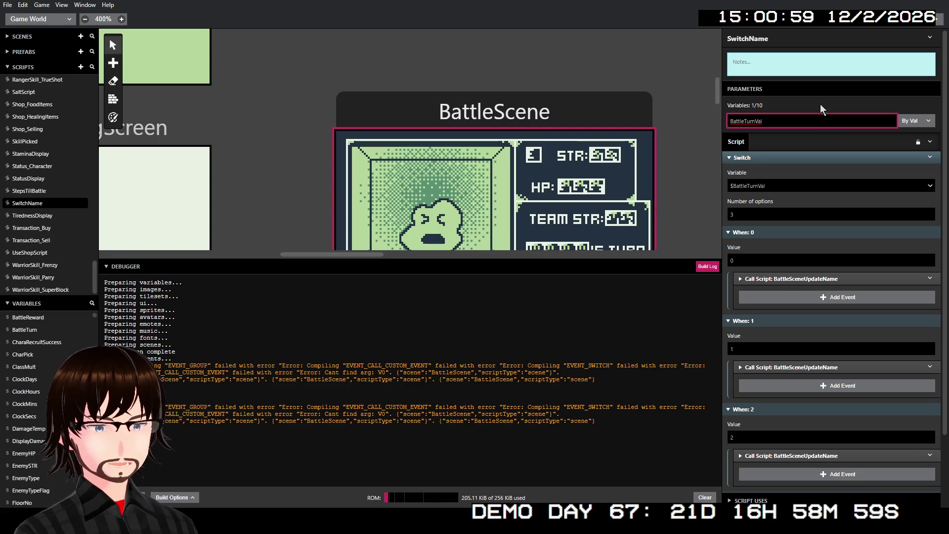
- Pass $BattleTurn as BattleTurnVal in SetBattleTurn's SwitchName call
left_click(427, 110)
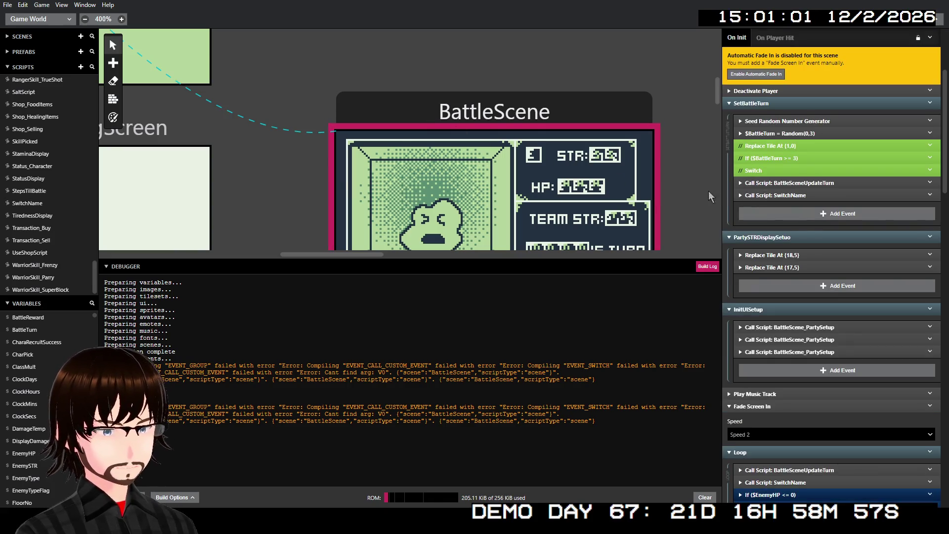
left_click(801, 195)
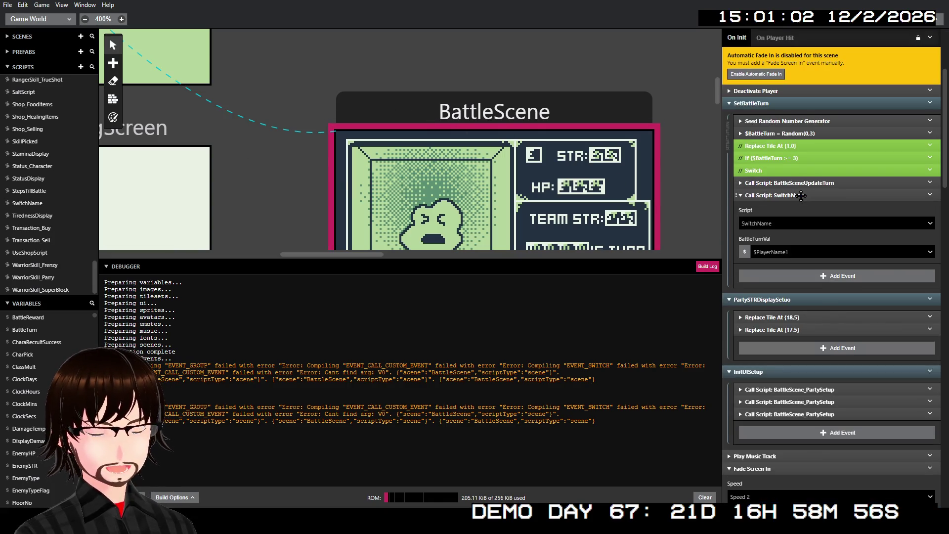
left_click(745, 252)
left_click(781, 253)
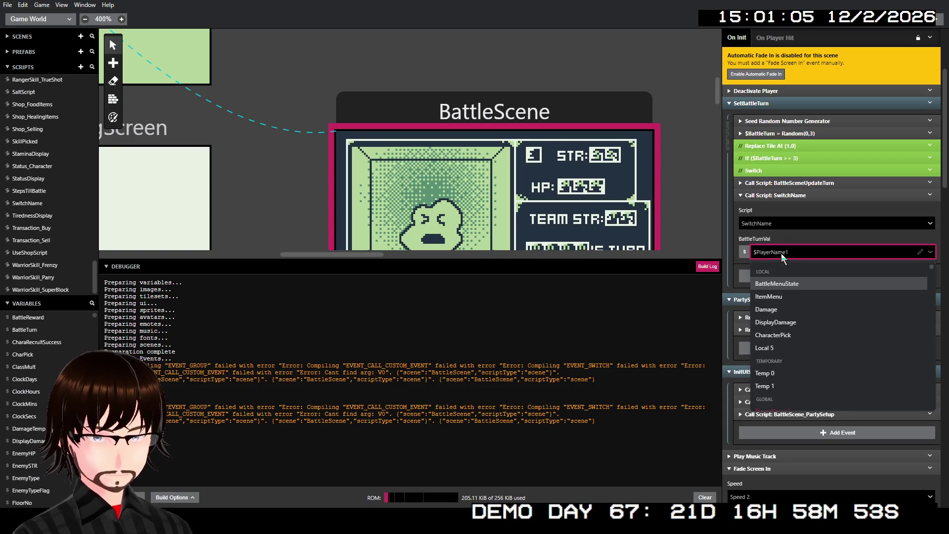
type("batt")
left_click(790, 309)
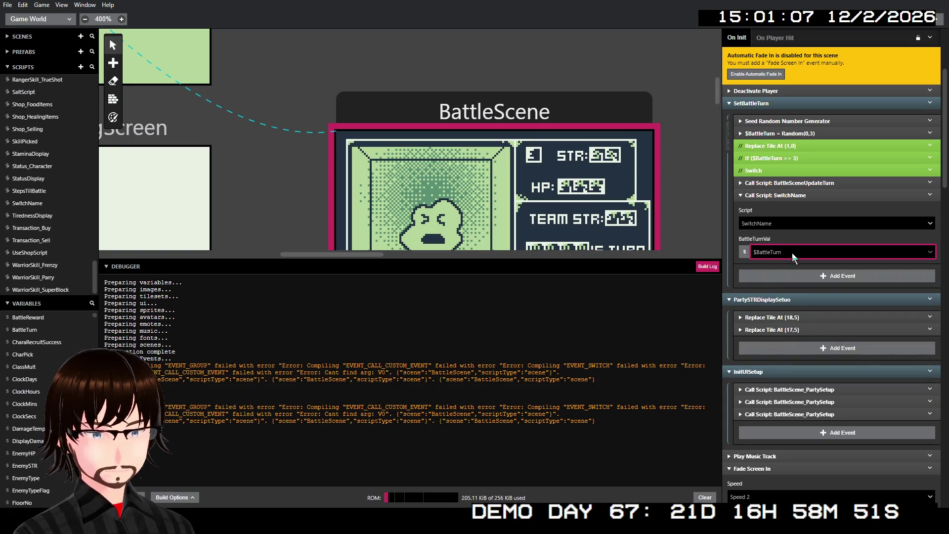
- Pass $BattleTurn into the Loop's SwitchName call and rebuild the game
scroll(813, 227, "down", 1)
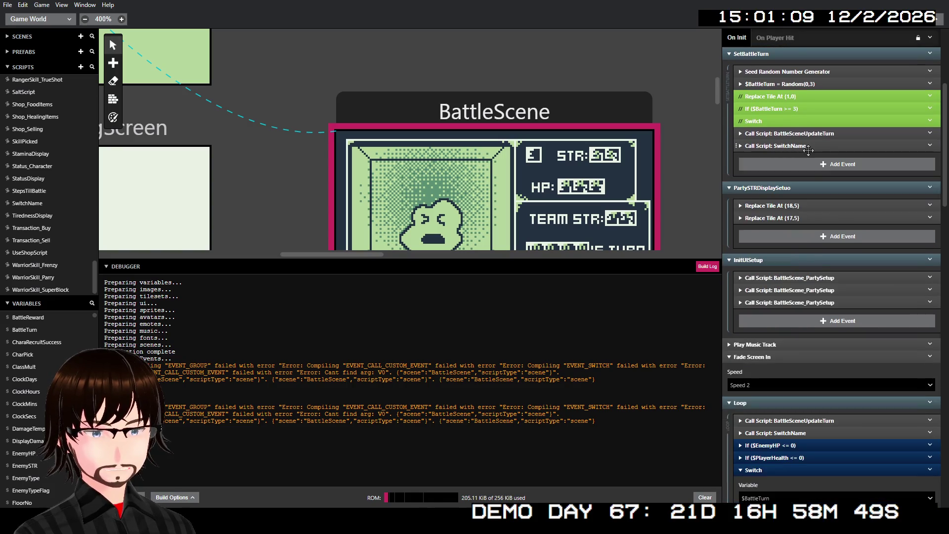
scroll(807, 251, "down", 4)
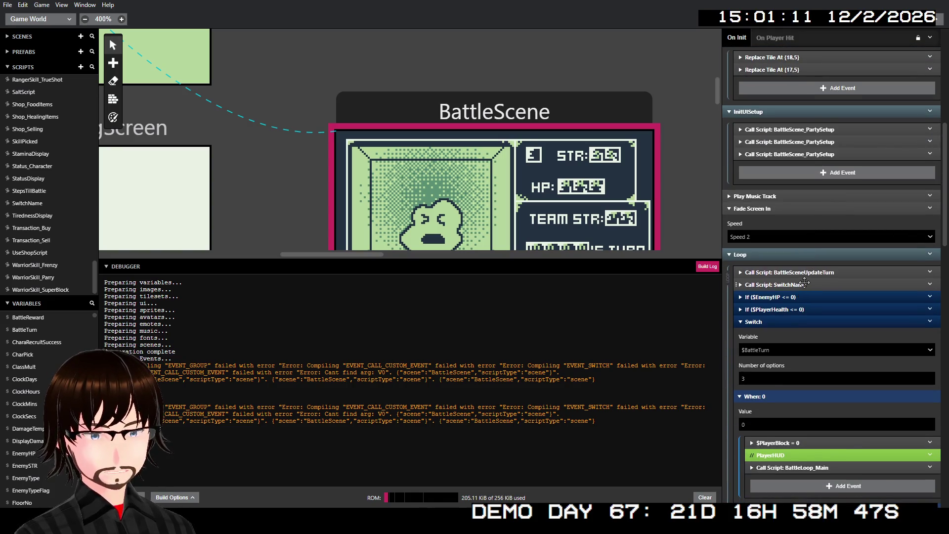
left_click(800, 285)
left_click(784, 340)
type("batt")
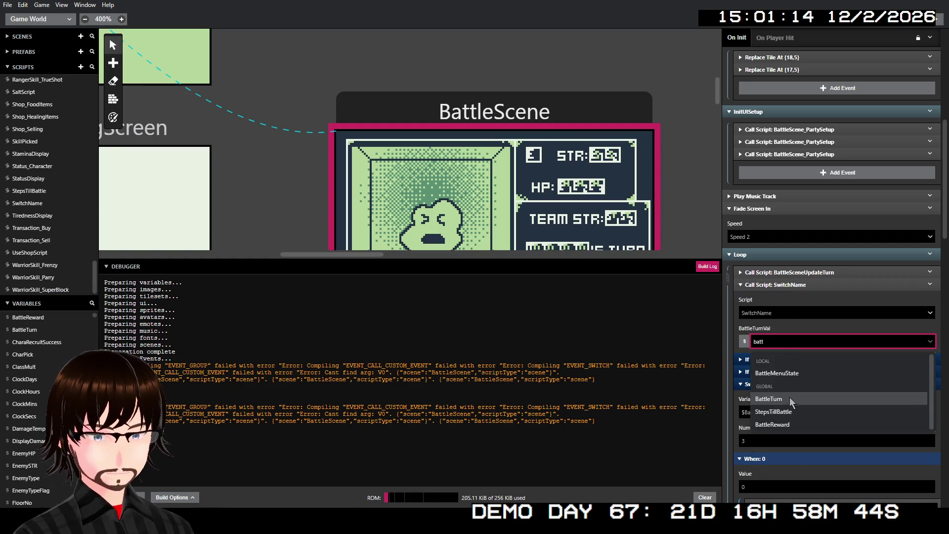
left_click(790, 398)
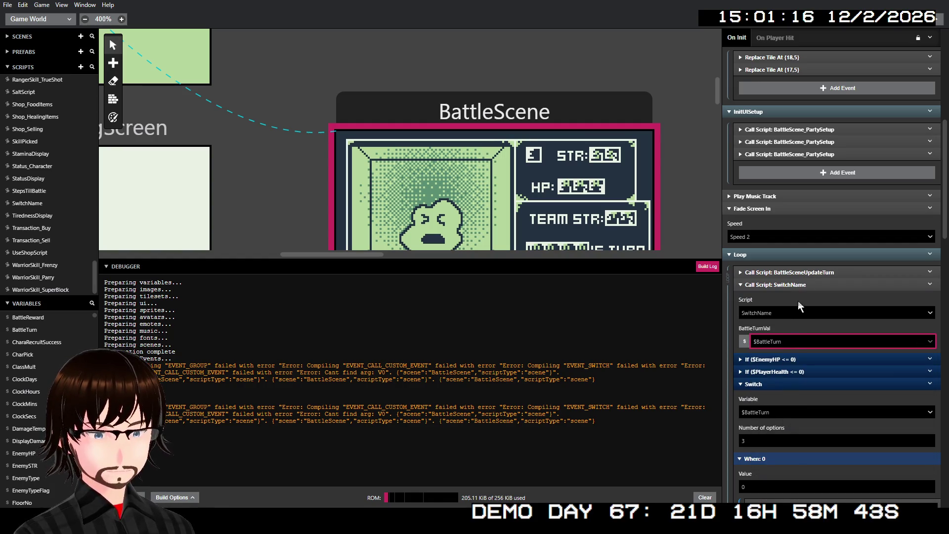
left_click(796, 284)
scroll(850, 188, "up", 5)
scroll(912, 64, "up", 2)
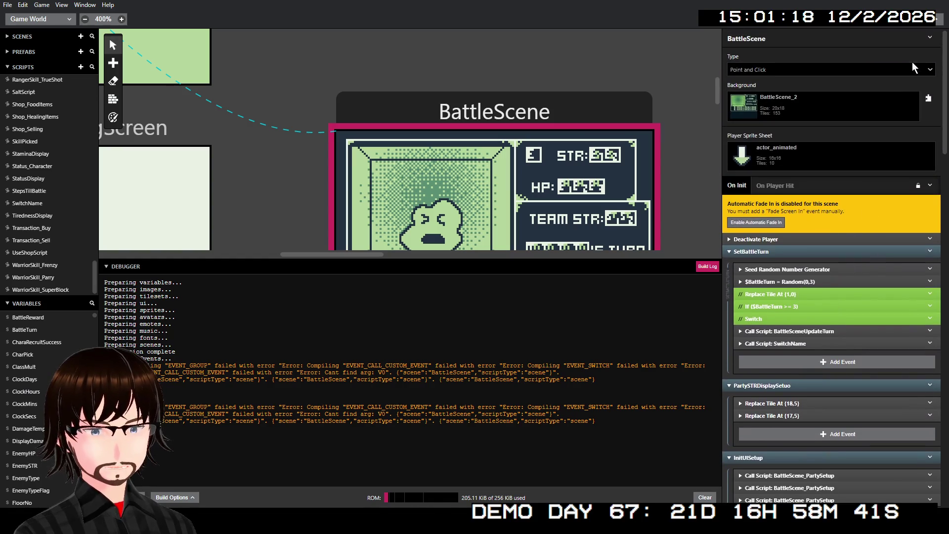
left_click(932, 26)
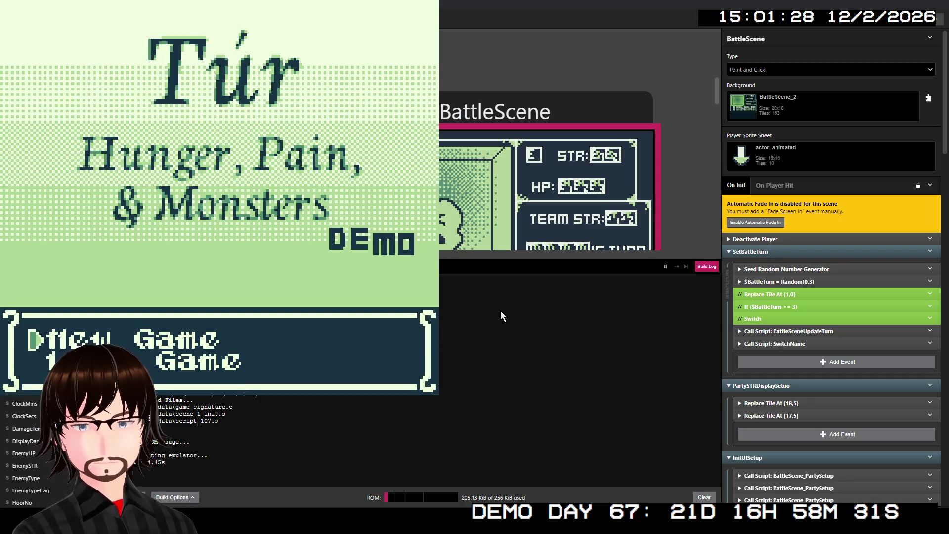
- Start a new game, climb the stairs to floor 02, and walk left into a Fallen Angel battle
key("z")
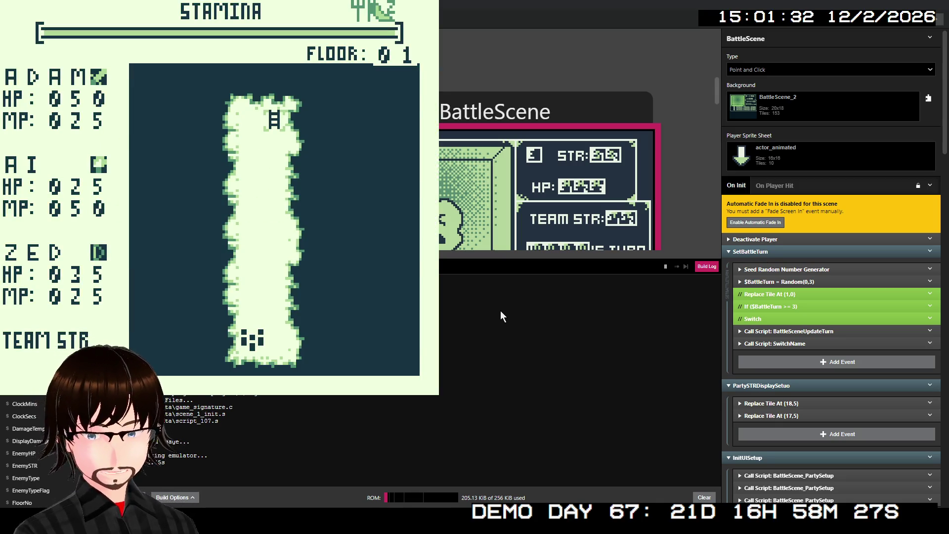
key("Up")
key("Up")
key("Up")
key("Up")
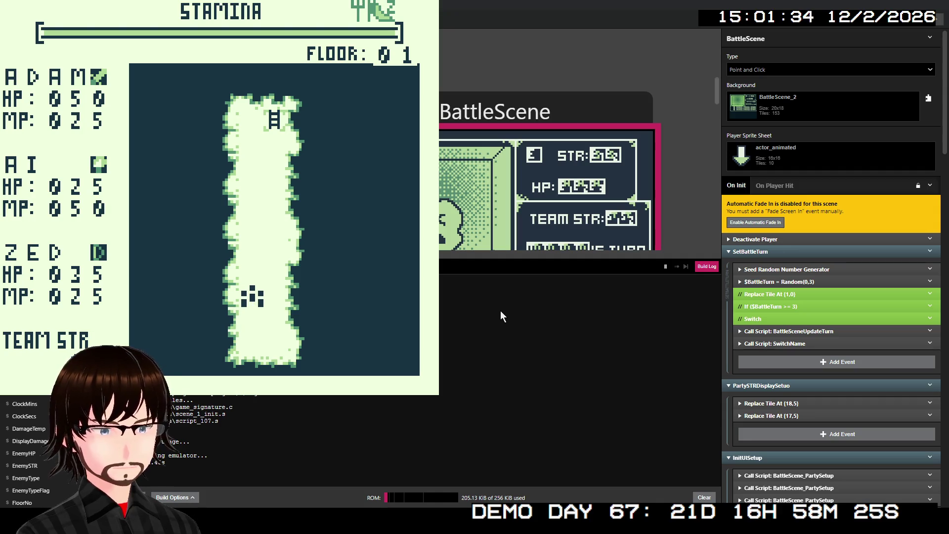
key("Up")
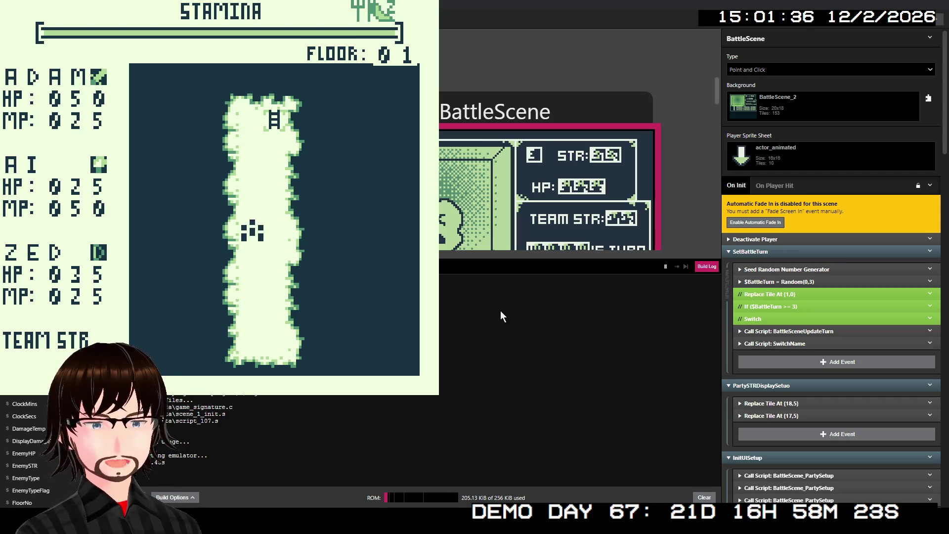
key("Up")
key("Up")
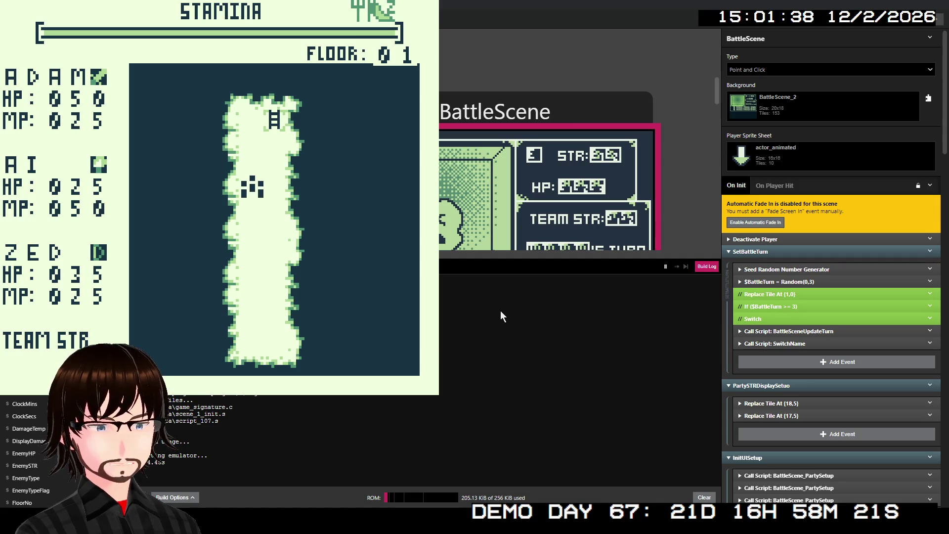
key("Up")
key("Up")
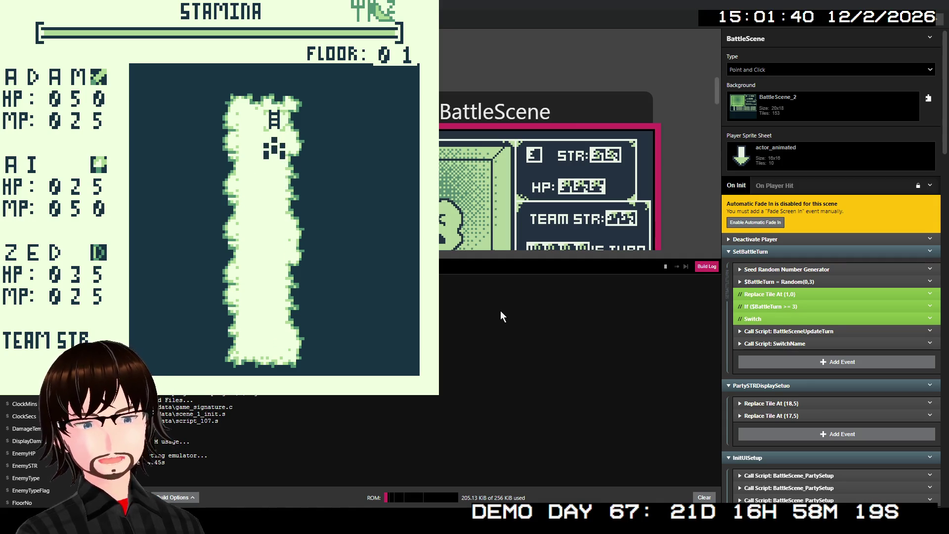
key("Up")
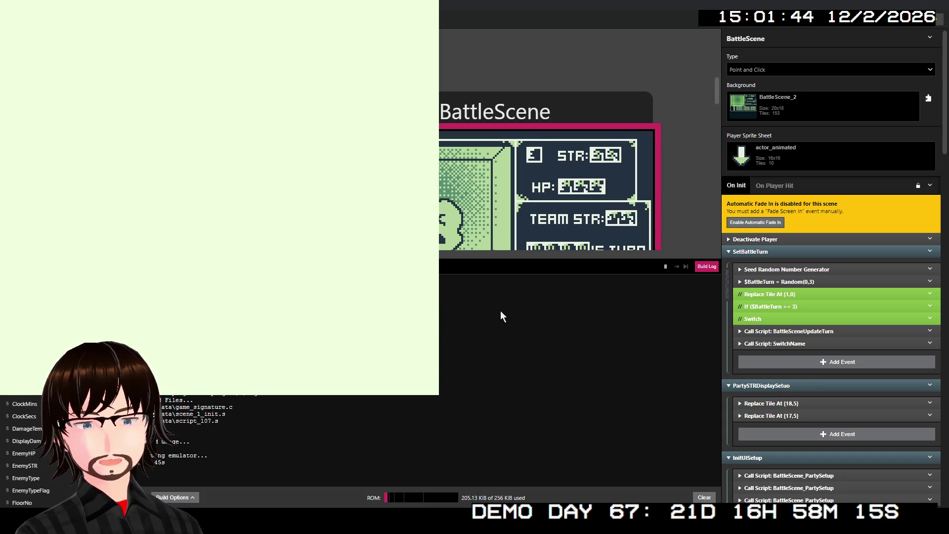
key("Left")
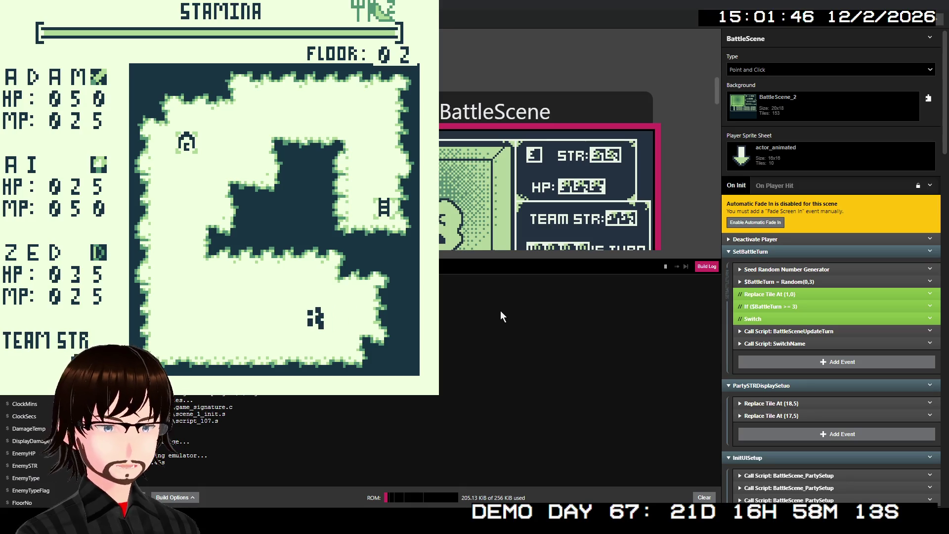
key("Left")
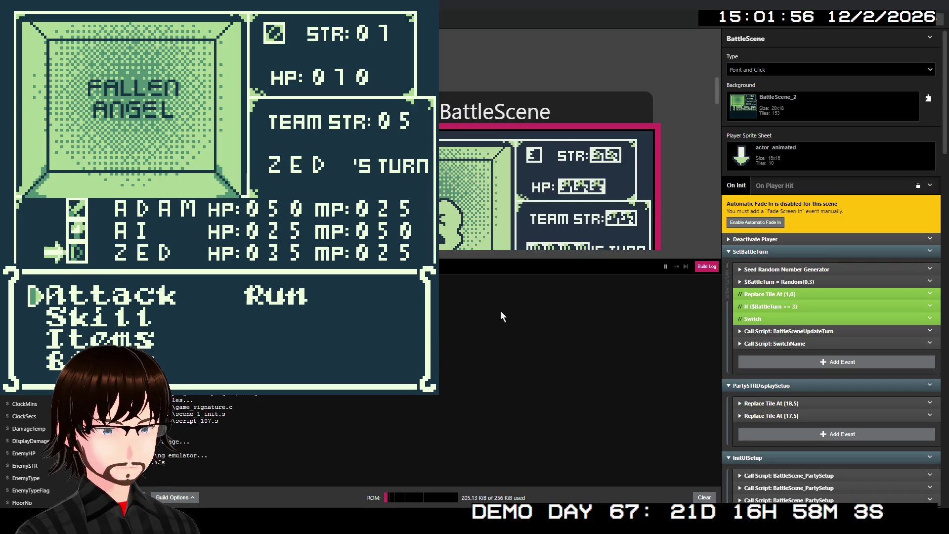
- Have ZED Block and take the enemy's 7-damage hit
key("Down")
key("Down")
key("Right")
key("Up")
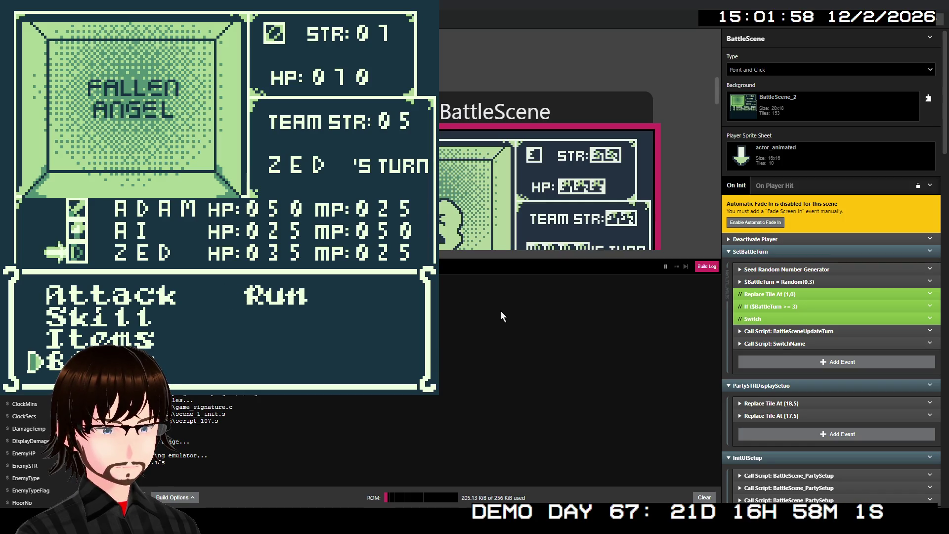
key("z")
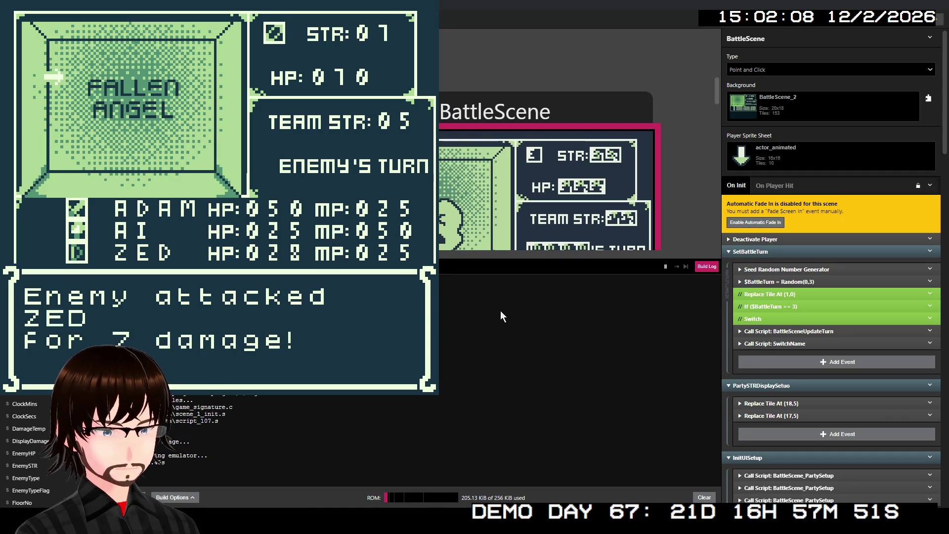
key("z")
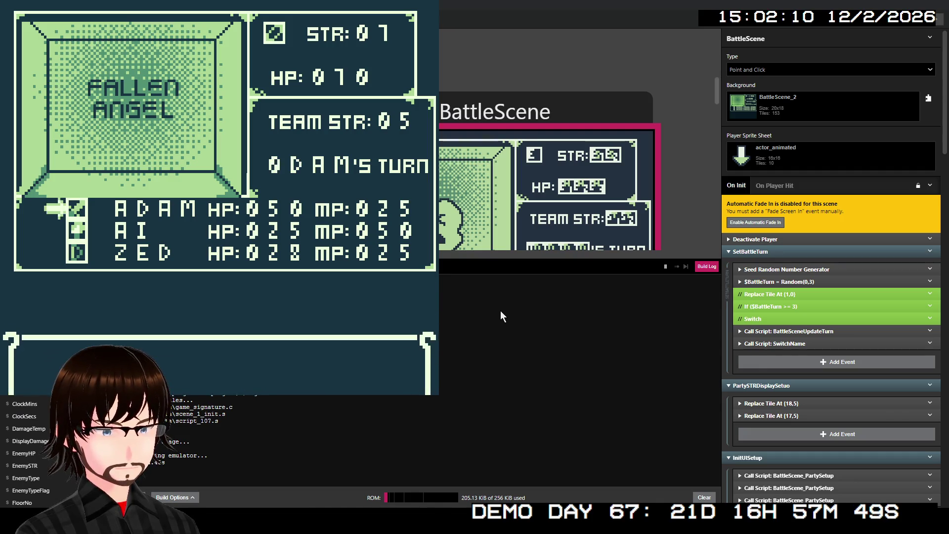
- On ADAM's turn, stop the play-test and return to the BattleScene editor
key("Down")
key("Up")
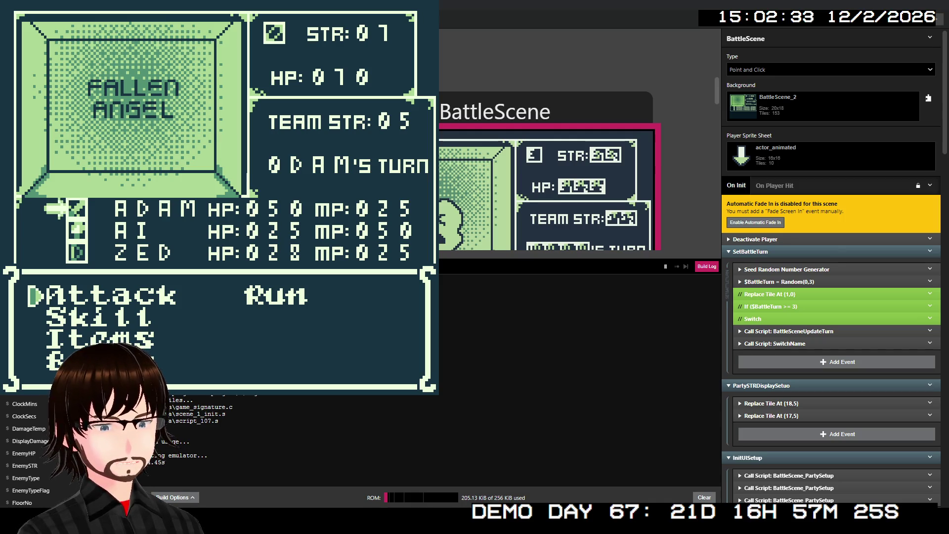
left_click(578, 147)
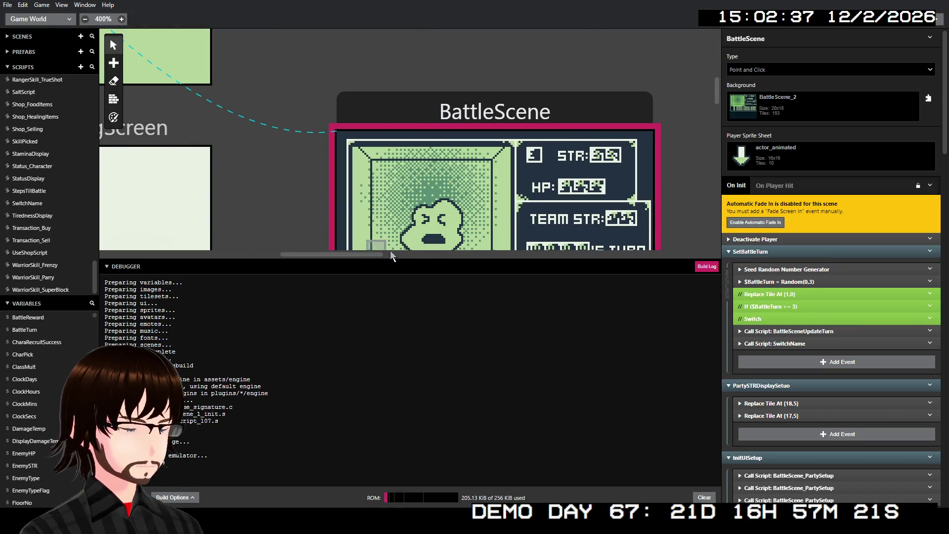
- Open the SwitchName script and expand the BattleSceneUpdateName call under When: 0
scroll(773, 282, "down", 2)
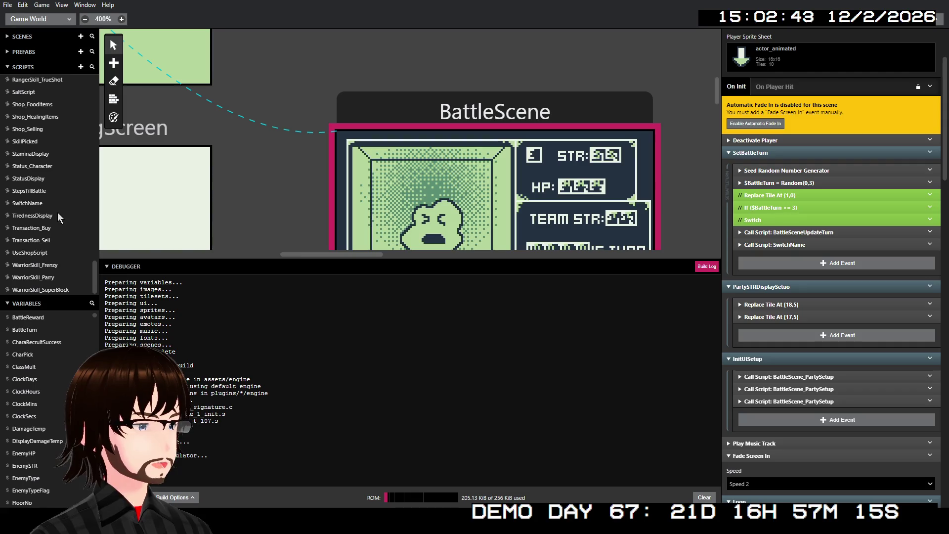
left_click(30, 205)
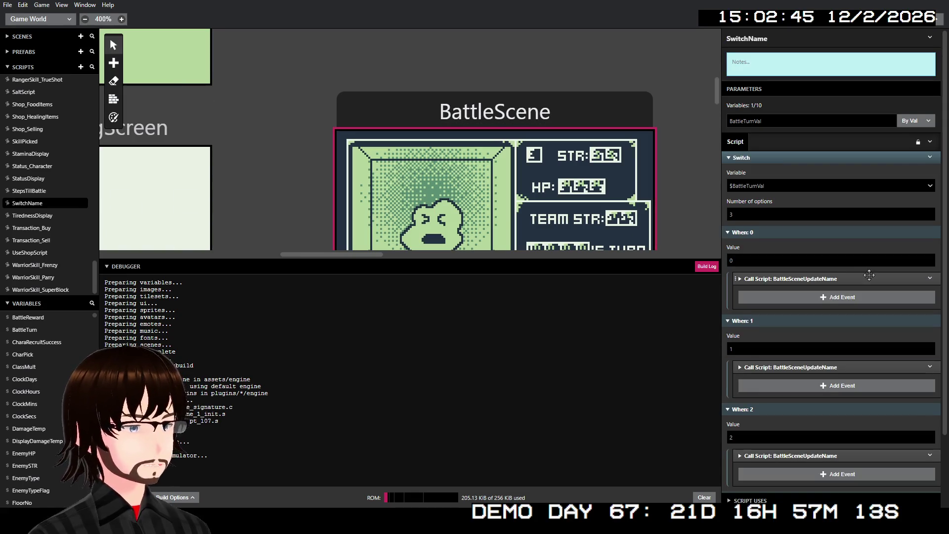
scroll(819, 261, "down", 1)
left_click(820, 231)
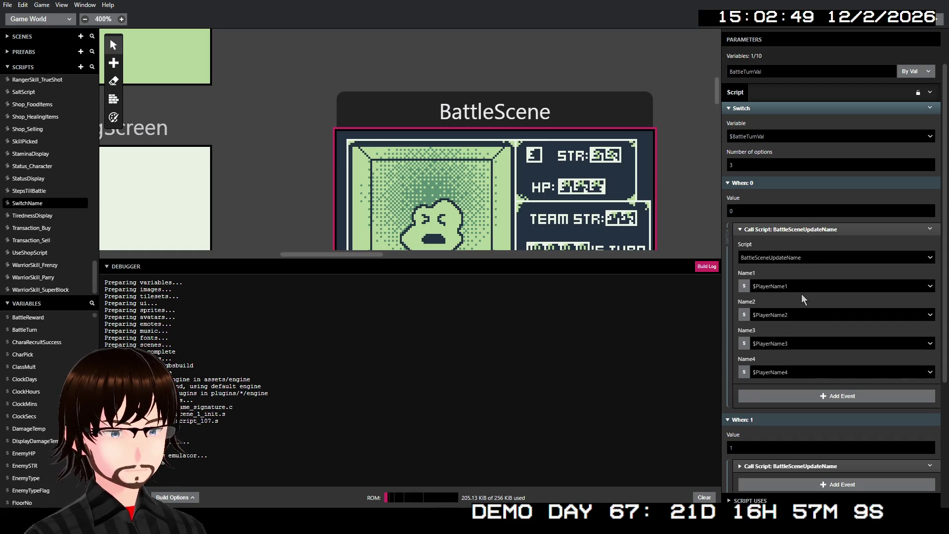
- Set Name1 to $PlayerName1 and rebuild the game with Play
left_click(787, 379)
left_click(787, 379)
left_click(803, 291)
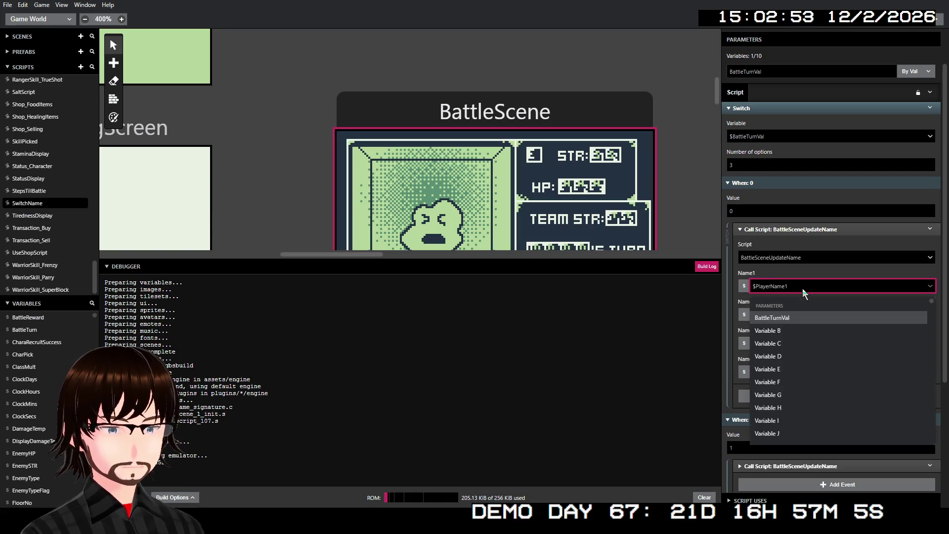
type("pla")
key("Return")
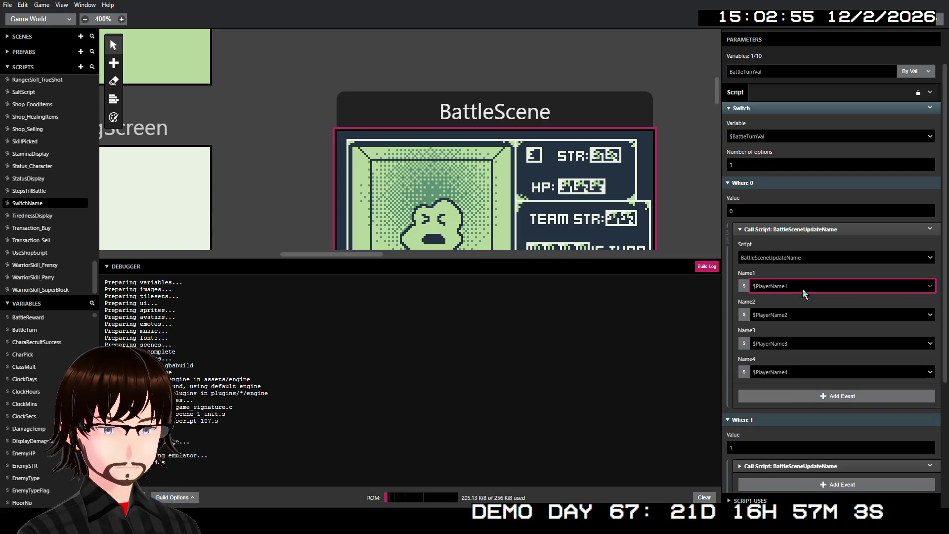
left_click(941, 19)
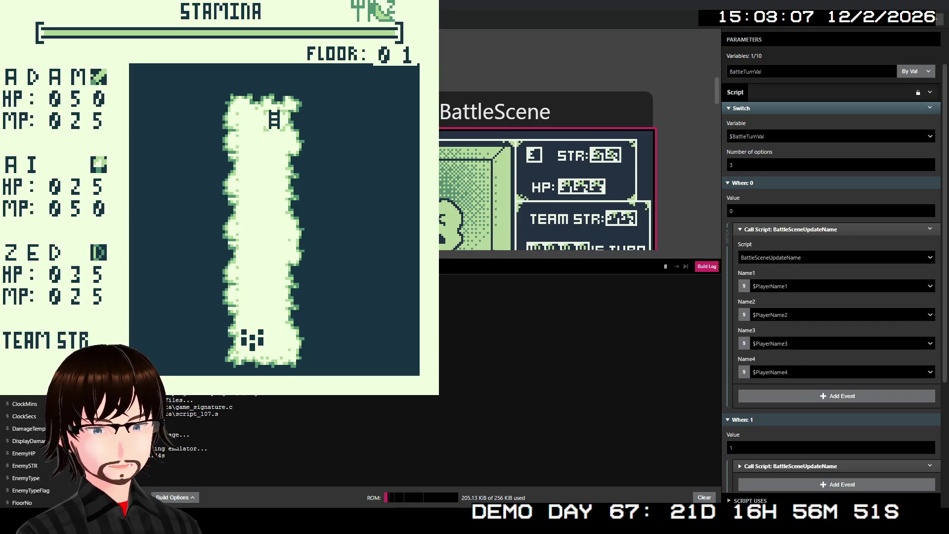
- Climb the stairs to floor 02, accept Move on, and walk left into a goblin battle
key("Up")
key("Up")
key("Up")
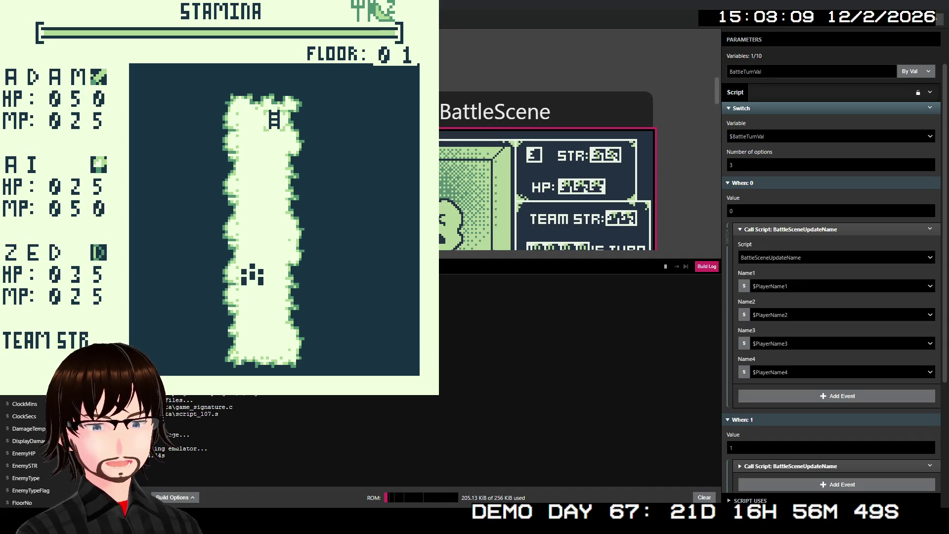
key("Up")
key("Up")
key("Up")
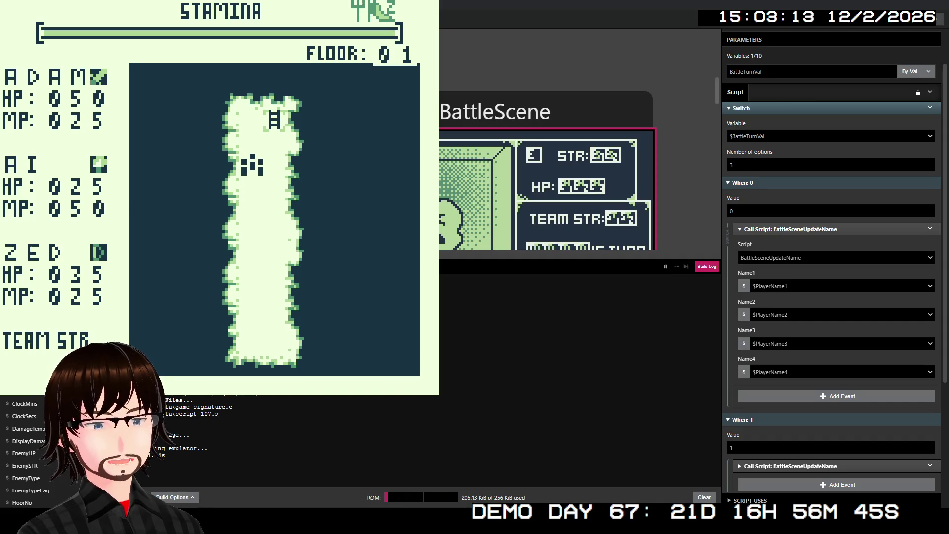
key("Up")
key("Right")
key("Up")
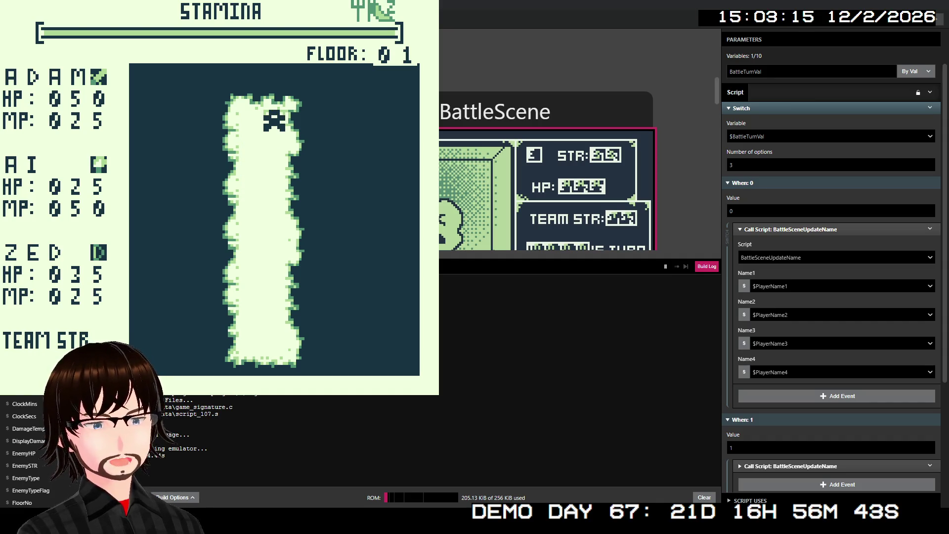
key("z")
key("z")
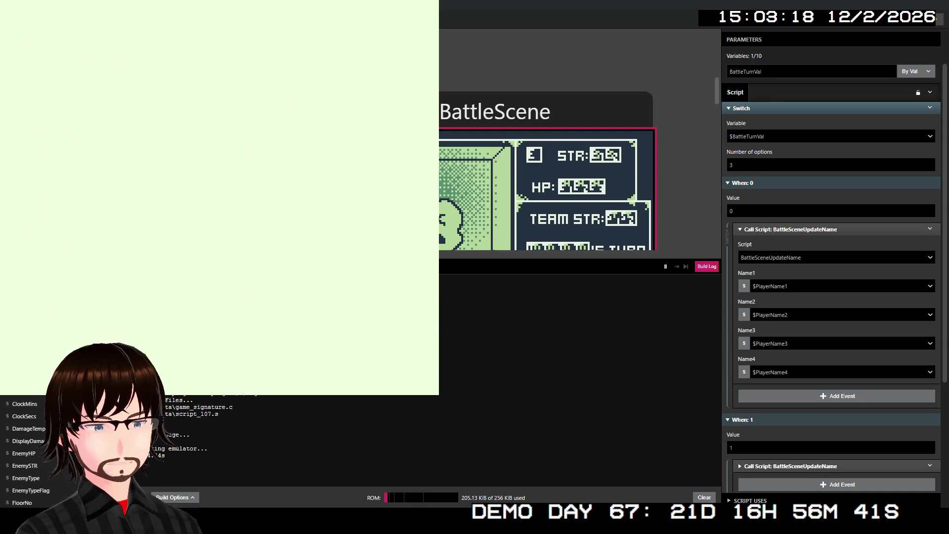
key("Left")
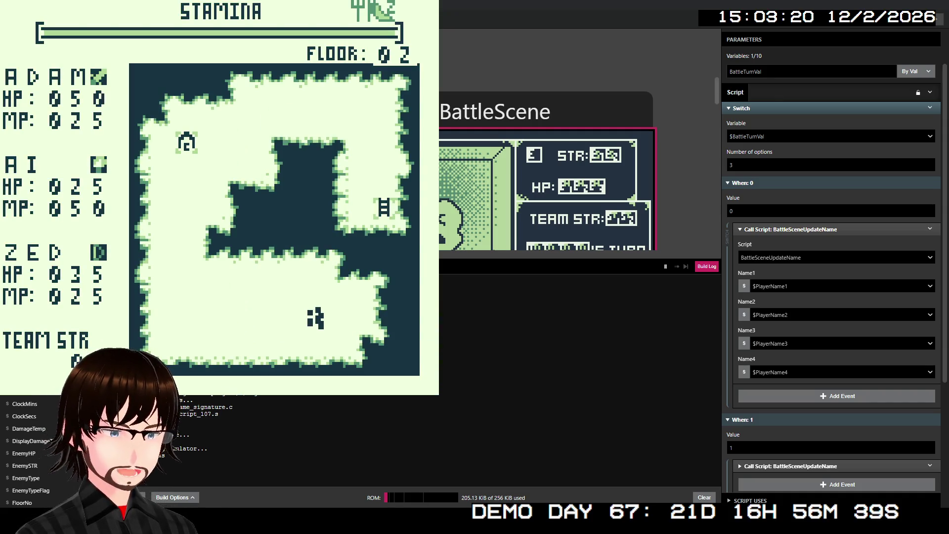
key("Left")
key("Left")
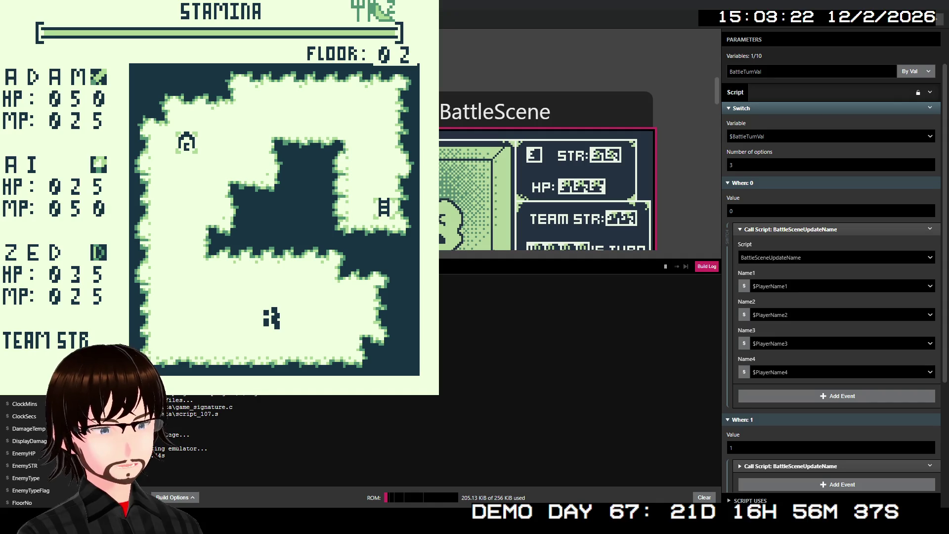
key("Left")
key("Left")
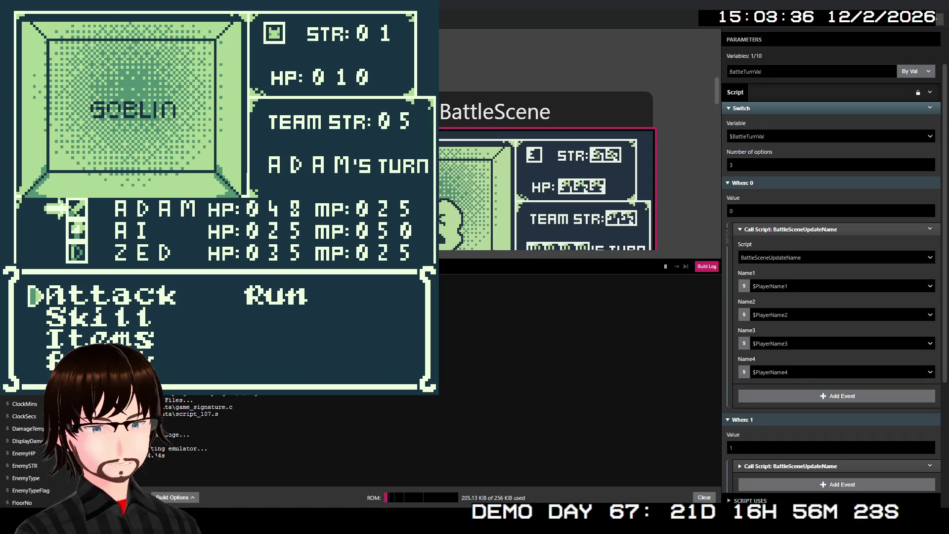
- Choose Block for ADAM's turn
key("Down")
key("Down")
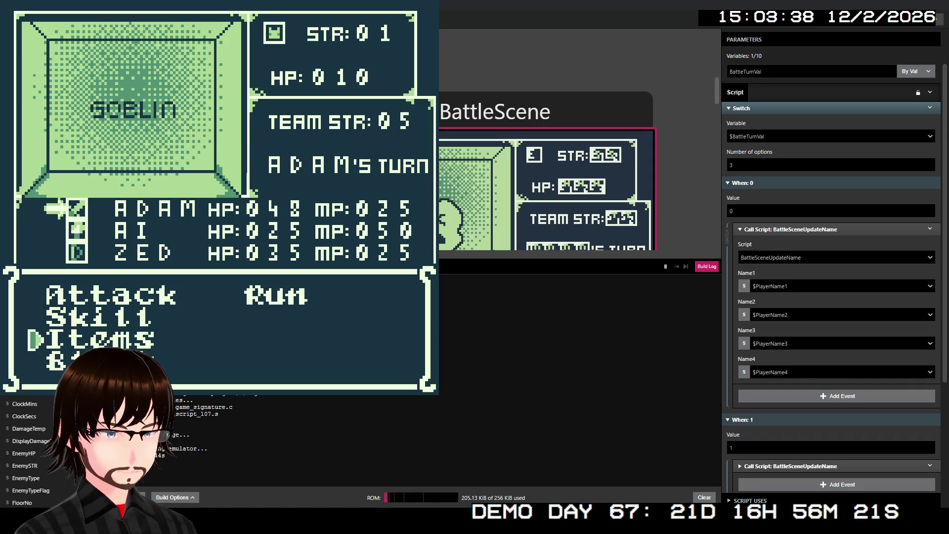
key("Down")
key("z")
key("z")
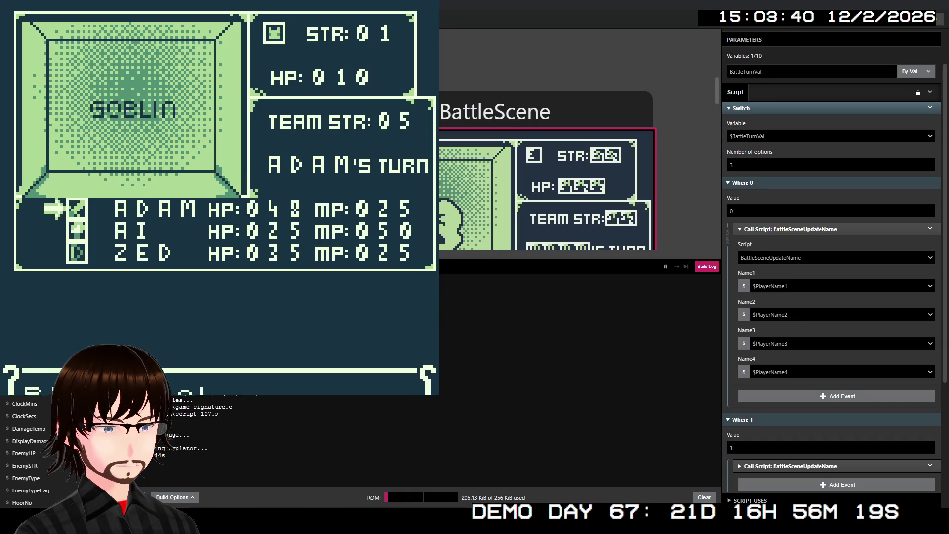
- Have AI cast Fire on the goblin for 50 damage, winning 4G and leaving AI at 45 MP
key("Down")
key("Down")
key("Up")
key("Up")
key("Down")
key("Up")
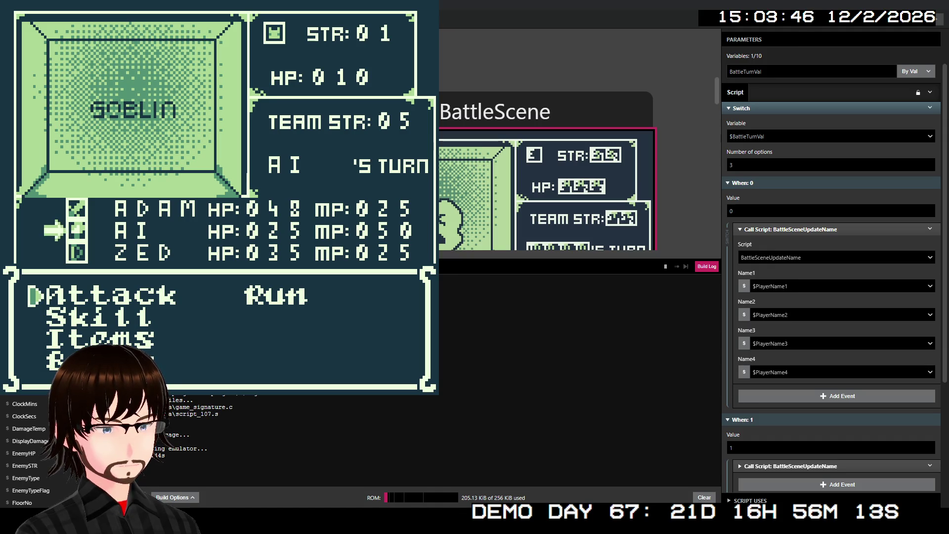
key("Down")
key("z")
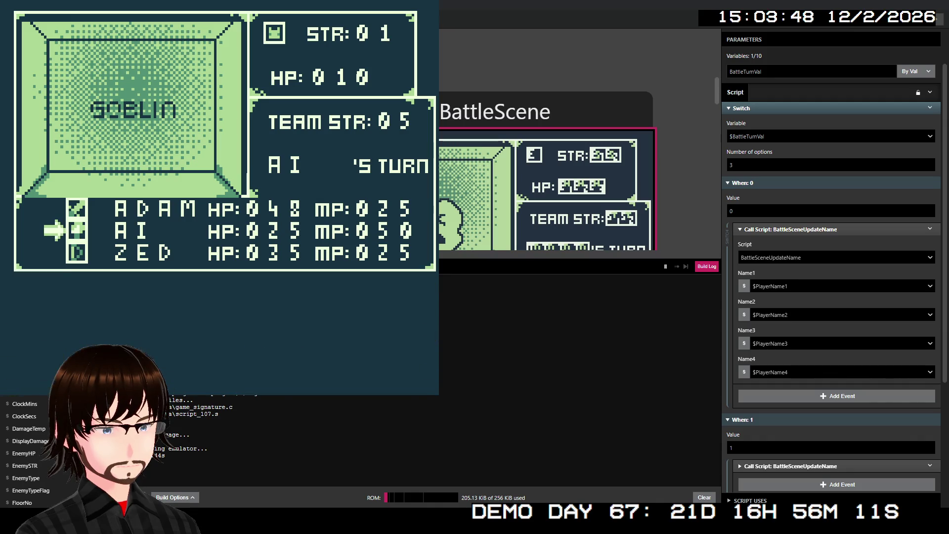
key("z")
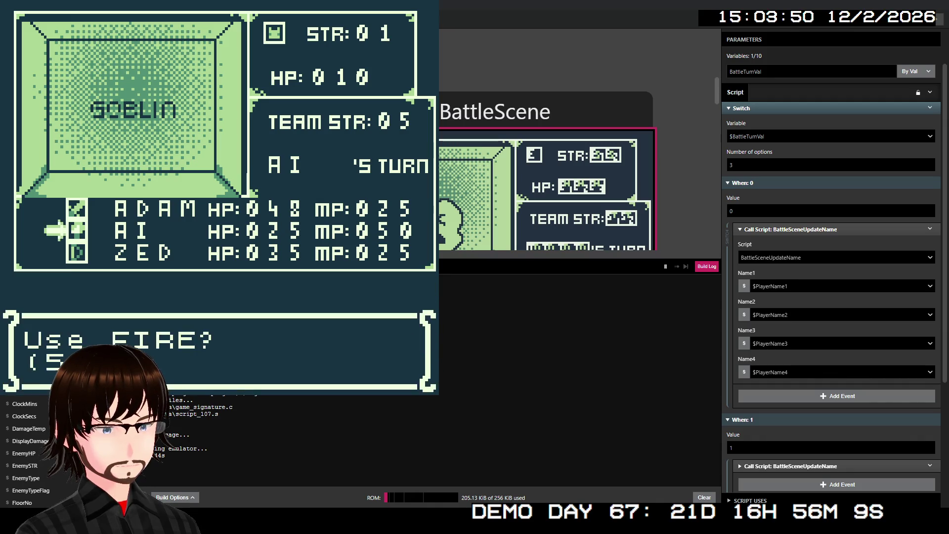
key("z")
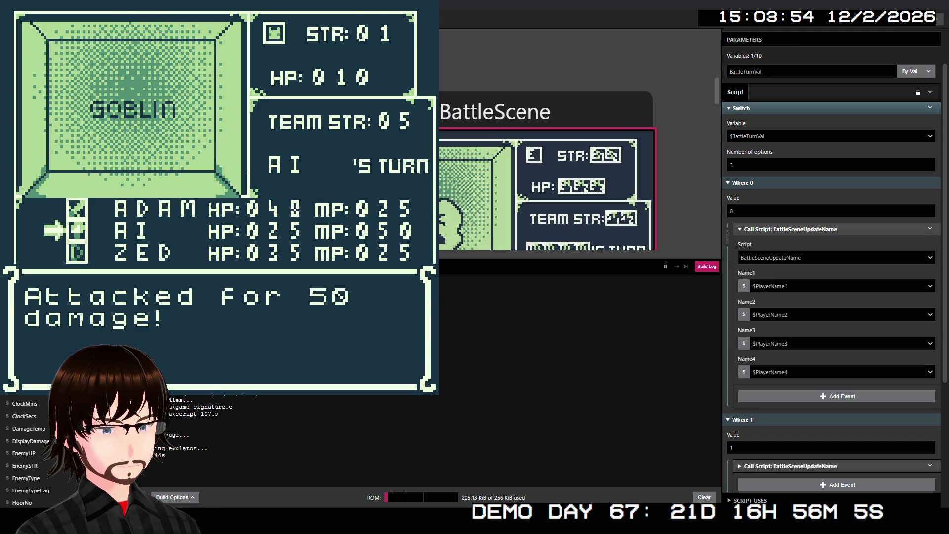
key("z")
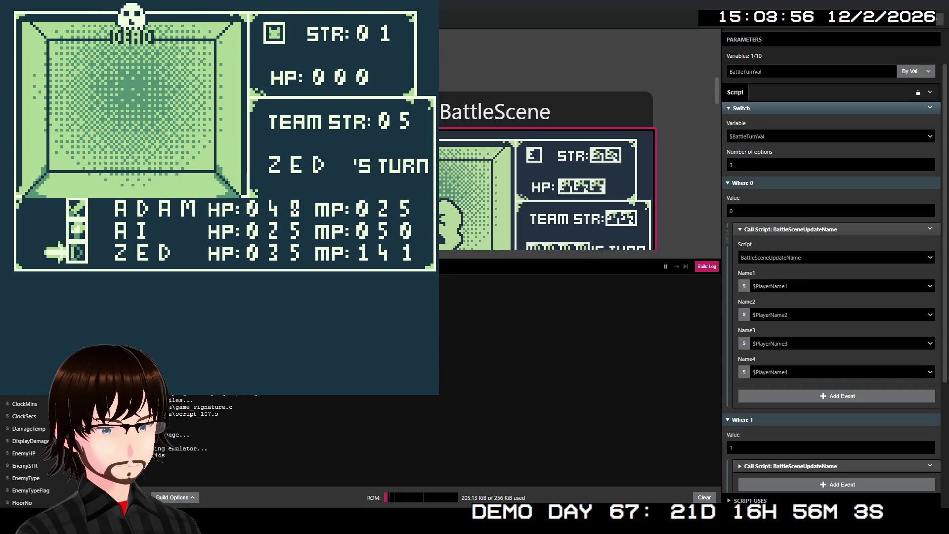
key("z")
key("z")
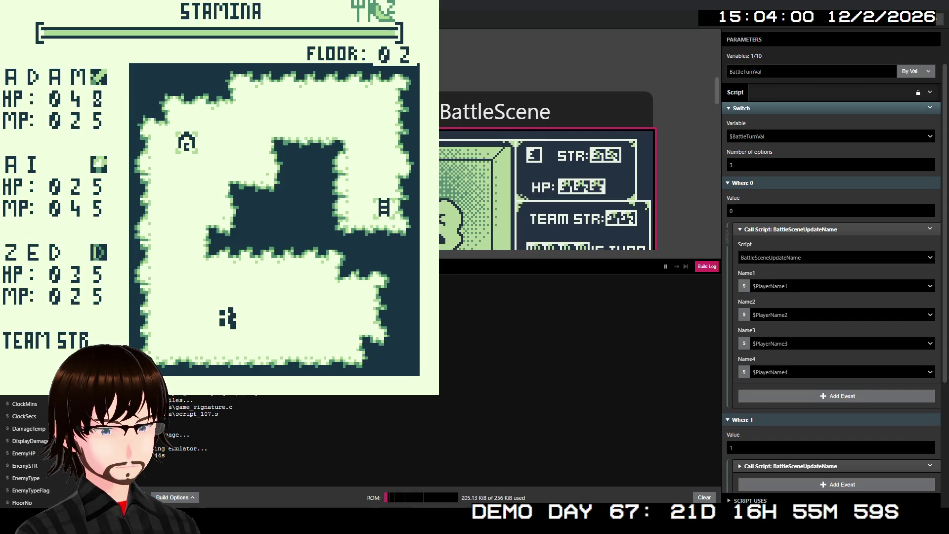
- Walk around floor 02 until a Succubus battle (HP 050, STR 05) starts
key("Right")
key("Right")
key("Left")
key("Left")
key("Left")
key("Left")
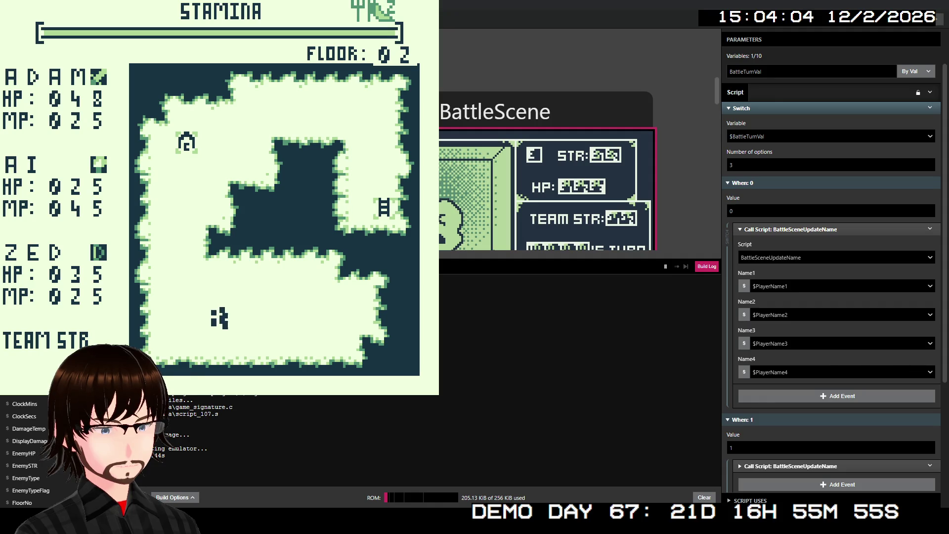
key("Up")
key("Up")
key("Up")
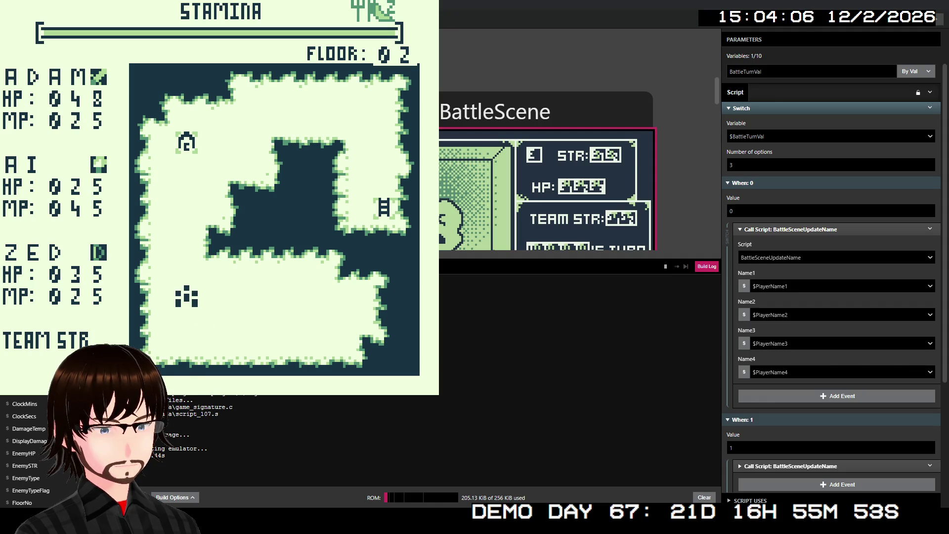
key("Up")
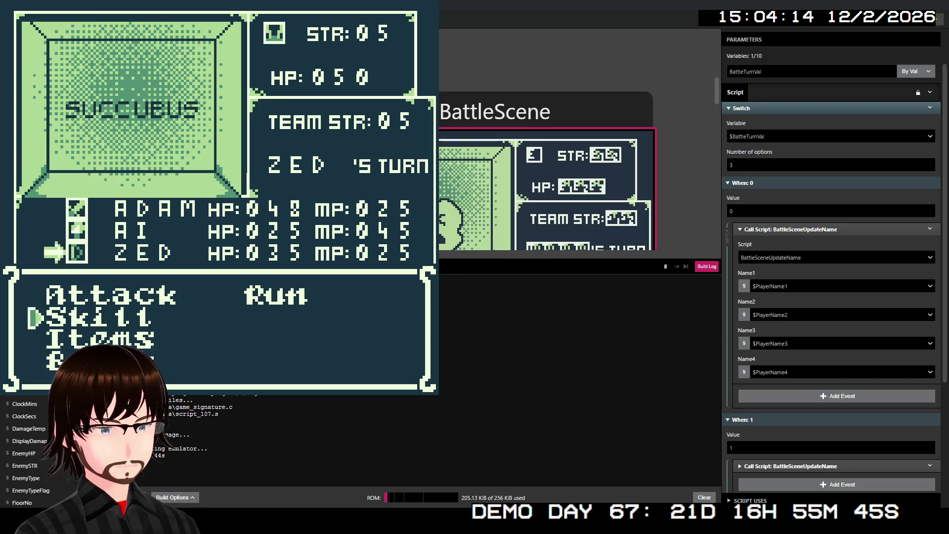
- Confirm ZED's command, attack with ADAM, then have AI cast Heal on ZED
key("z")
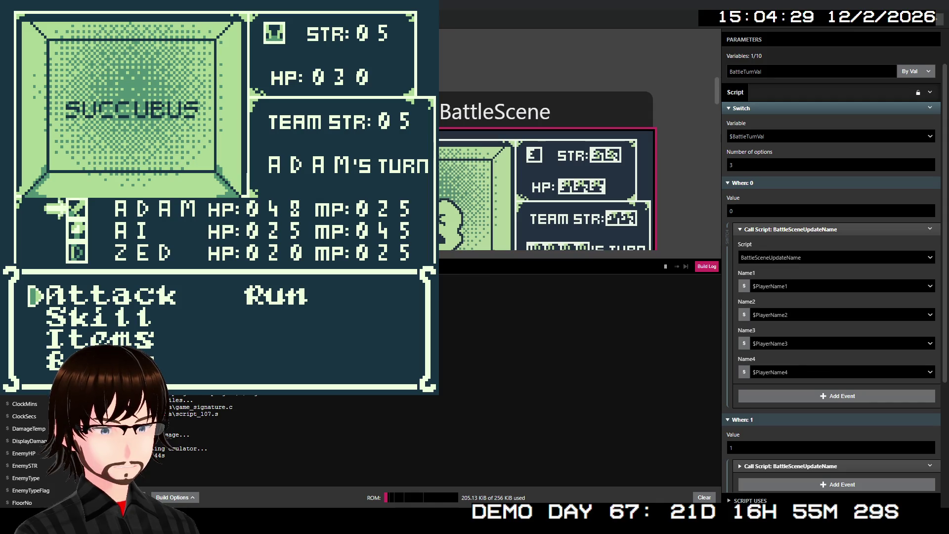
key("z")
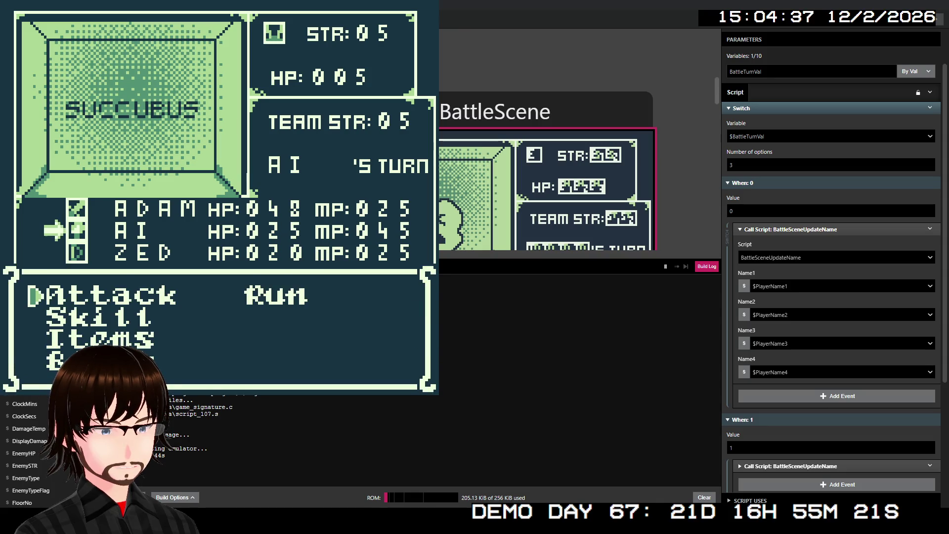
key("Down")
key("z")
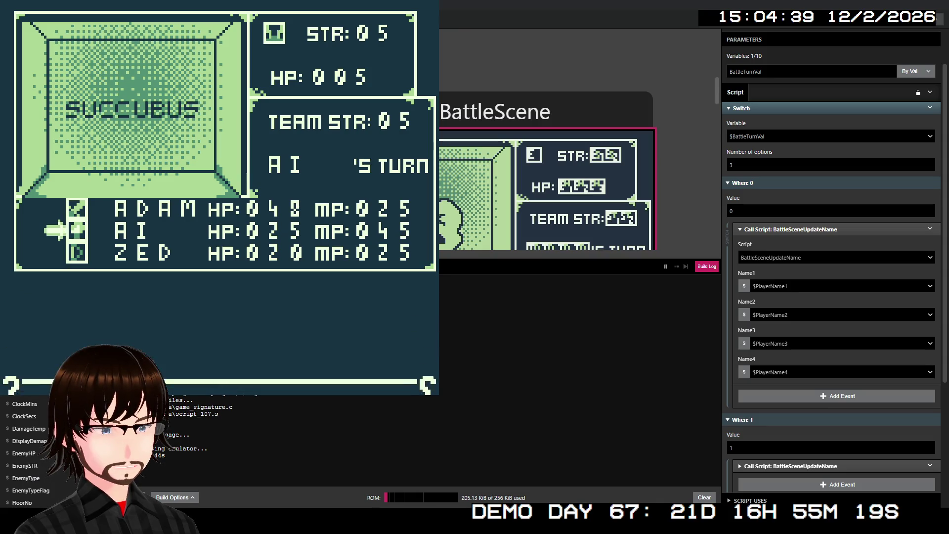
key("Down")
key("Down")
key("Right")
key("z")
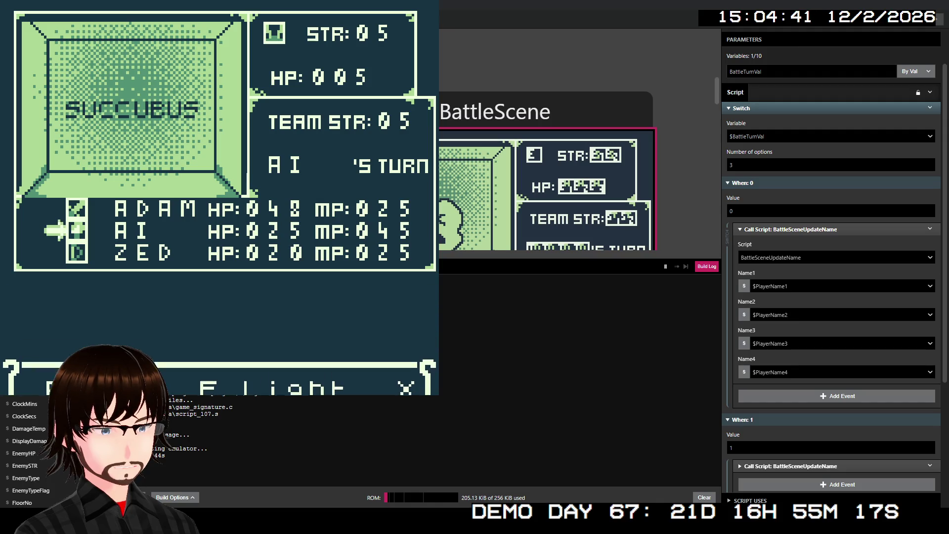
key("z")
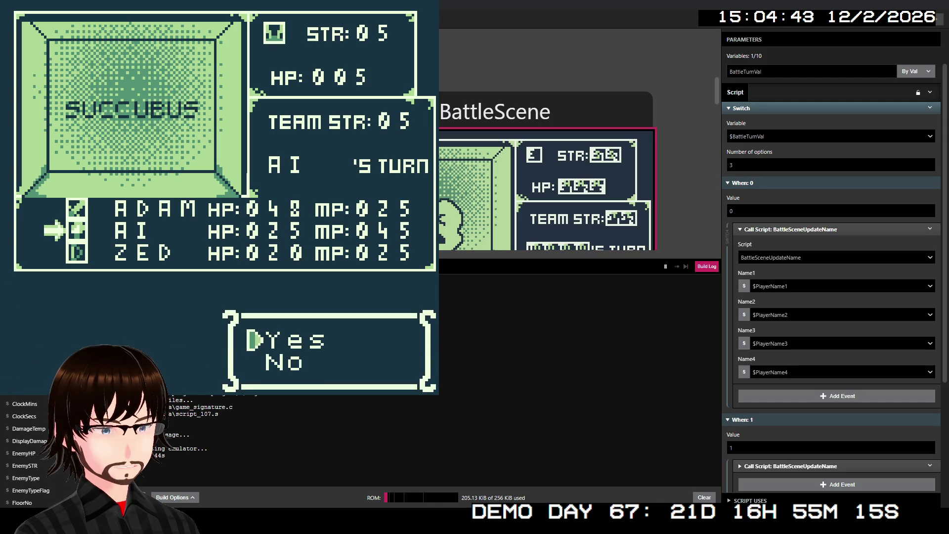
key("z")
key("z")
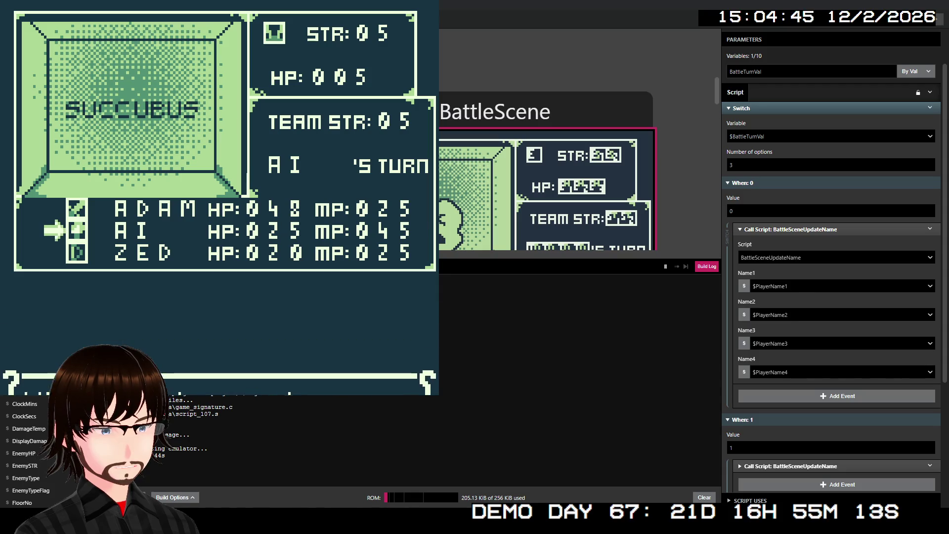
key("Down")
key("Down")
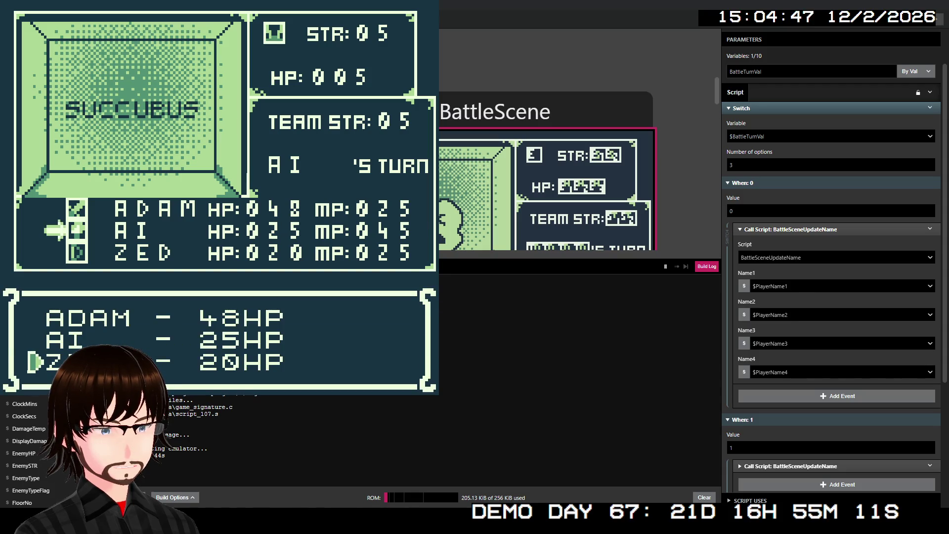
key("z")
key("z")
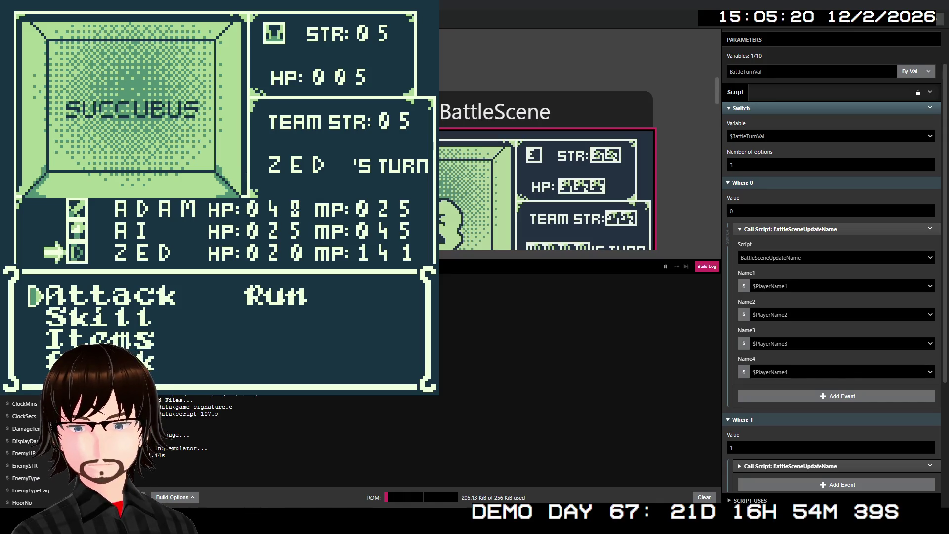
- Have ZED use the TrueShot skill, which crashes the game to a KERNEL PANIC screen
key("Down")
key("z")
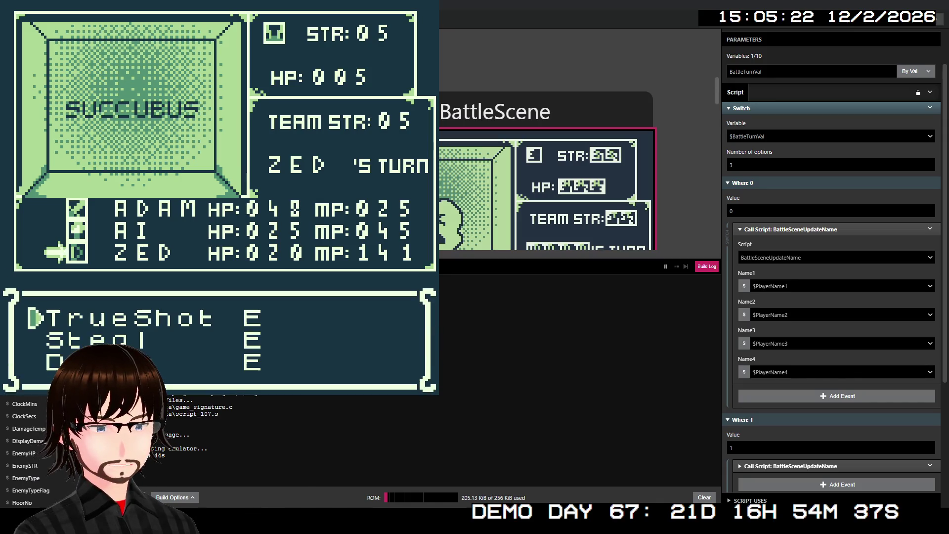
key("z")
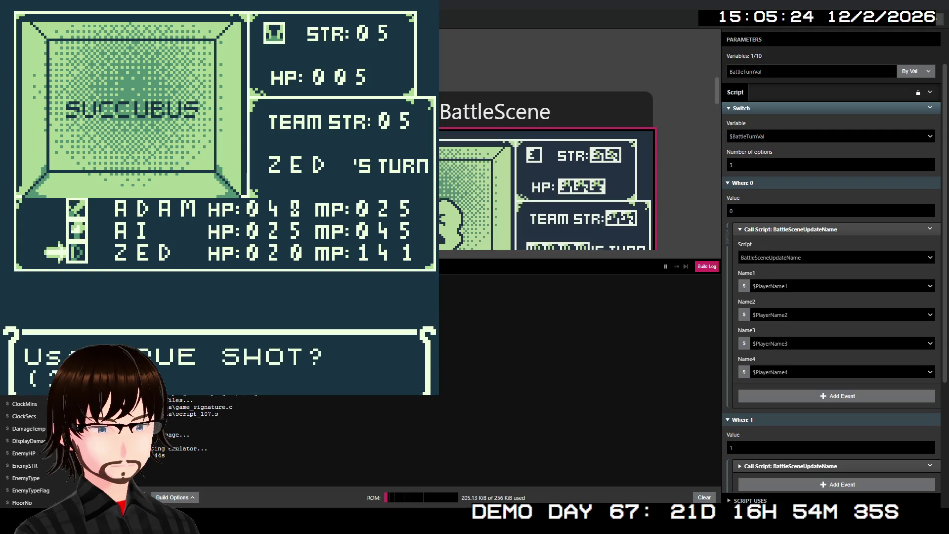
key("z")
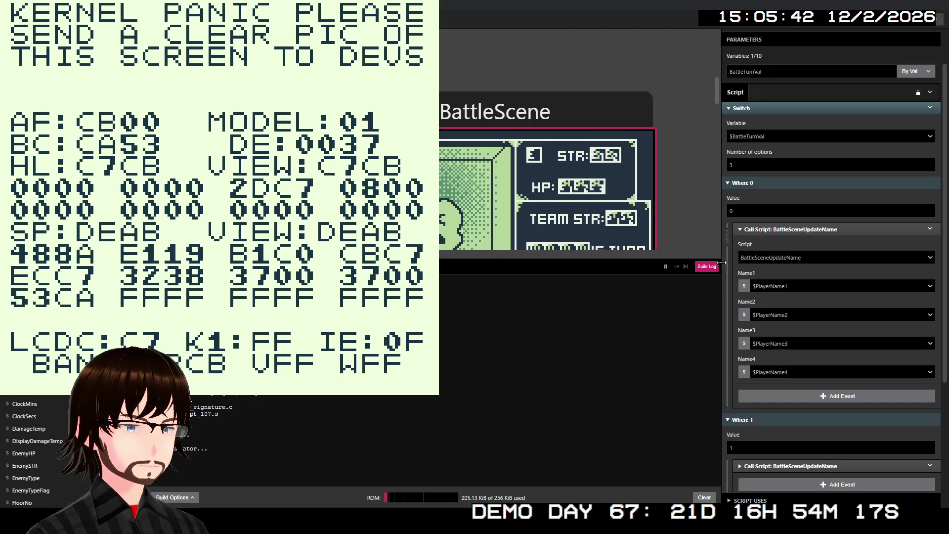
- Inspect the Debugger panel's variable values, then close the crashed game with Alt+F4
left_click(708, 266)
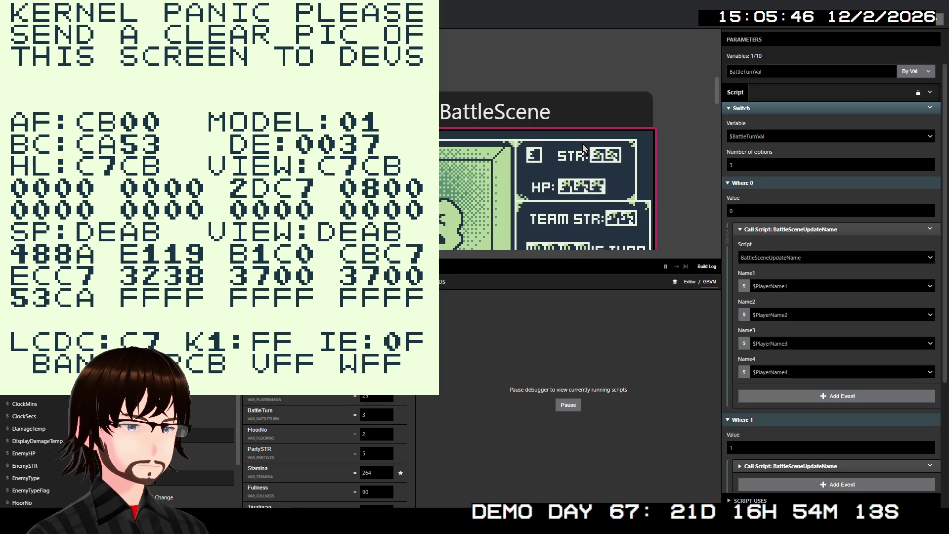
scroll(327, 460, "down", 2)
scroll(327, 450, "down", 5)
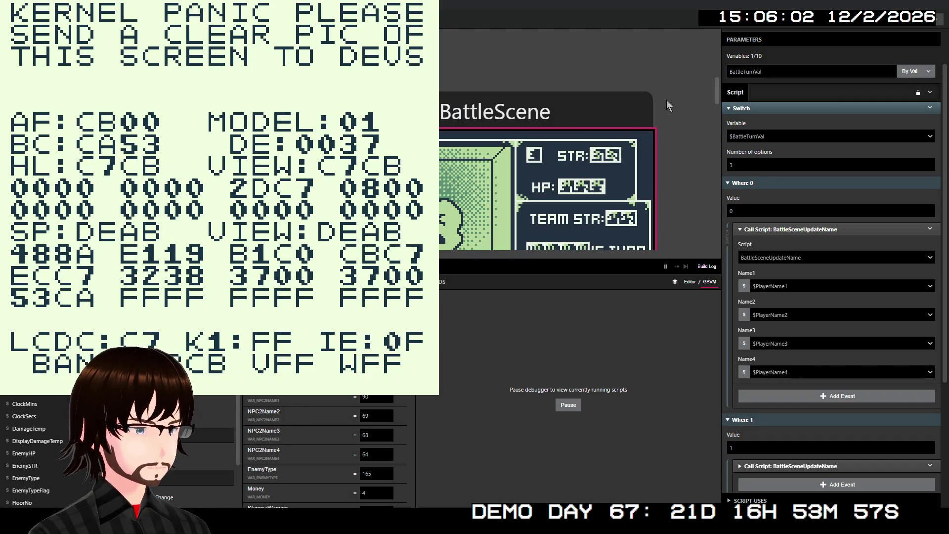
key("alt+F4")
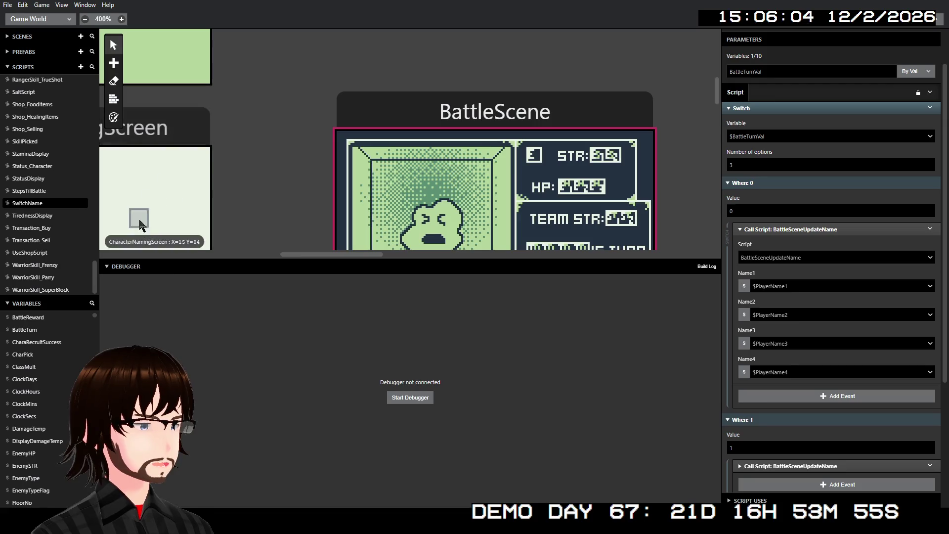
- Inspect BattleScene_UpdateMP's third Replace Tile At event, then open the BattleLoop_Skills script
scroll(62, 231, "up", 15)
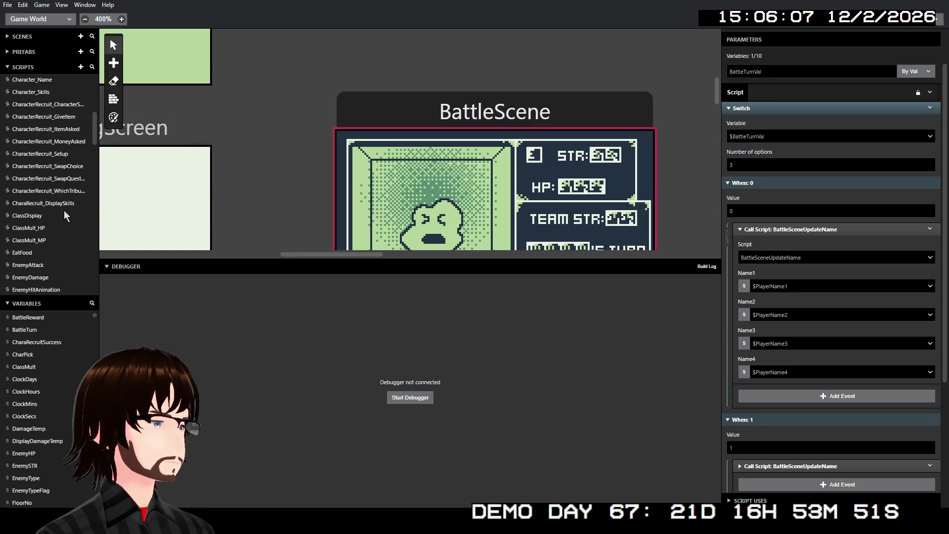
scroll(64, 200, "up", 5)
scroll(64, 201, "up", 1)
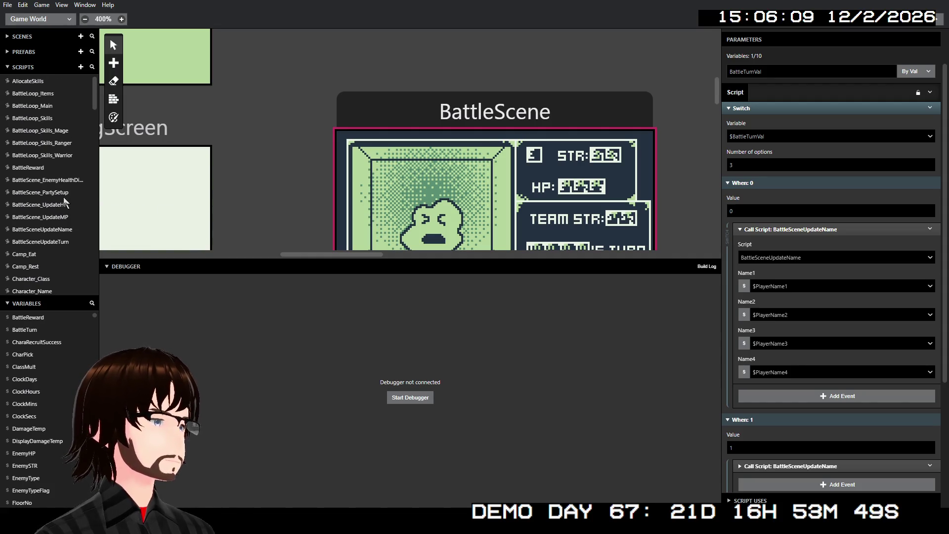
left_click(62, 220)
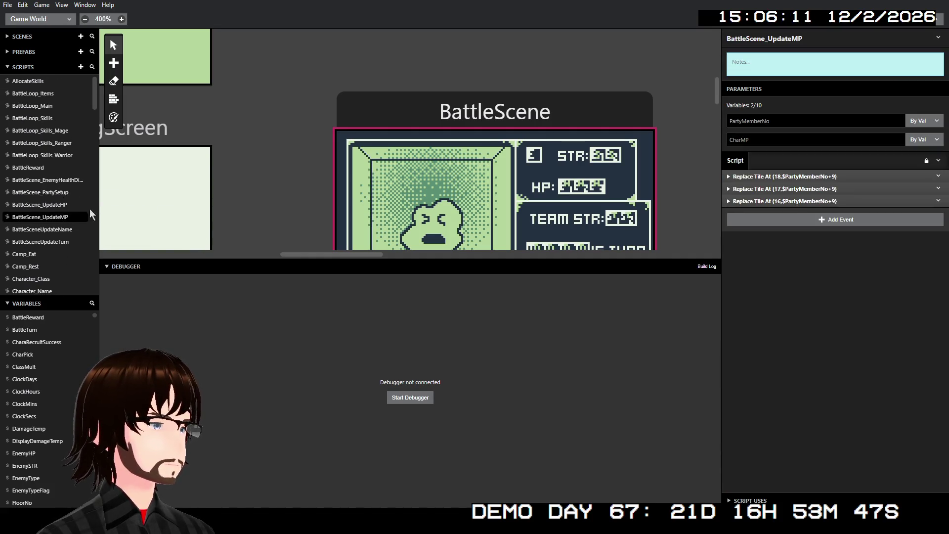
left_click(787, 201)
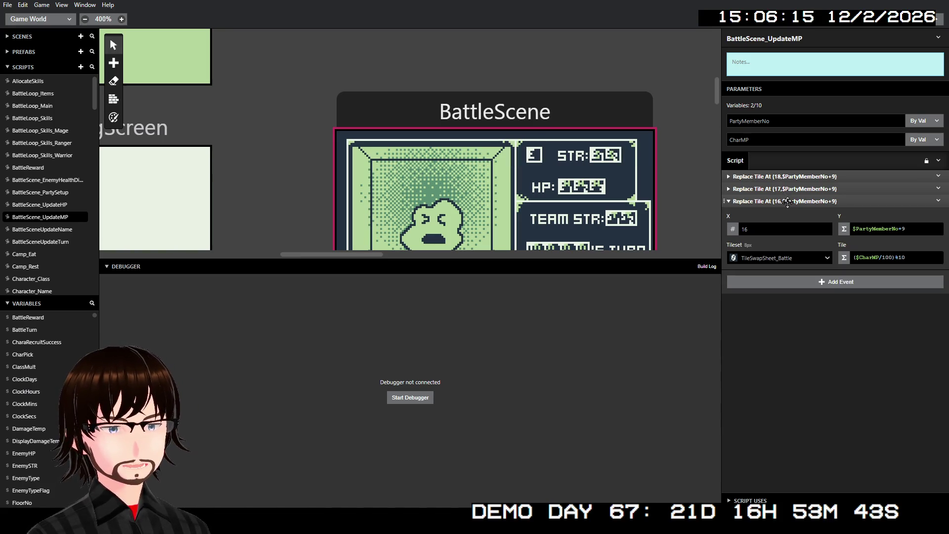
left_click(788, 202)
left_click(788, 201)
left_click(788, 201)
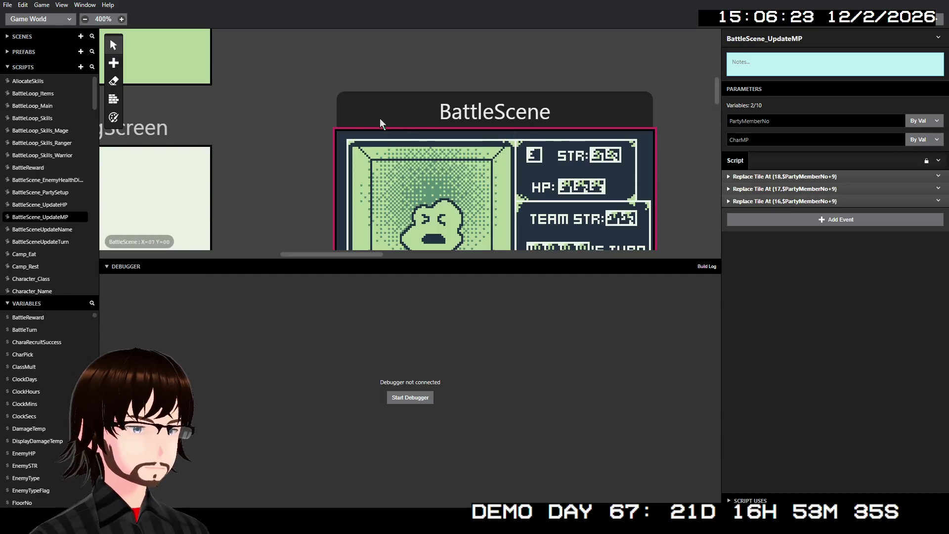
left_click(50, 118)
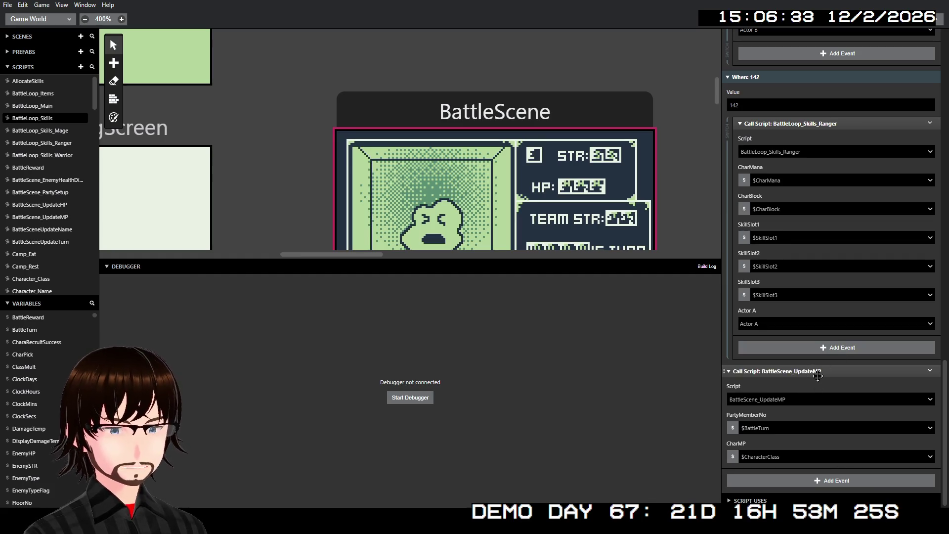
- Delete the Call Script: BattleScene_UpdateMP event following case 142's BattleLoop_Skills_Ranger call
scroll(873, 237, "up", 5)
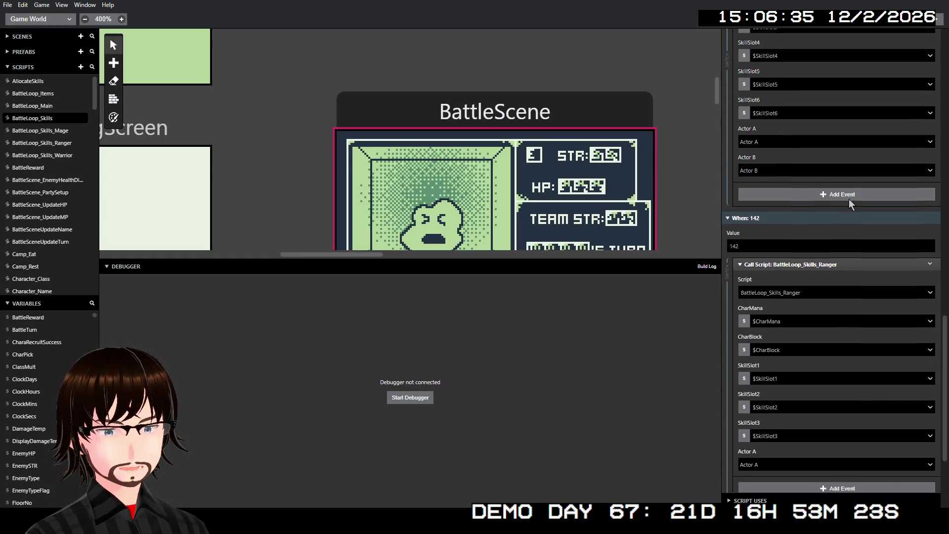
scroll(841, 317, "up", 2)
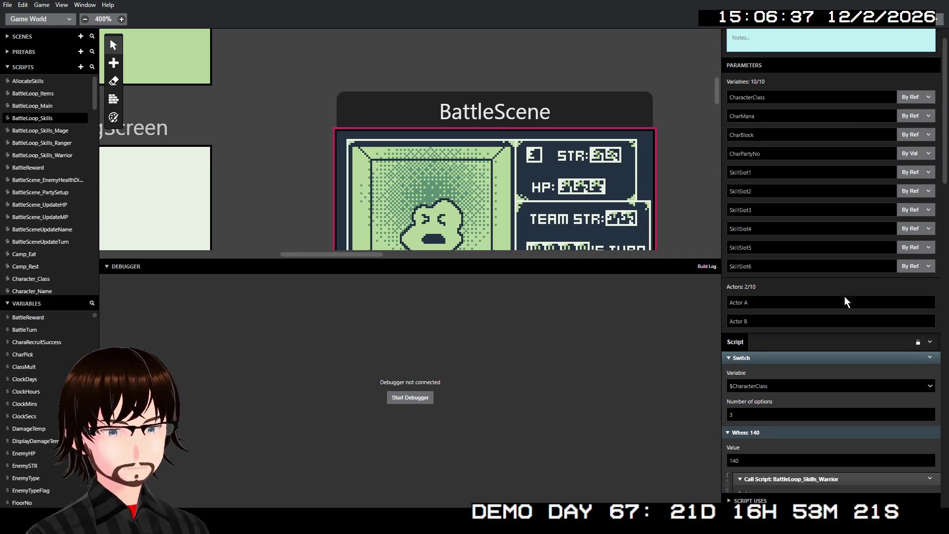
scroll(854, 297, "down", 5)
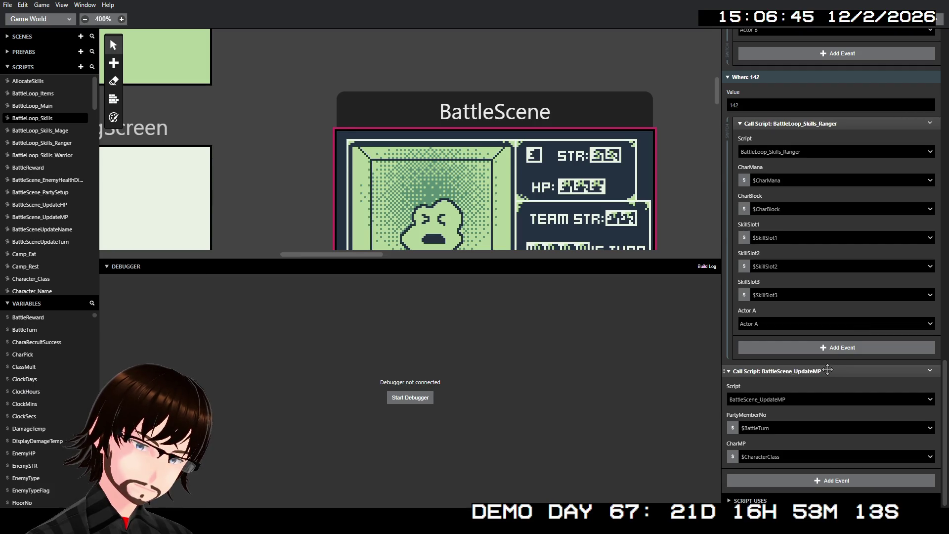
right_click(829, 370)
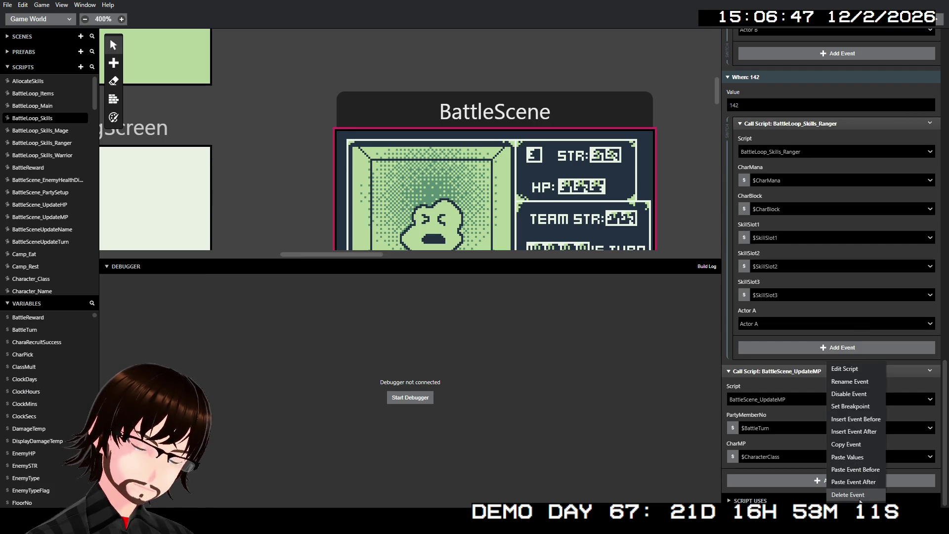
left_click(855, 455)
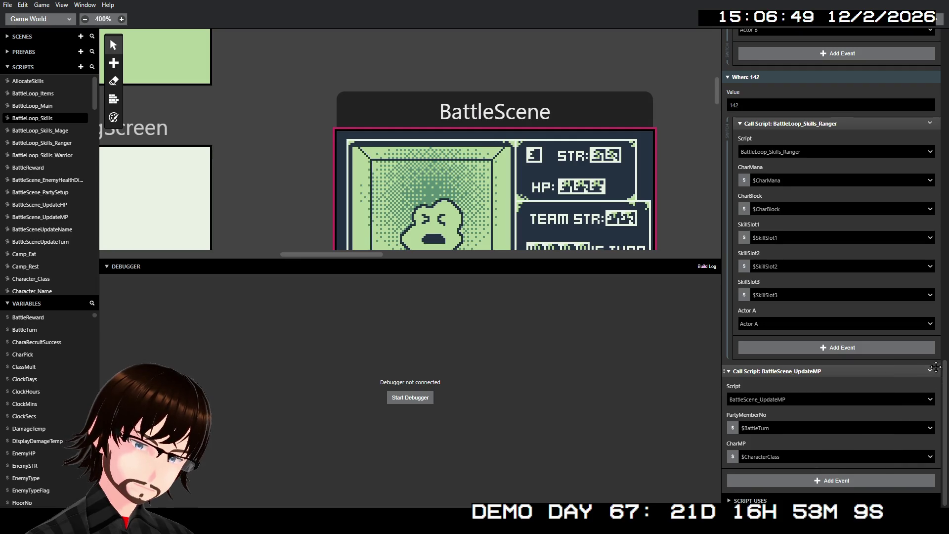
left_click(930, 370)
left_click(904, 494)
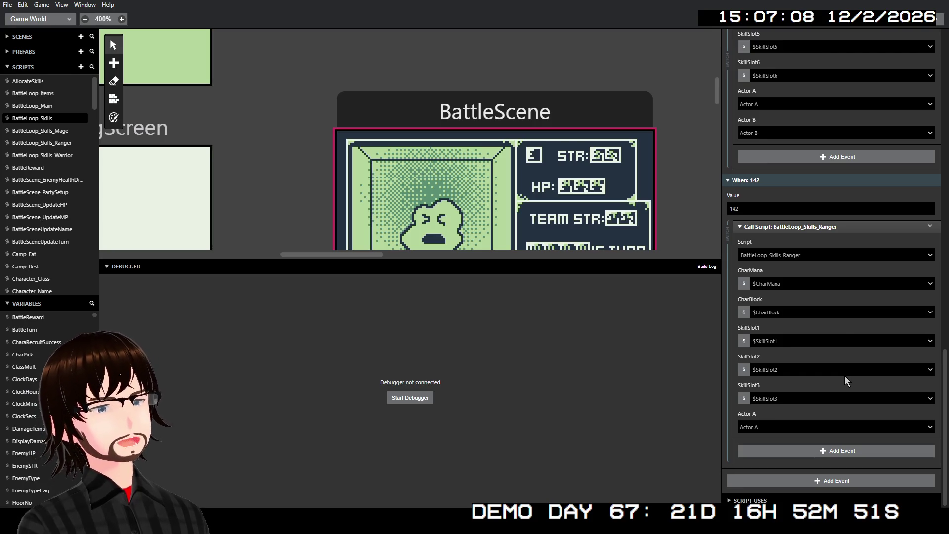
- Open BattleLoop_Skills_Mage and scroll through its events
scroll(851, 327, "up", 6)
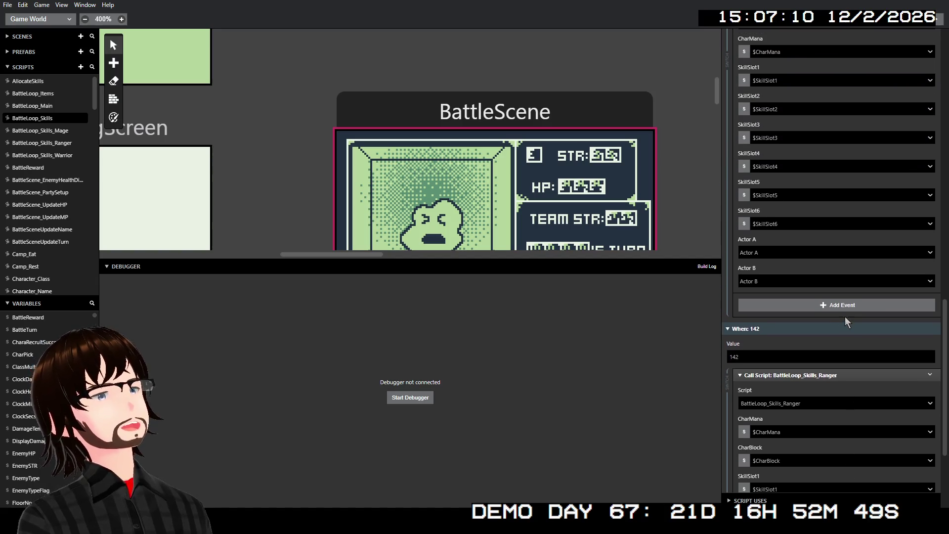
left_click(42, 132)
scroll(802, 237, "down", 10)
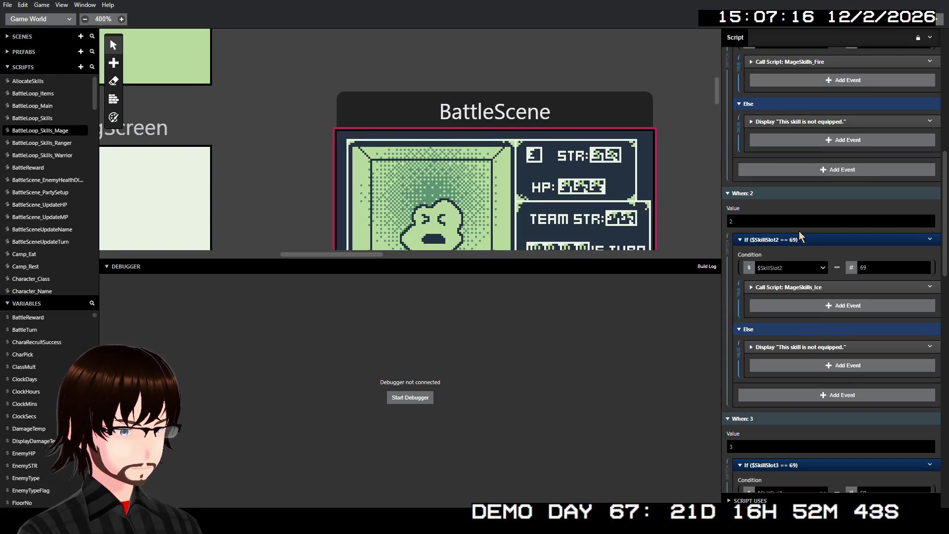
scroll(802, 237, "up", 3)
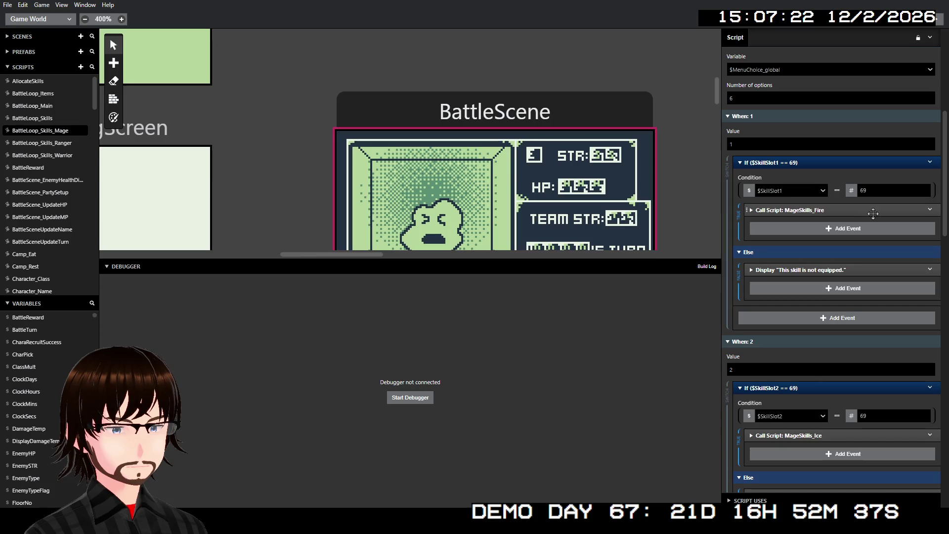
scroll(876, 212, "down", 20)
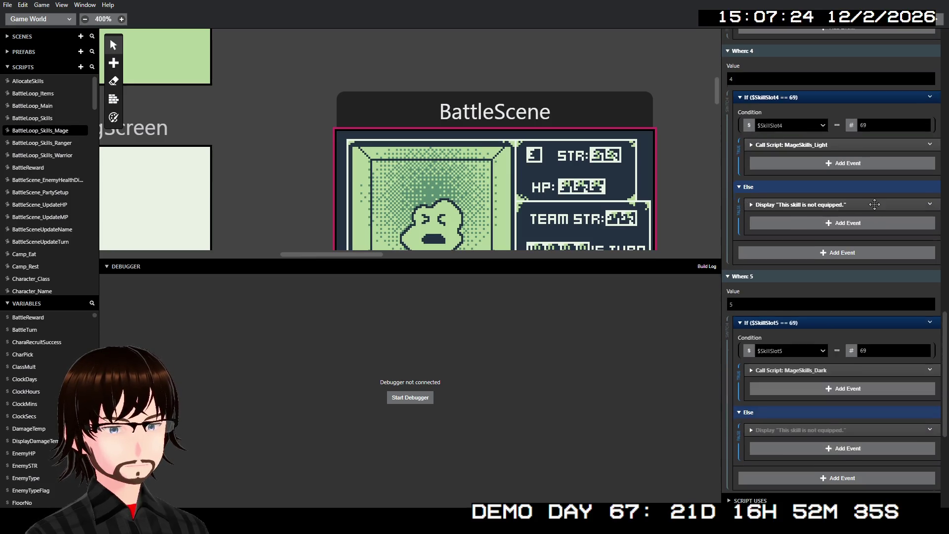
scroll(872, 207, "up", 14)
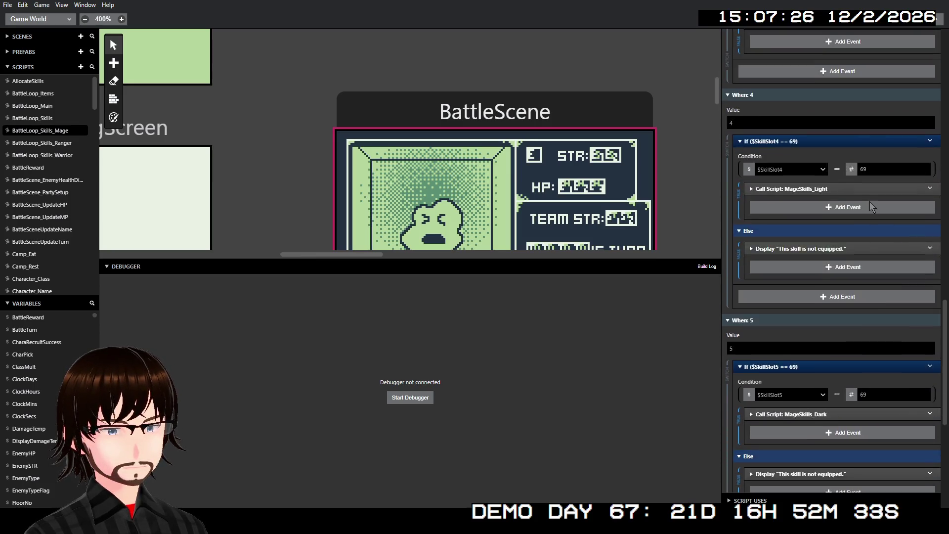
- Open MageSkills_Dark to review its $CharMana >= 5 check and EnemyDamage call
scroll(868, 206, "up", 11)
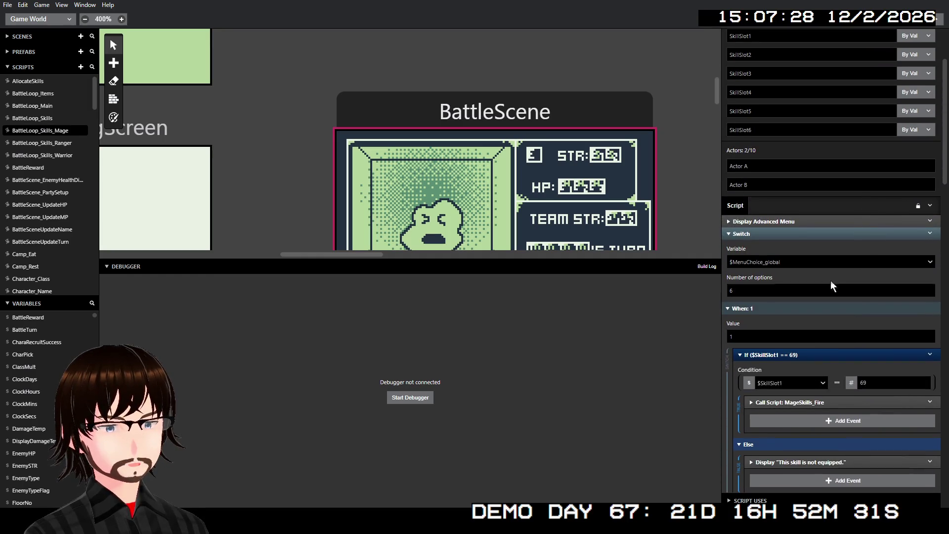
scroll(82, 200, "down", 5)
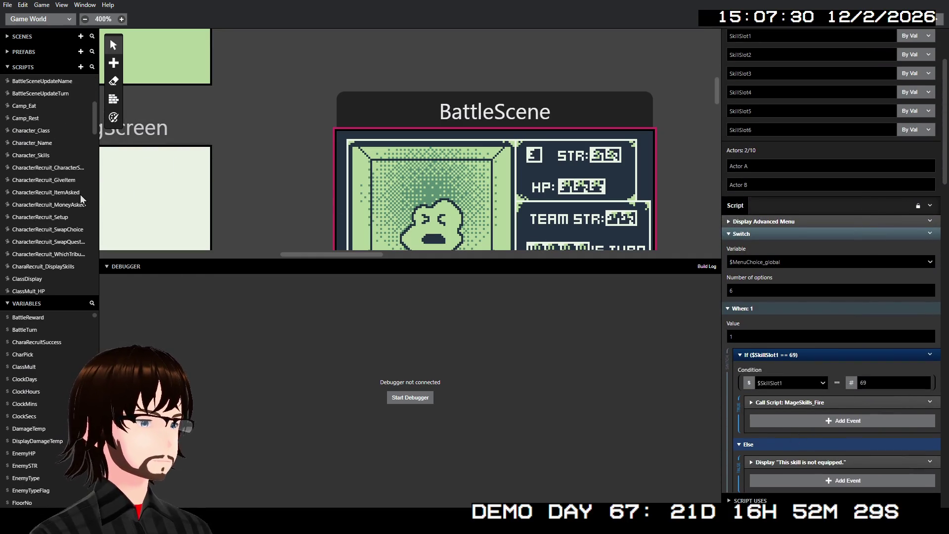
scroll(68, 218, "down", 5)
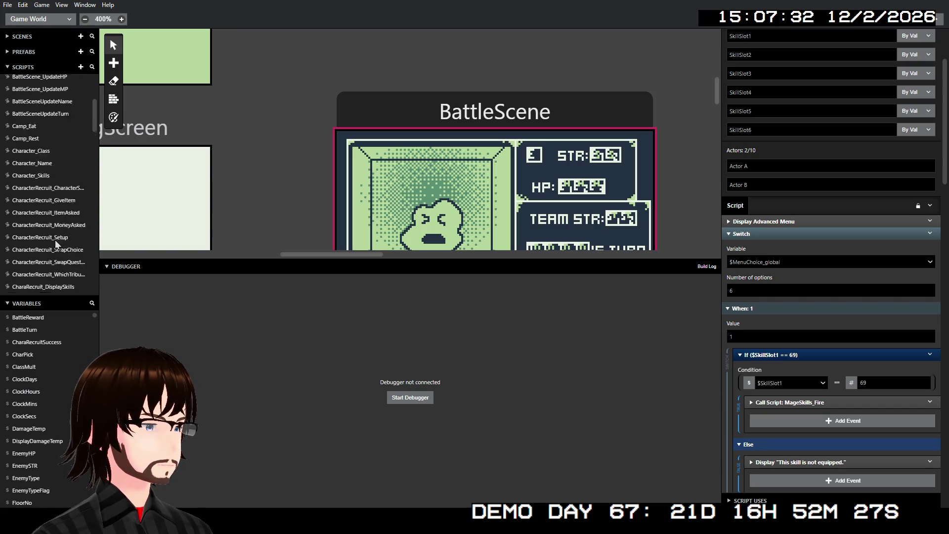
scroll(70, 179, "down", 3)
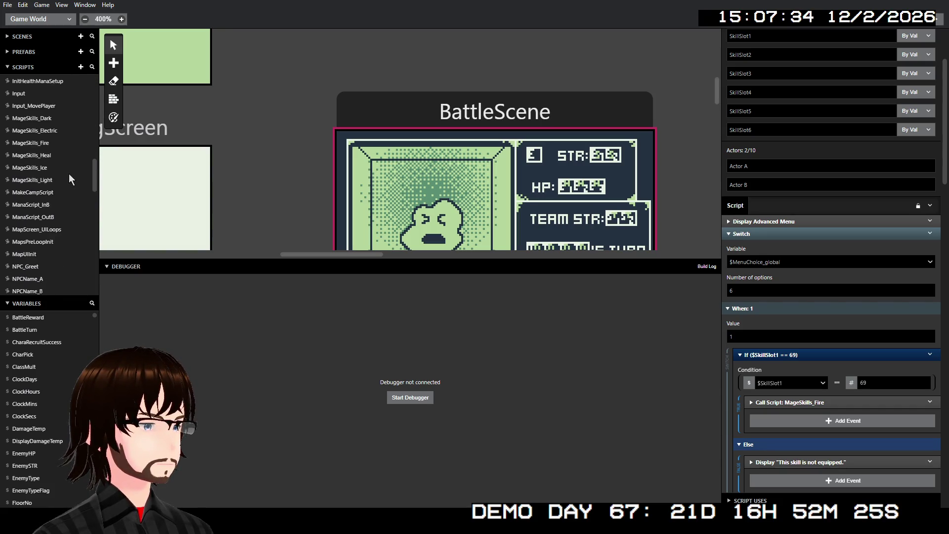
left_click(46, 120)
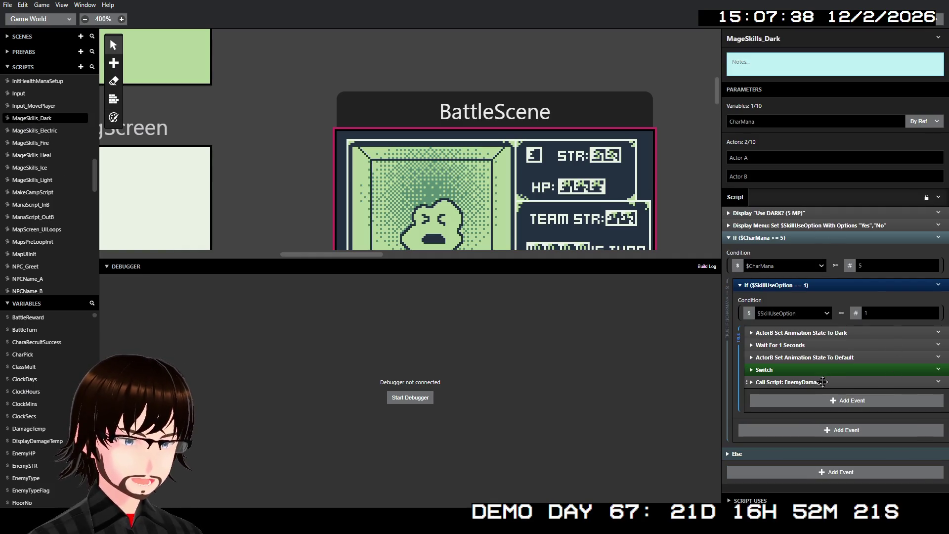
scroll(43, 143, "up", 4)
scroll(43, 143, "up", 2)
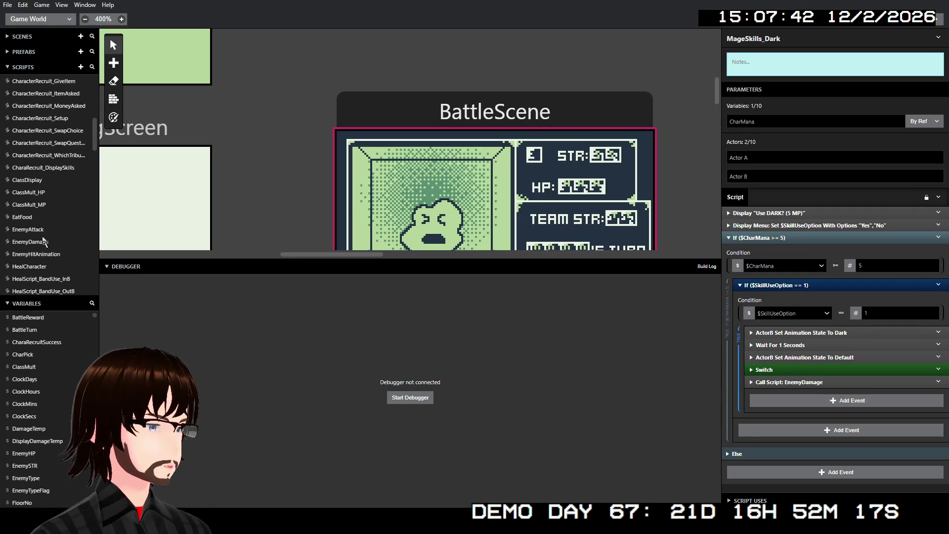
- In EnemyDamage, move the $BattleTurn = $BattleTurn+1 event below the Call Script events
left_click(35, 242)
scroll(841, 313, "down", 10)
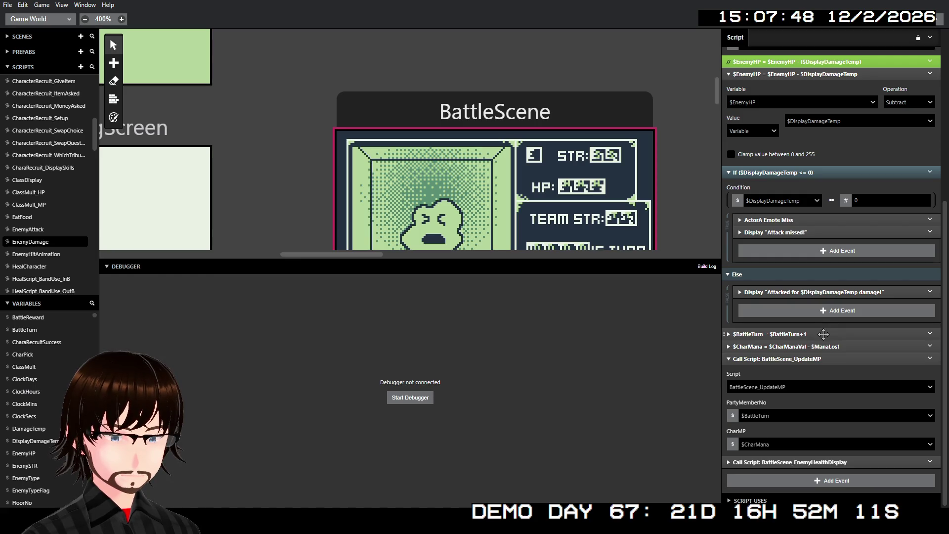
left_click(821, 346)
left_click(823, 345)
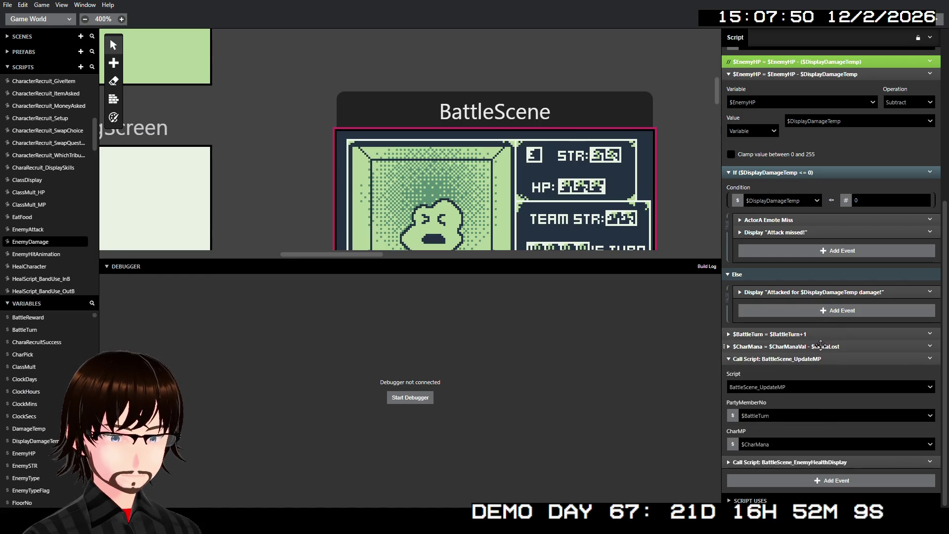
mouse_move(805, 333)
left_mouse_down()
mouse_move(821, 366)
mouse_move(822, 472)
left_mouse_up()
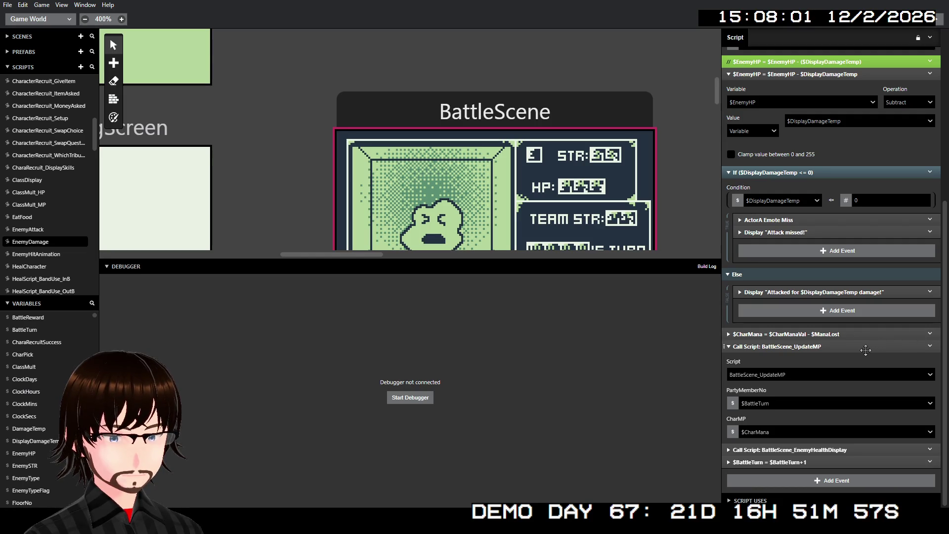
left_click(865, 348)
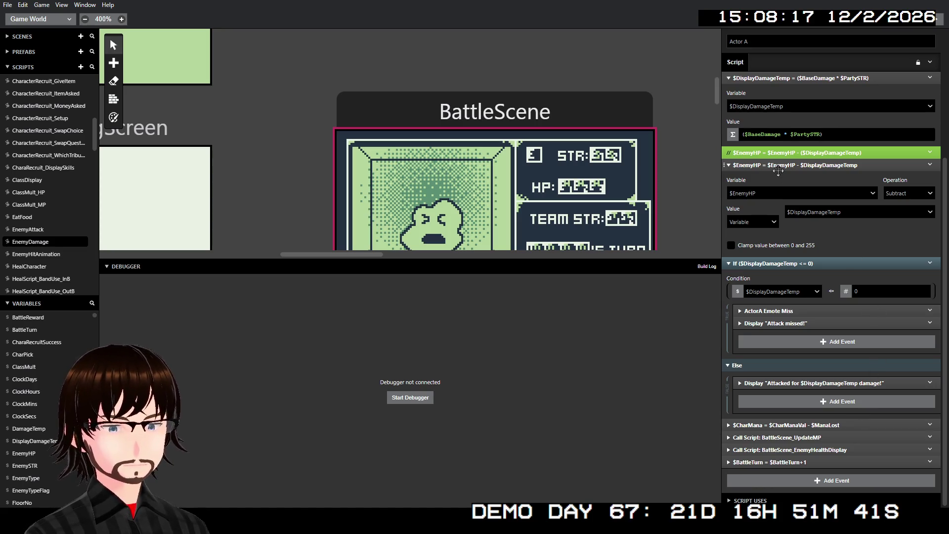
- Open RangerSKill_Dodge and bring up the actions for its $CharMana event
scroll(52, 219, "down", 8)
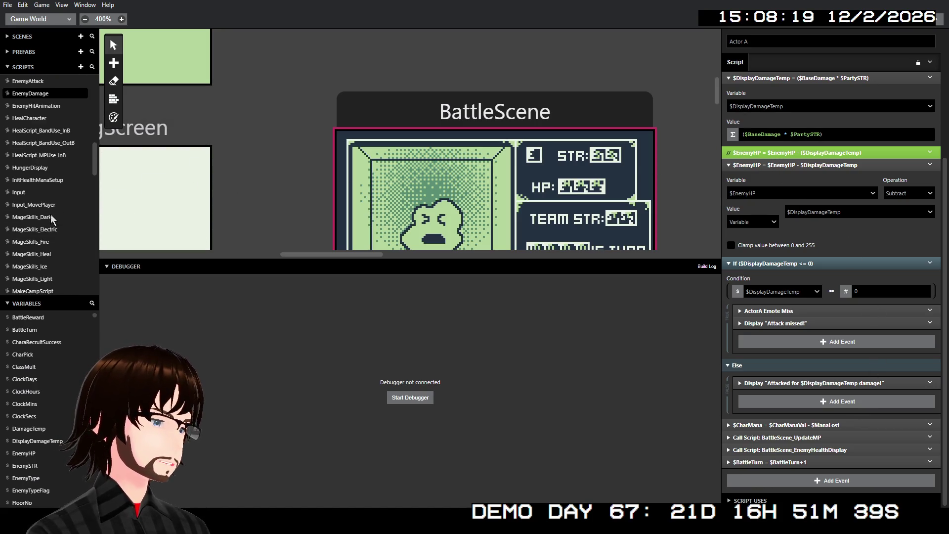
scroll(51, 217, "up", 2)
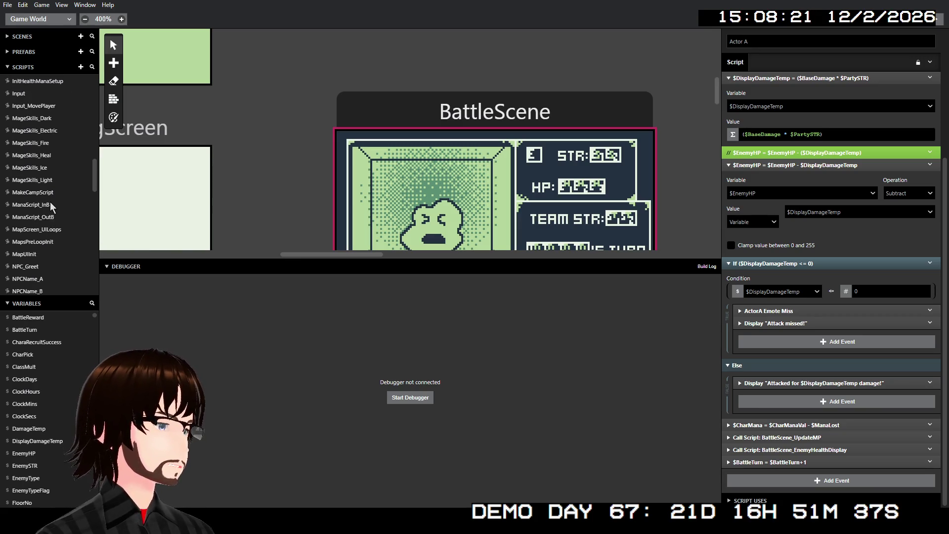
scroll(51, 210, "down", 5)
scroll(52, 206, "down", 5)
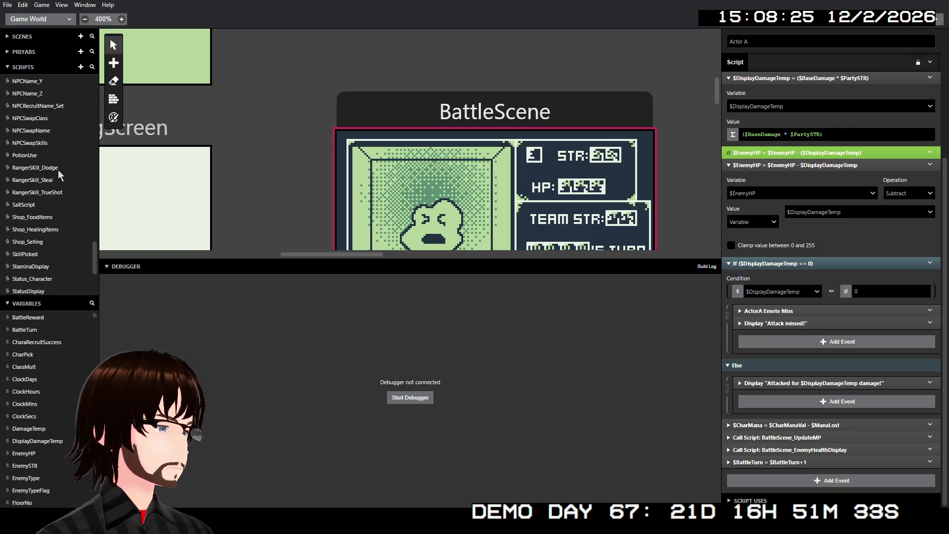
left_click(55, 170)
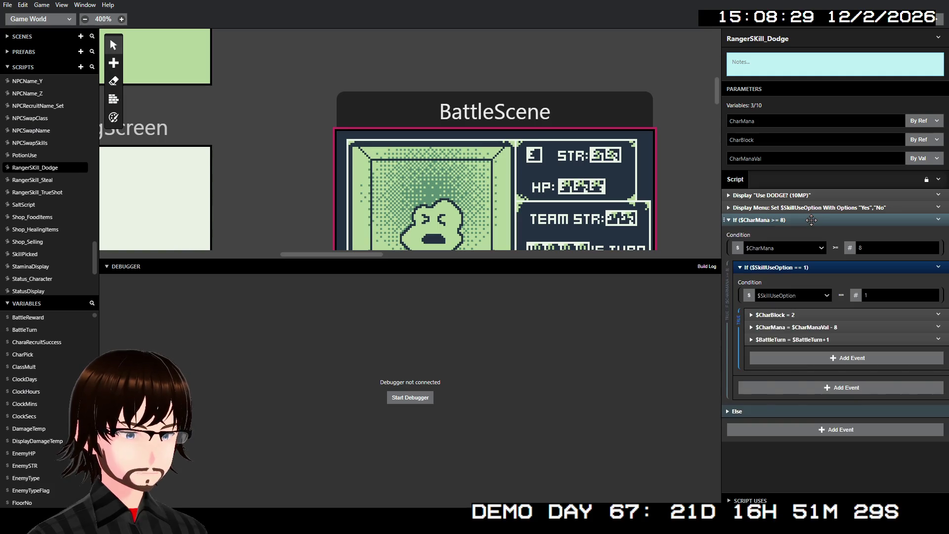
left_click(938, 328)
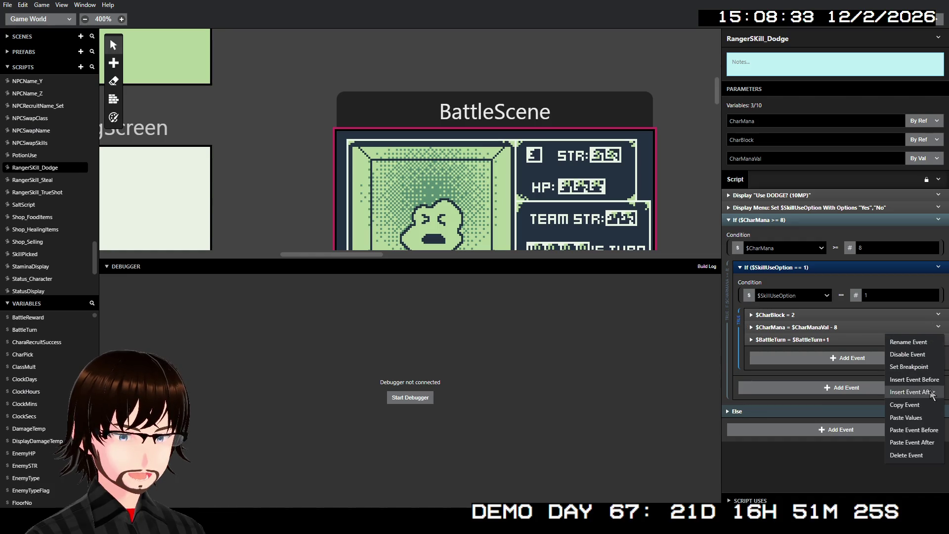
- Check where RangerSKill_Dodge is used, then open RangerSkill_TrueShot for editing
left_click(823, 500)
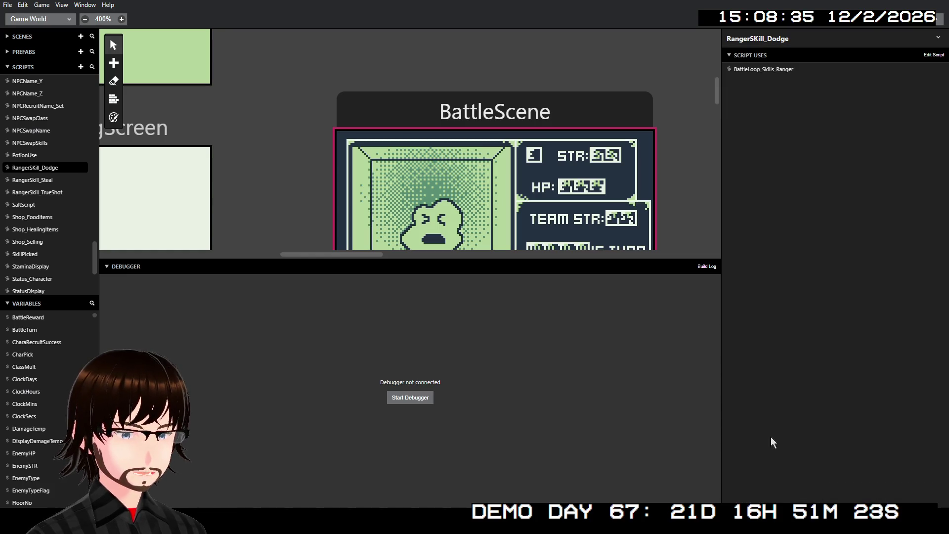
left_click(59, 192)
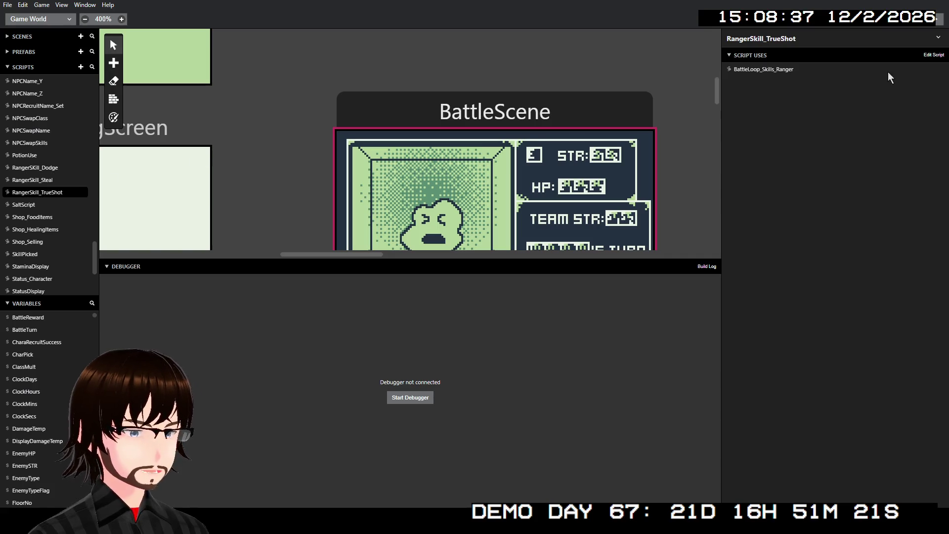
left_click(887, 39)
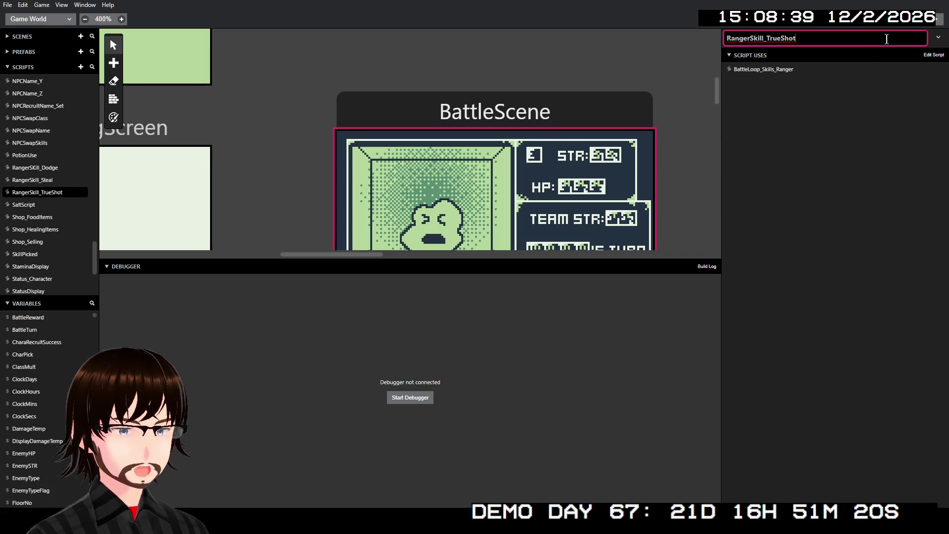
left_click(939, 37)
left_click(910, 53)
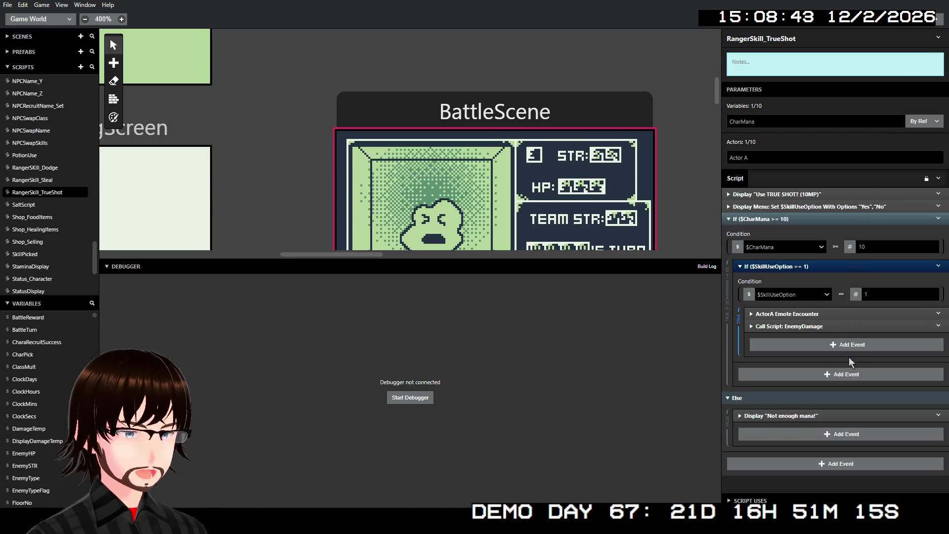
- Review TrueShot's EnemyDamage call parameters, then open RangerSkill_Steal
left_click(833, 325)
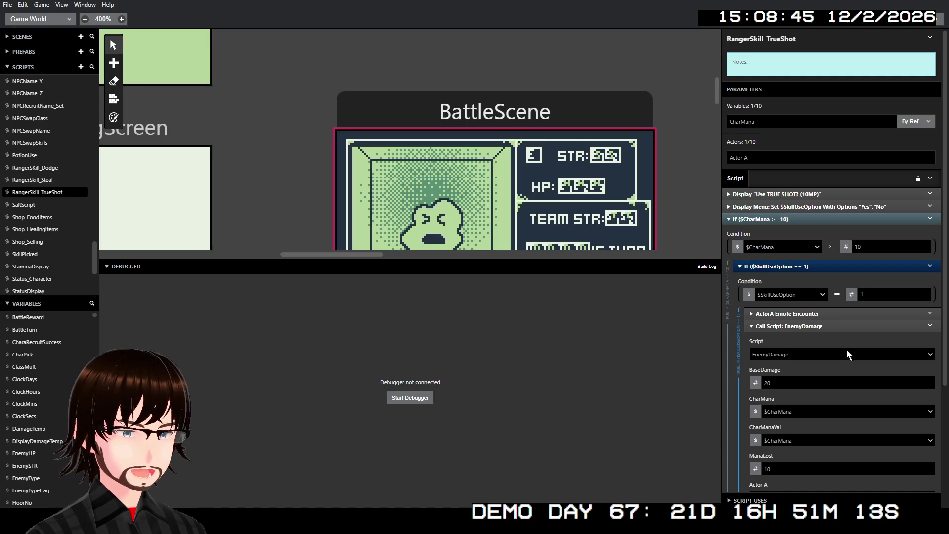
scroll(854, 330, "down", 1)
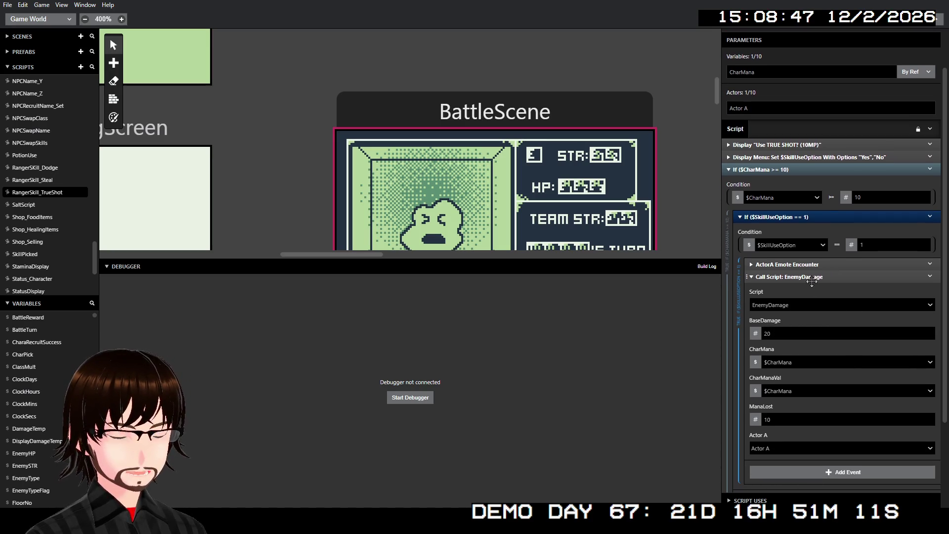
left_click(812, 281)
left_click(47, 182)
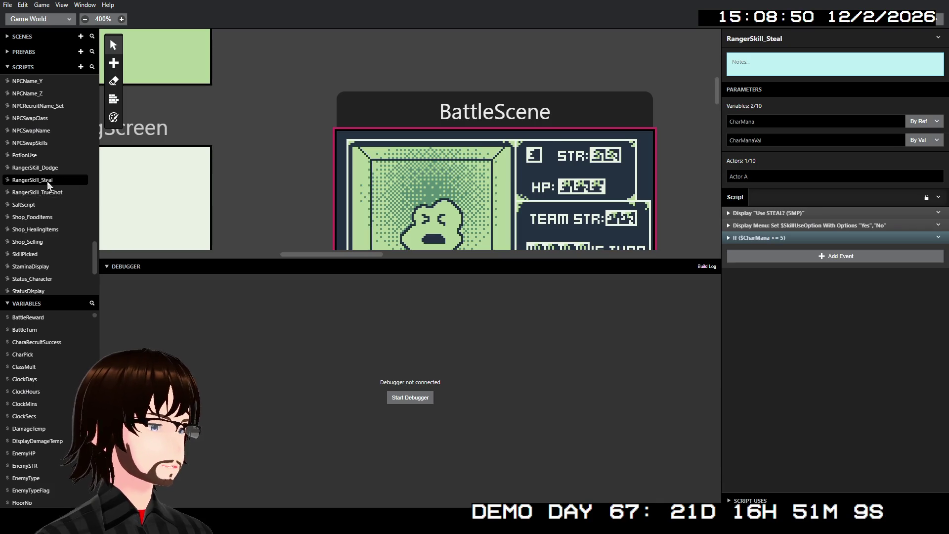
- In RangerSkill_Steal, paste a BattleScene_UpdateMP call after $CharMana with CharMP set to $CharMana
left_click(778, 238)
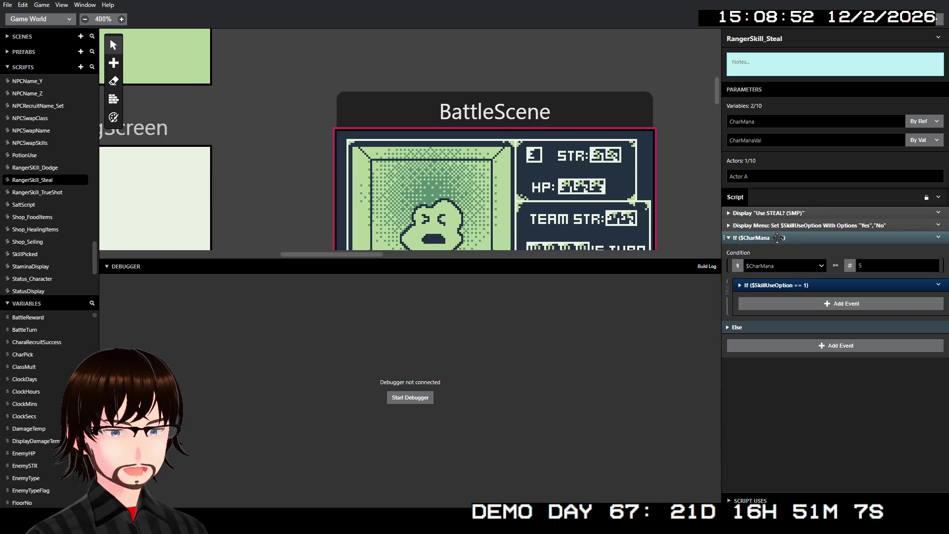
left_click(794, 285)
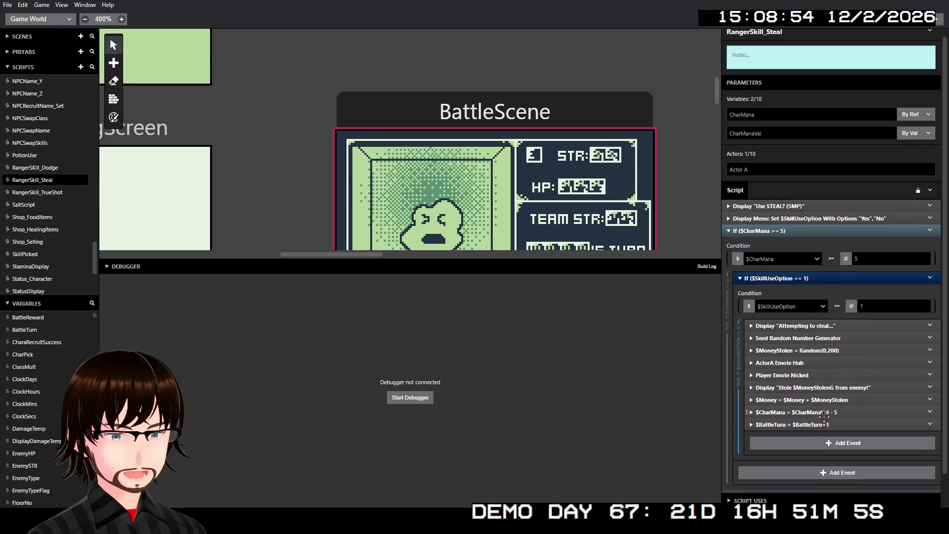
scroll(830, 395, "down", 2)
scroll(766, 445, "down", 1)
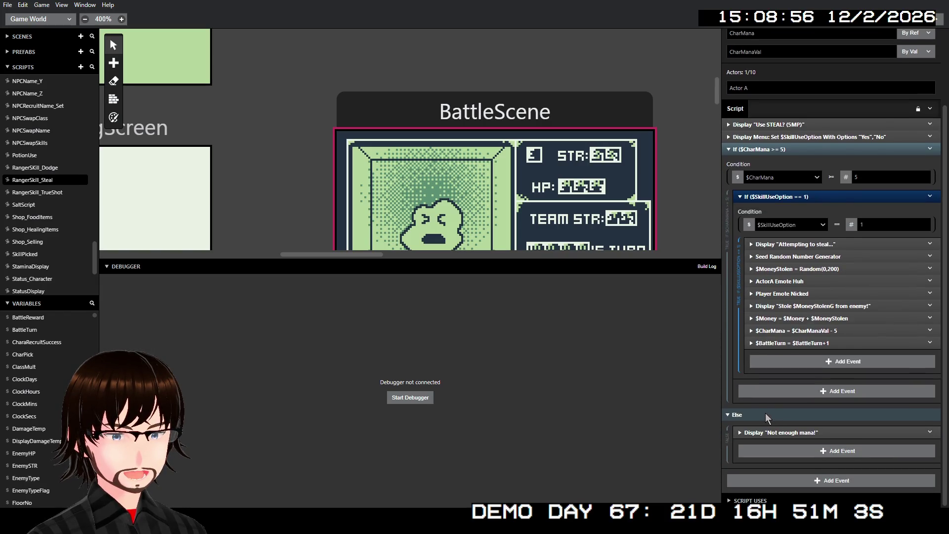
left_click(767, 417)
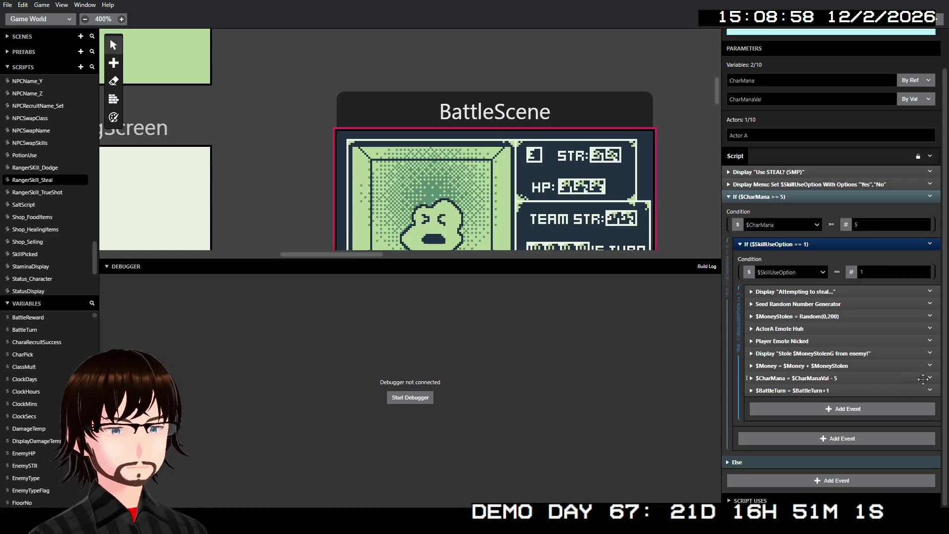
left_click(929, 378)
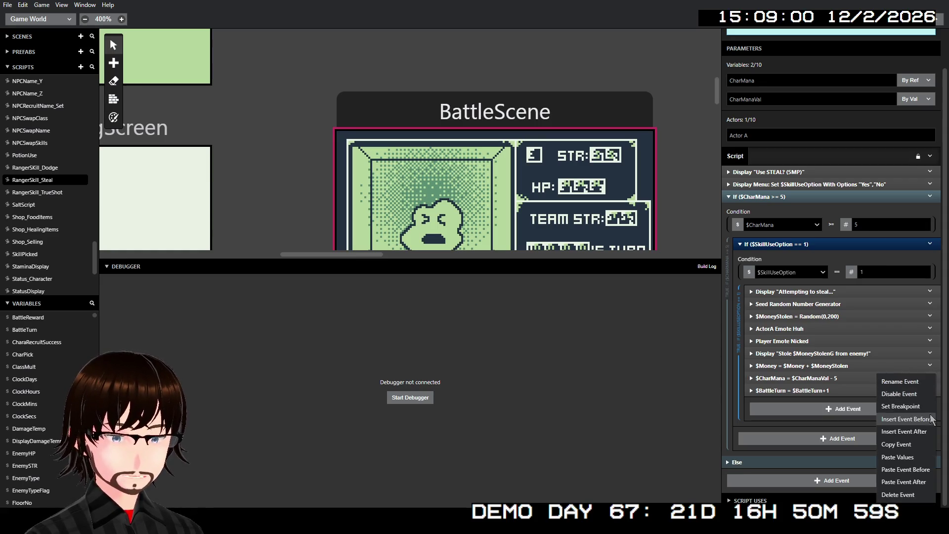
left_click(927, 482)
scroll(862, 448, "down", 3)
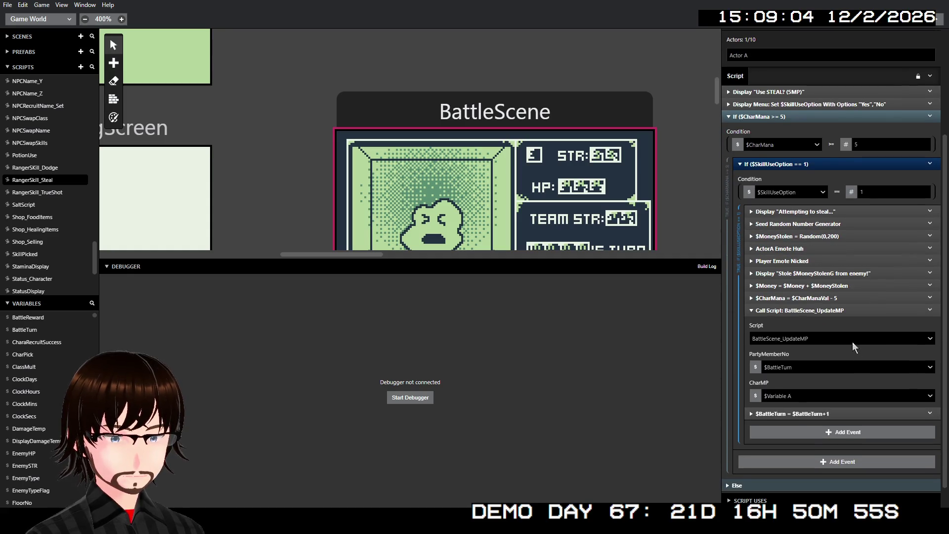
left_click(810, 398)
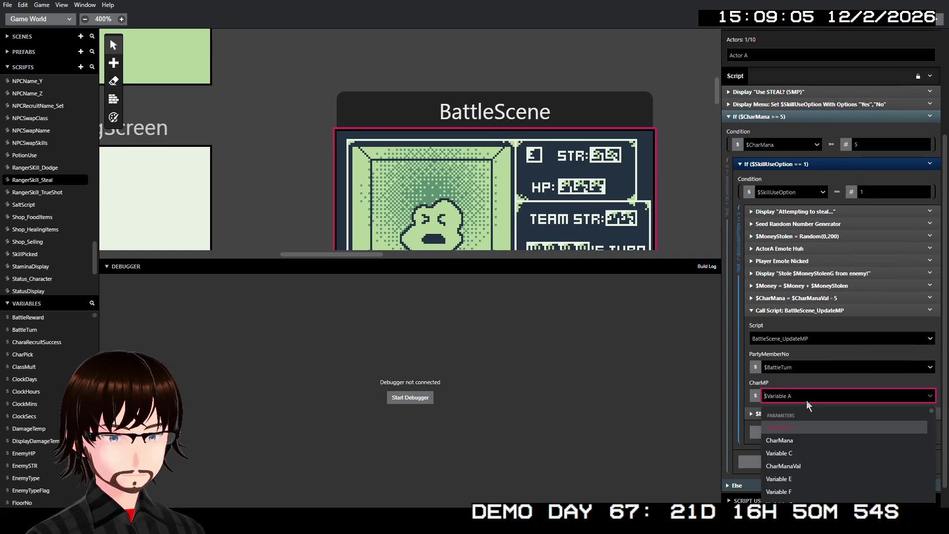
left_click(810, 440)
left_click(830, 317)
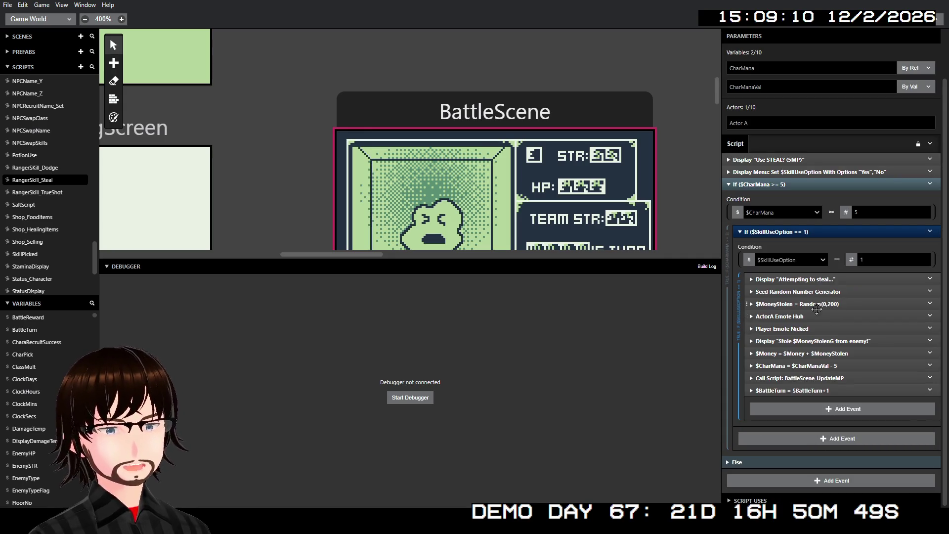
- Add the same BattleScene_UpdateMP call to RangerSKill_Dodge, passing CharMana as CharMP
left_click(52, 168)
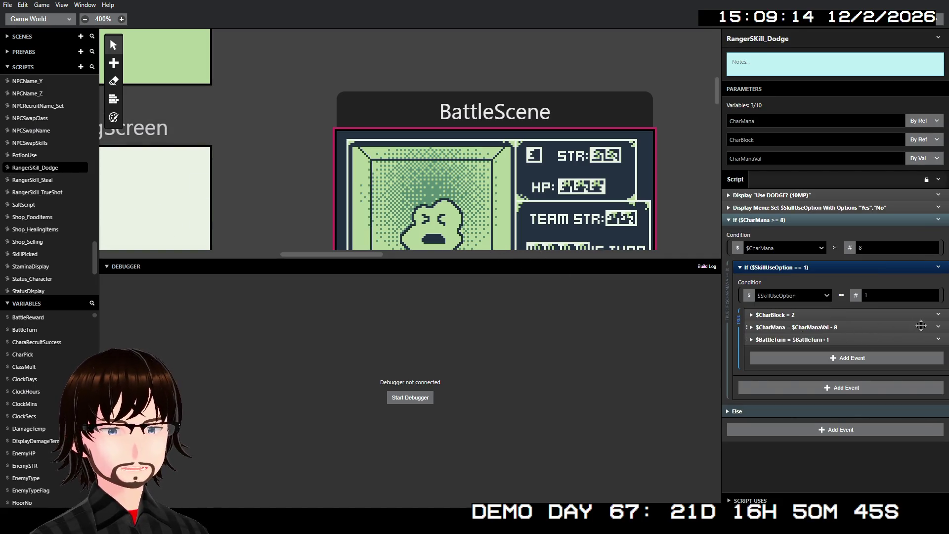
left_click(938, 326)
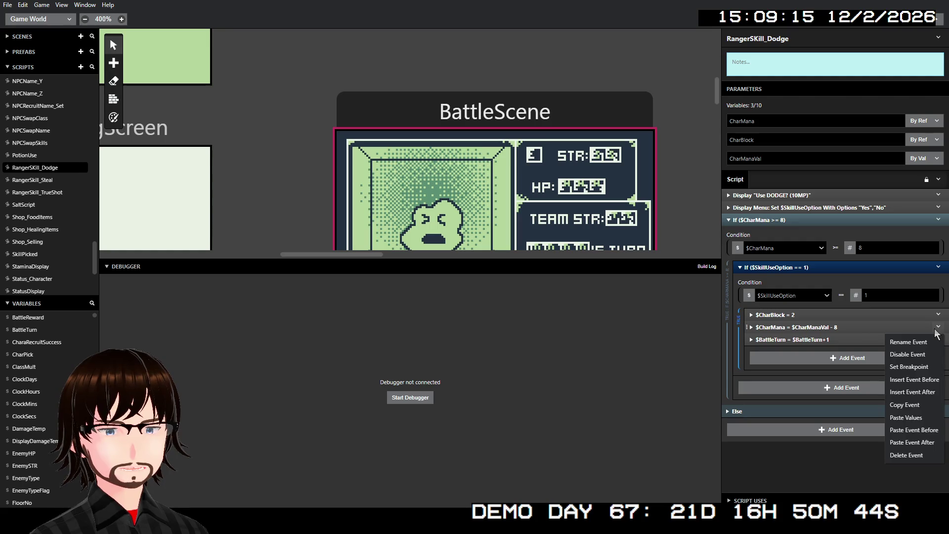
left_click(926, 443)
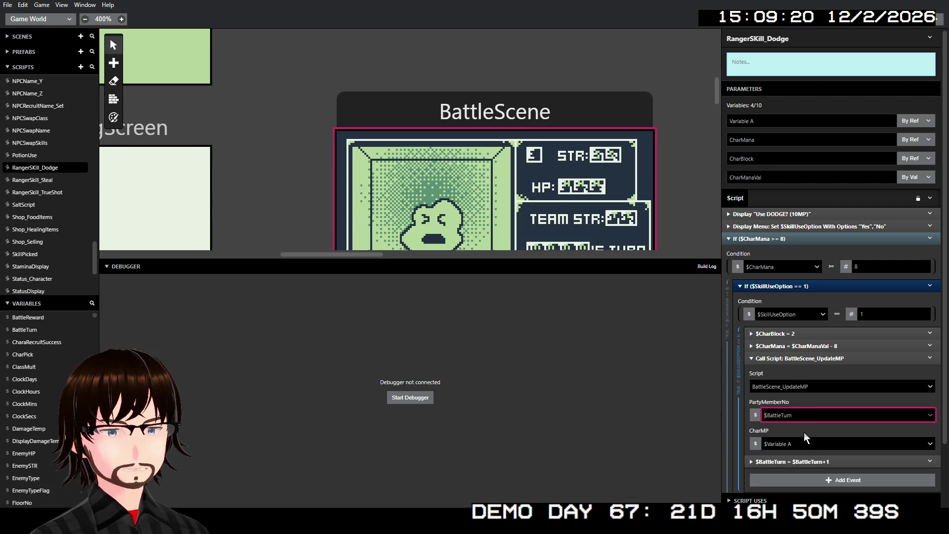
left_click(801, 447)
left_click(789, 319)
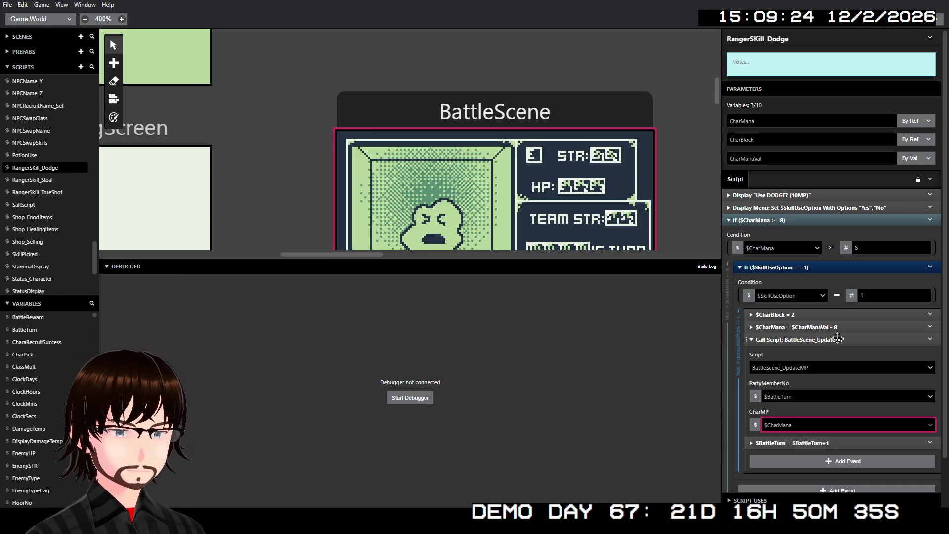
left_click(836, 339)
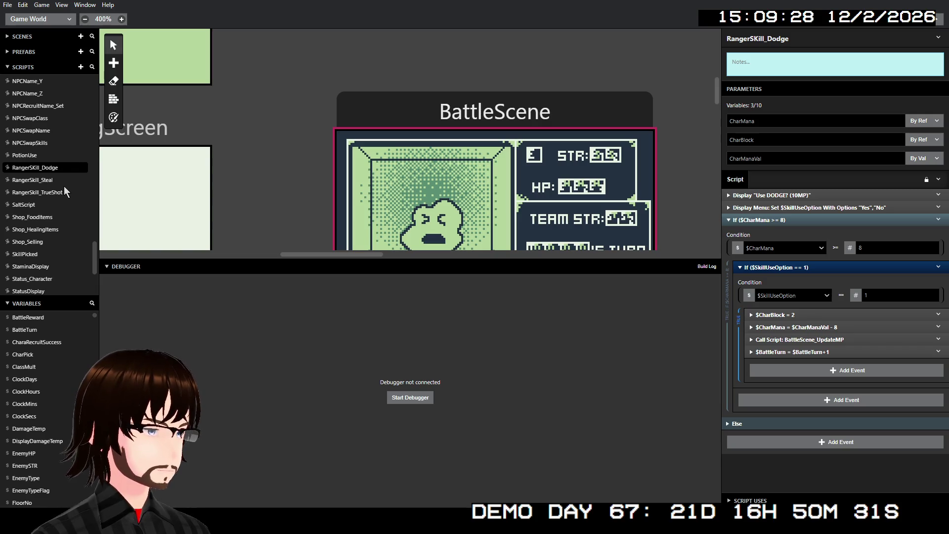
scroll(63, 193, "down", 5)
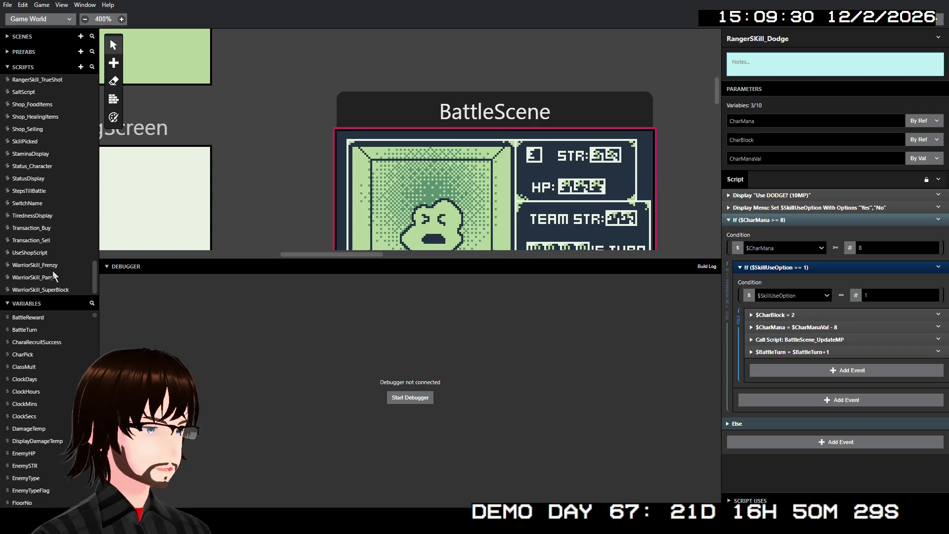
- Add a BattleScene_UpdateMP call with CharMP = $CharMana after WarriorSkill_Parry's CharMana event
left_click(47, 266)
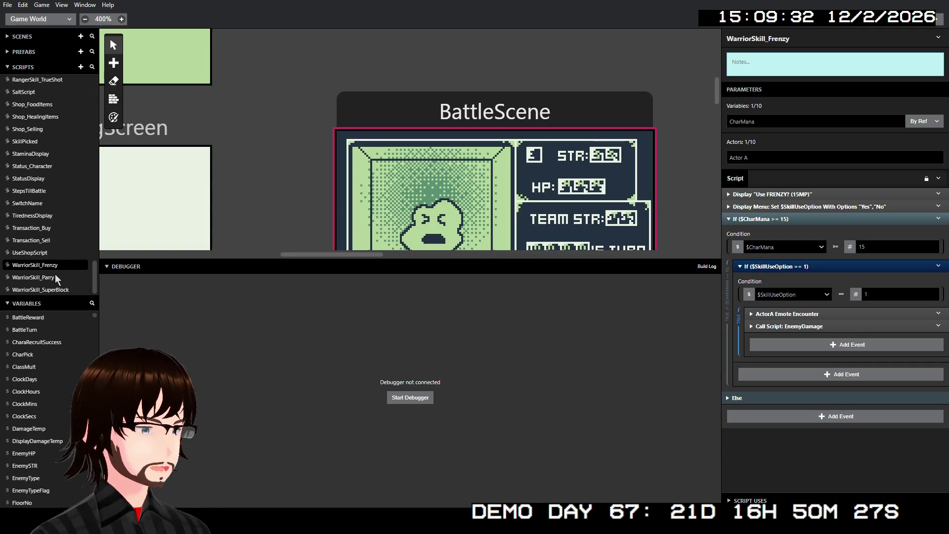
left_click(52, 278)
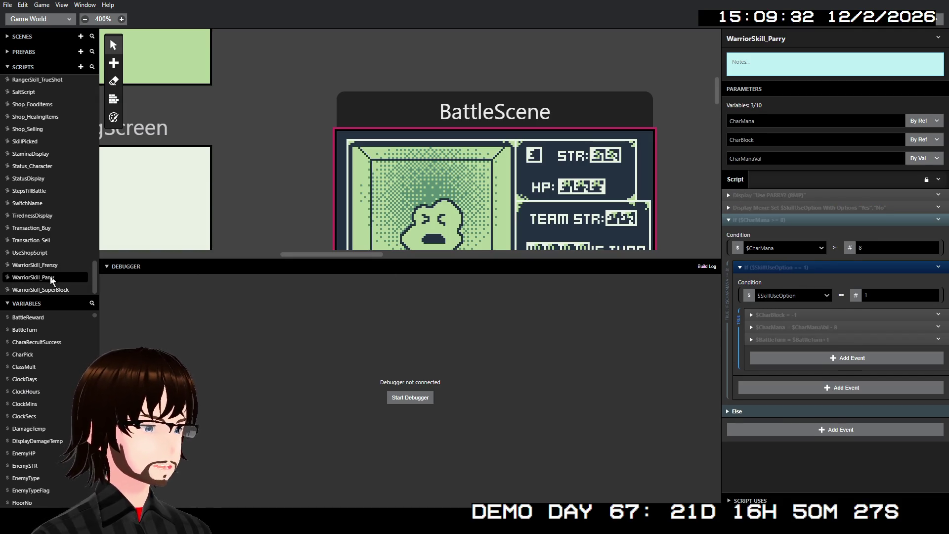
left_click(939, 330)
left_click(919, 443)
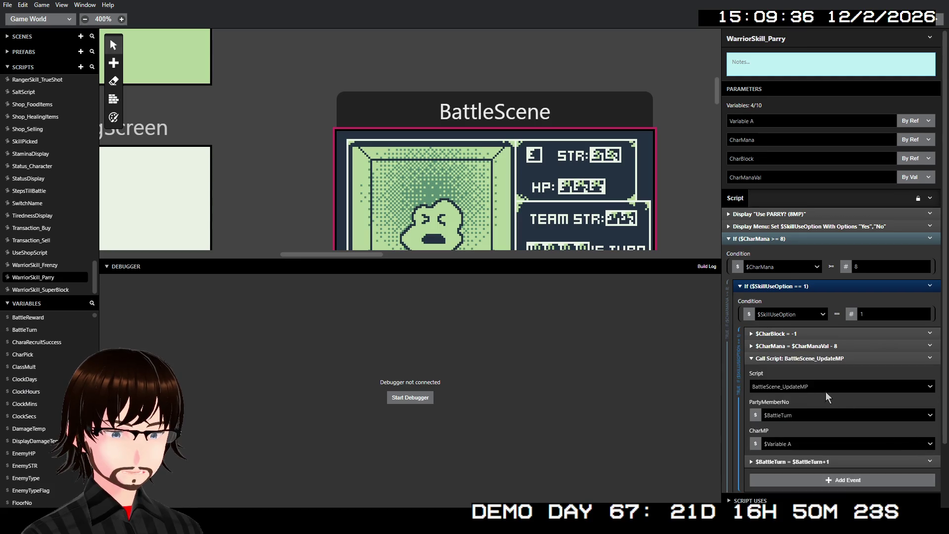
left_click(805, 444)
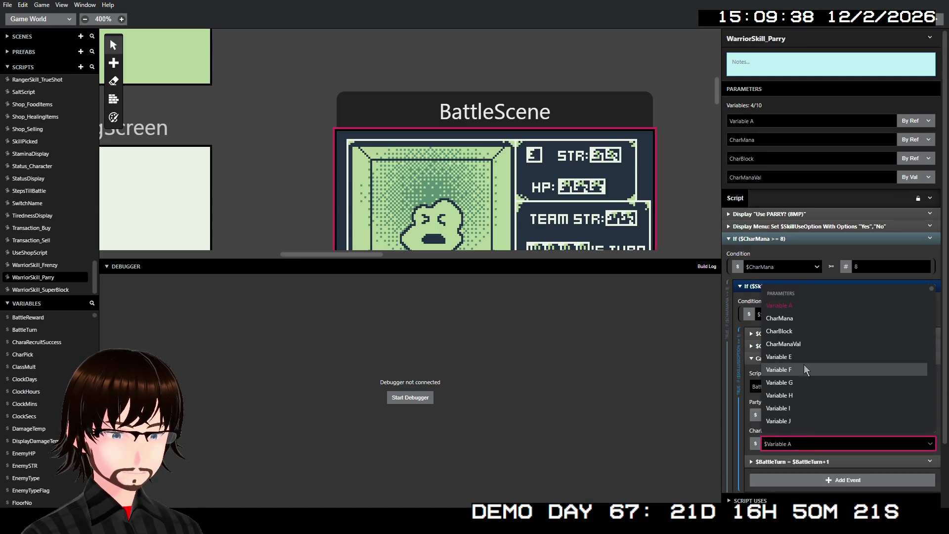
left_click(791, 323)
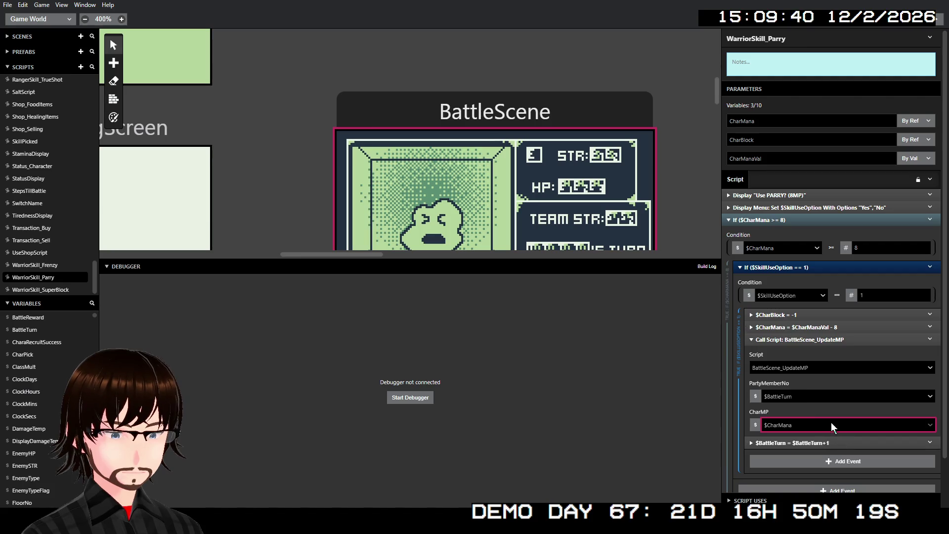
left_click(845, 339)
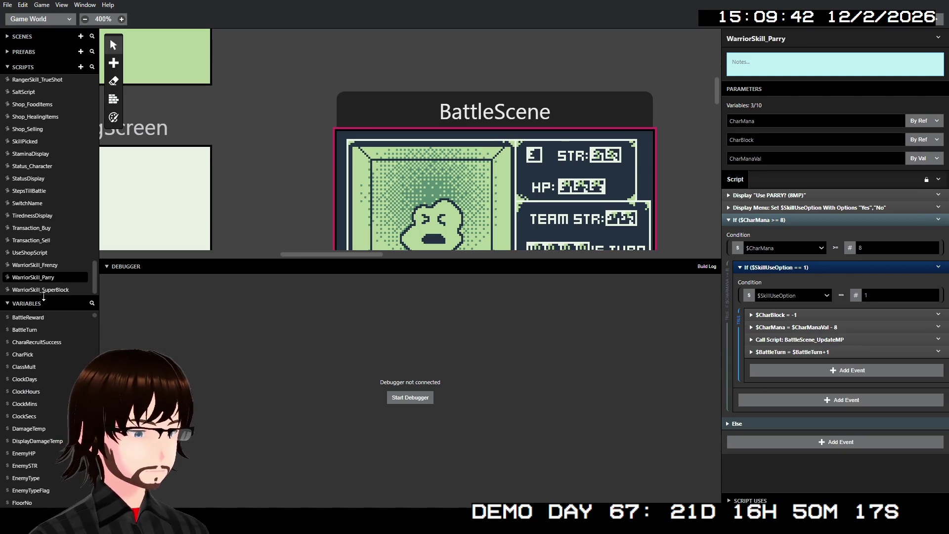
- Add the same call to WarriorSkill_SuperBlock, then build and run the game
left_click(56, 292)
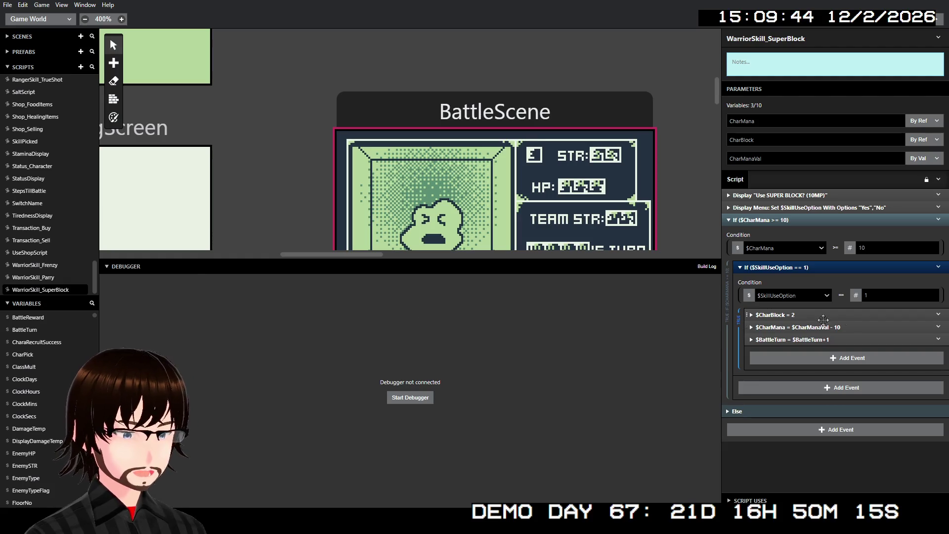
left_click(938, 327)
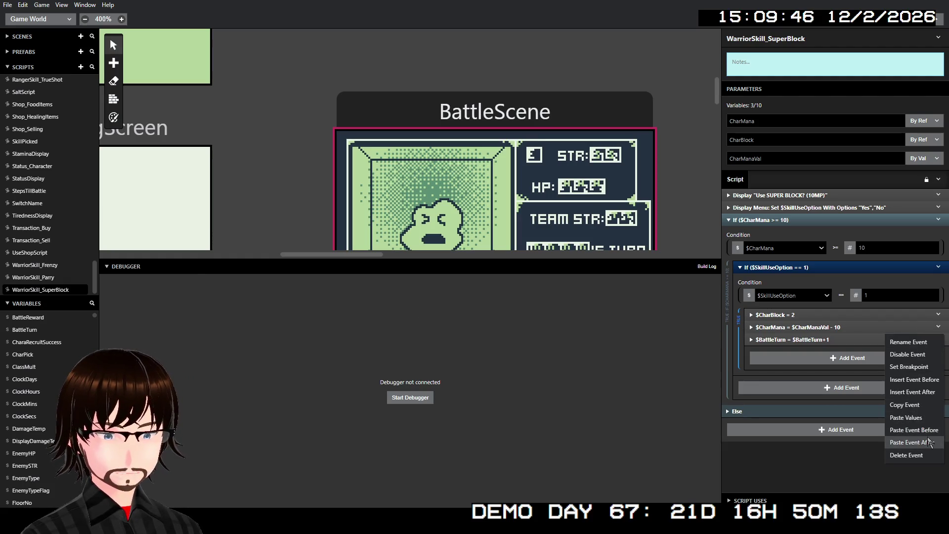
left_click(886, 427)
left_click(799, 441)
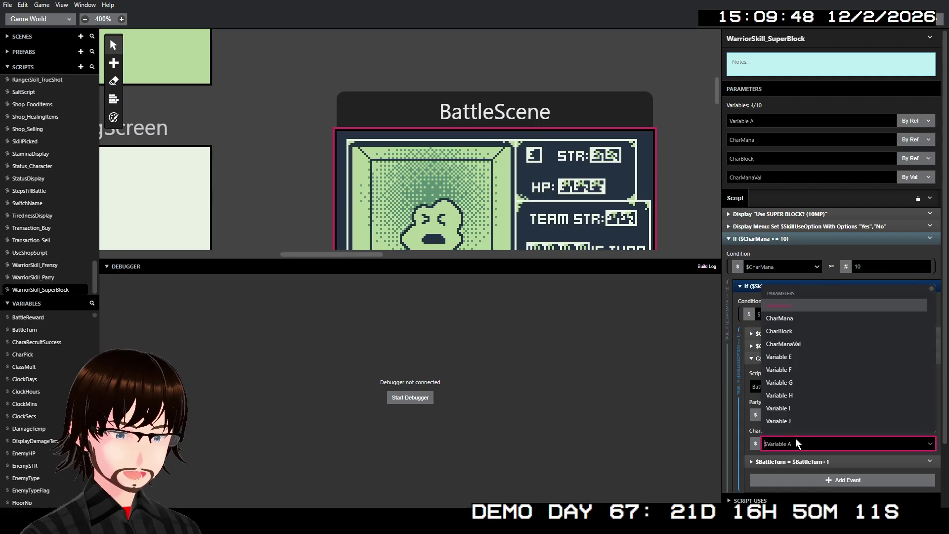
left_click(799, 324)
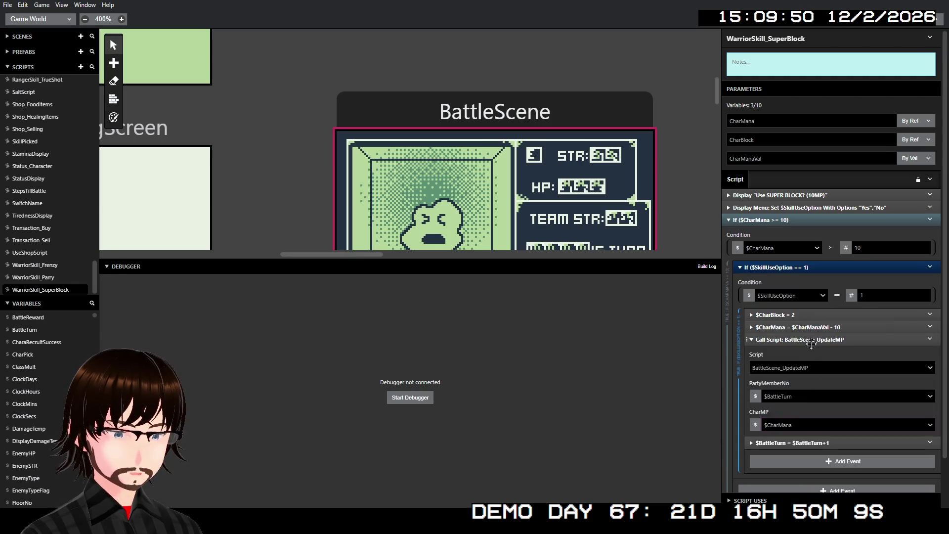
left_click(807, 341)
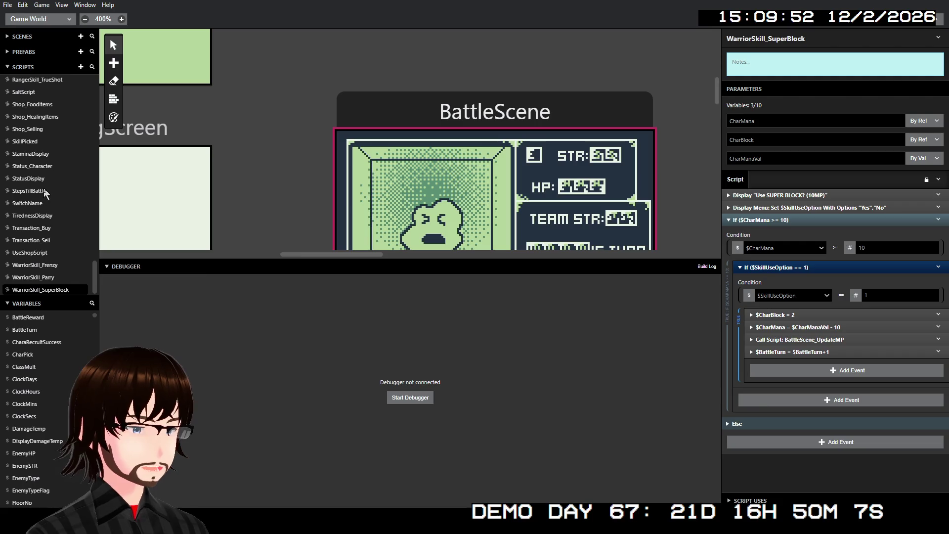
left_click(934, 25)
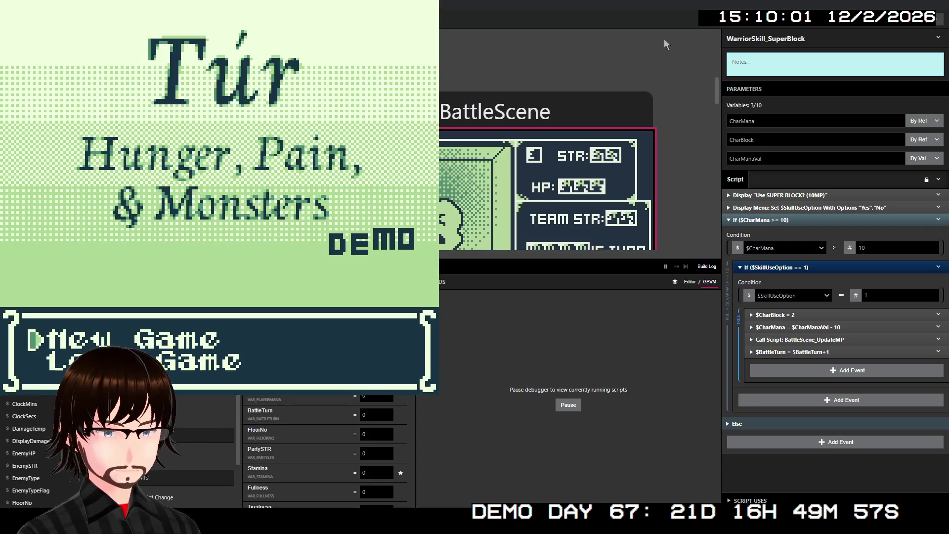
- Start a new game, walk up to the ladder, and move on to floor 2
key("z")
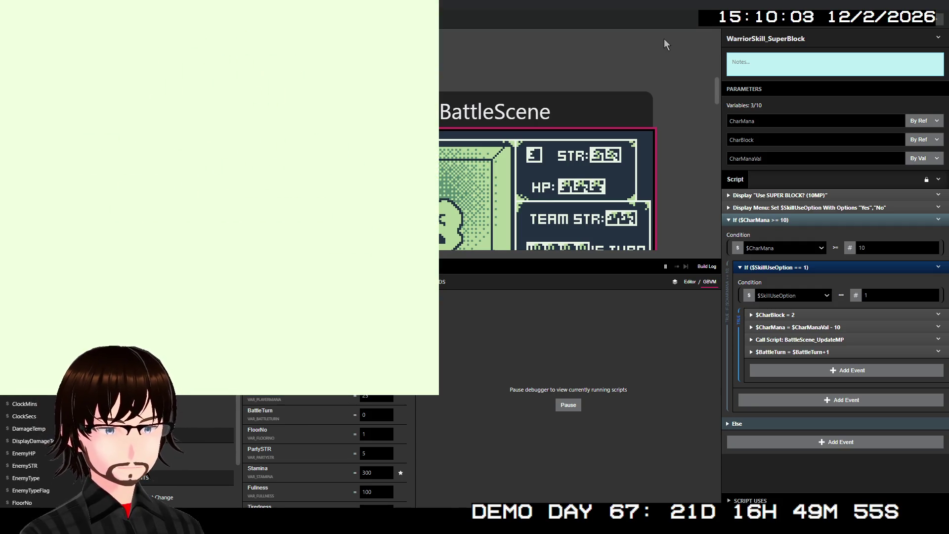
key("Up")
key("Up")
key("Up")
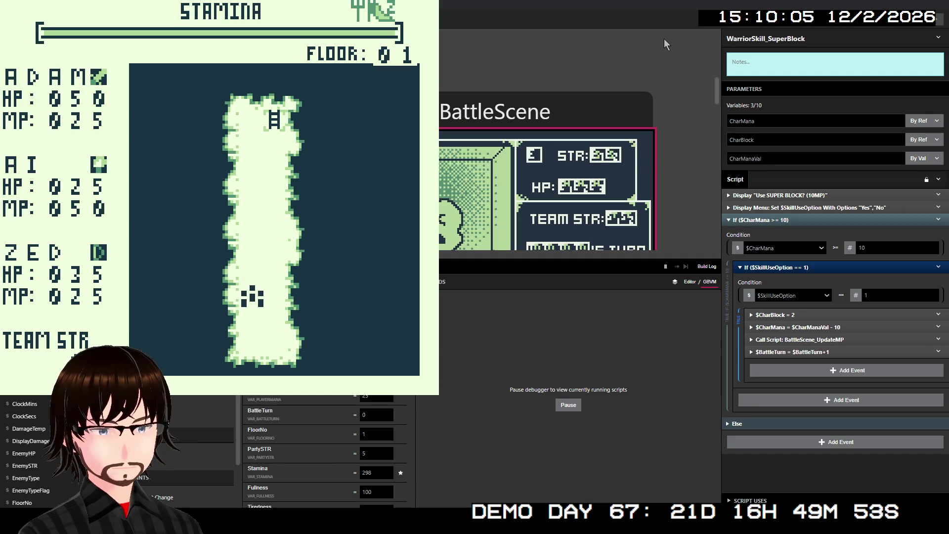
key("Up")
key("Up")
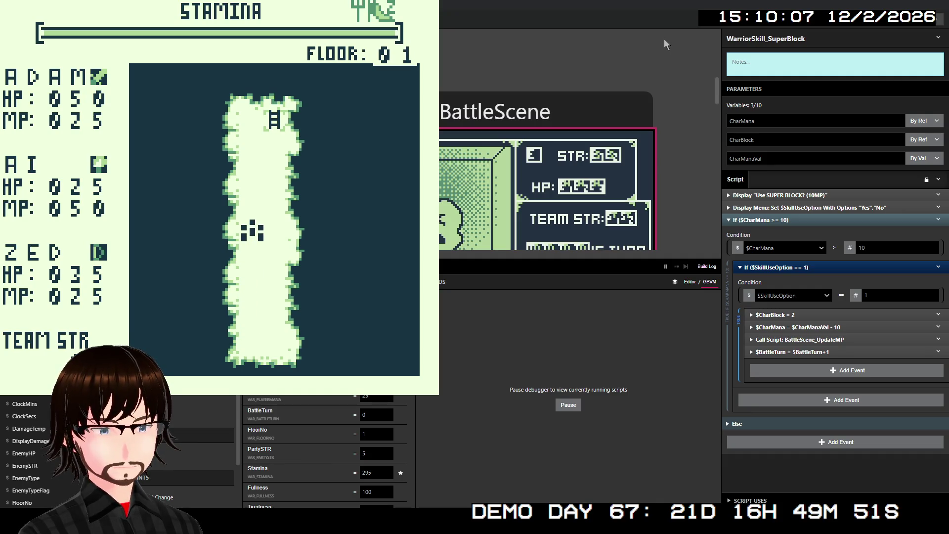
key("Up")
key("Up")
key("Up")
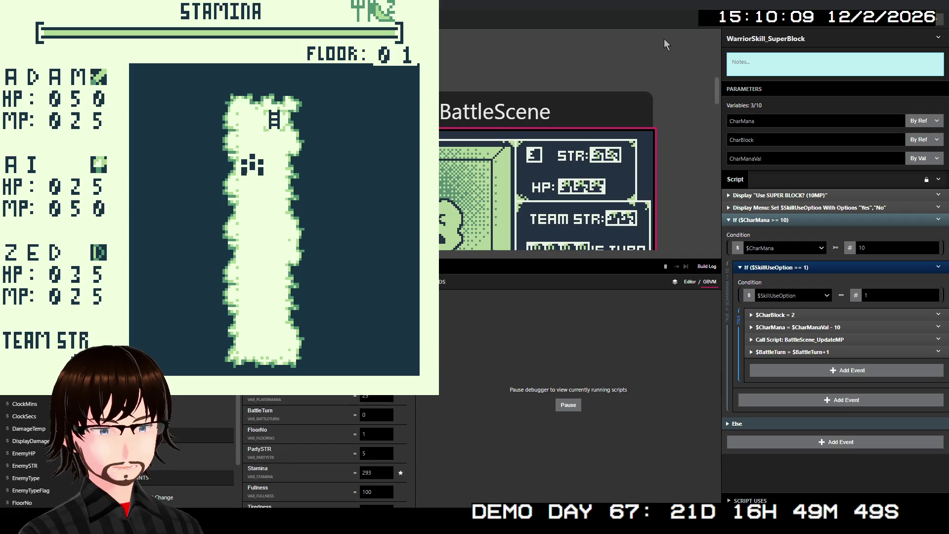
key("Up")
key("Right")
key("Up")
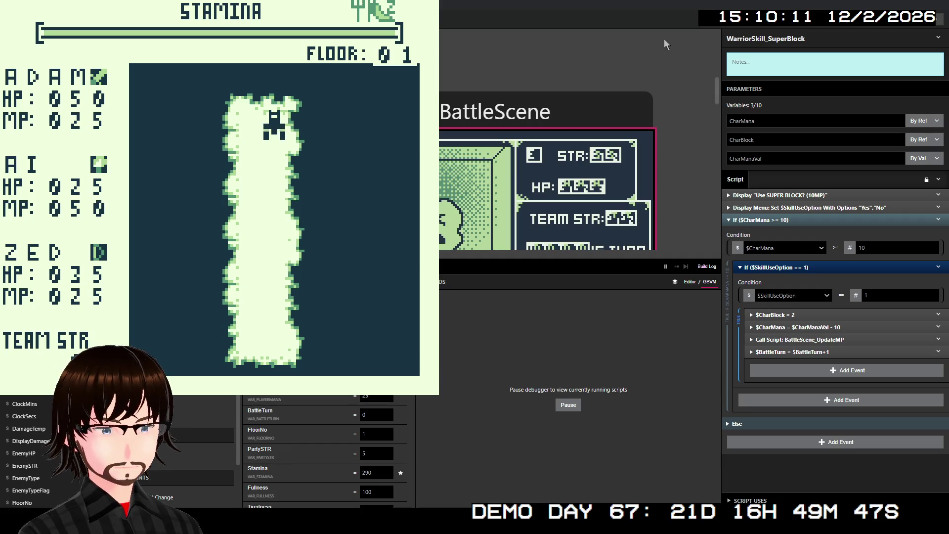
key("z")
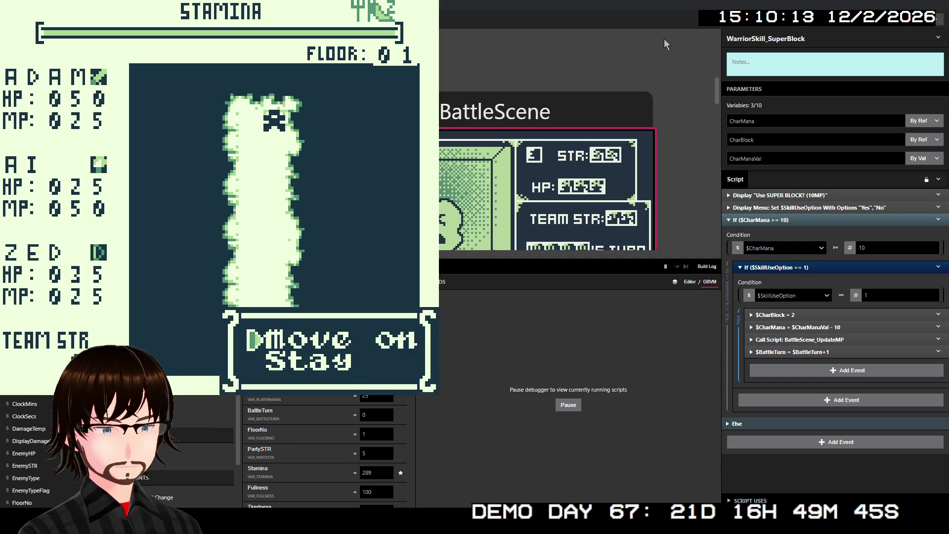
key("z")
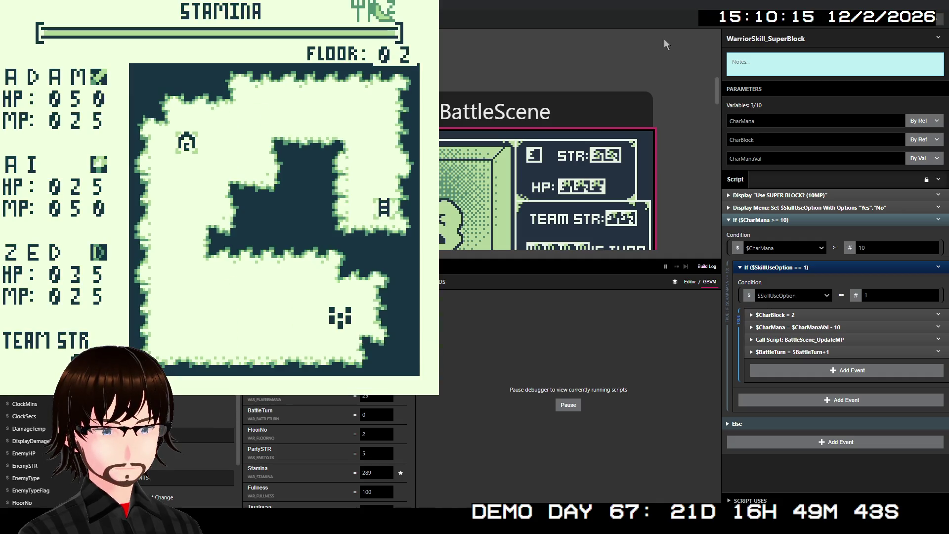
- Check the item menu and party status, then walk into the Rats to start a battle
key("Left")
key("Left")
key("Return")
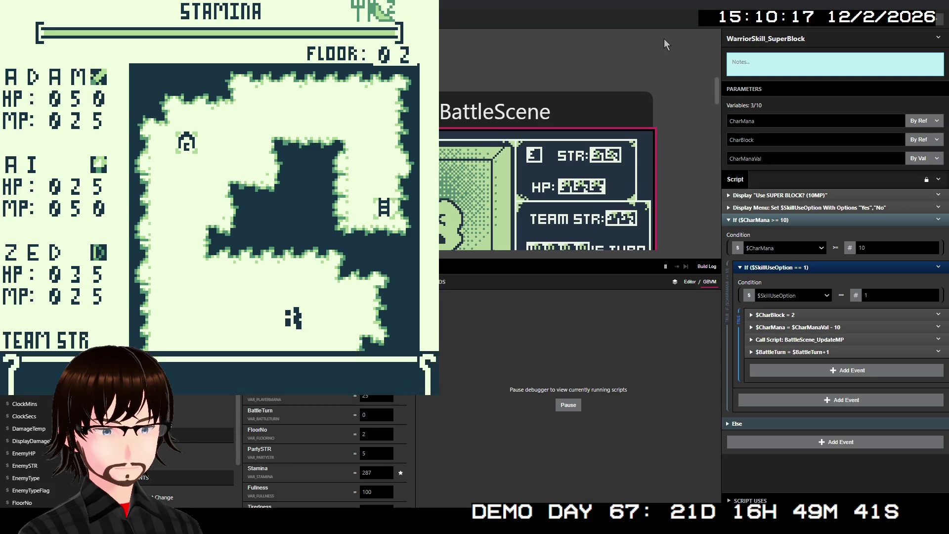
key("z")
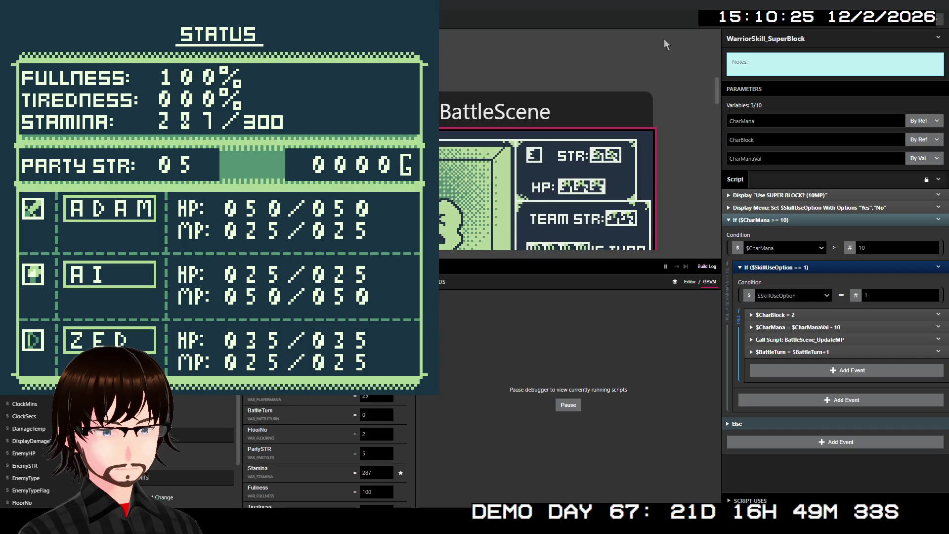
key("x")
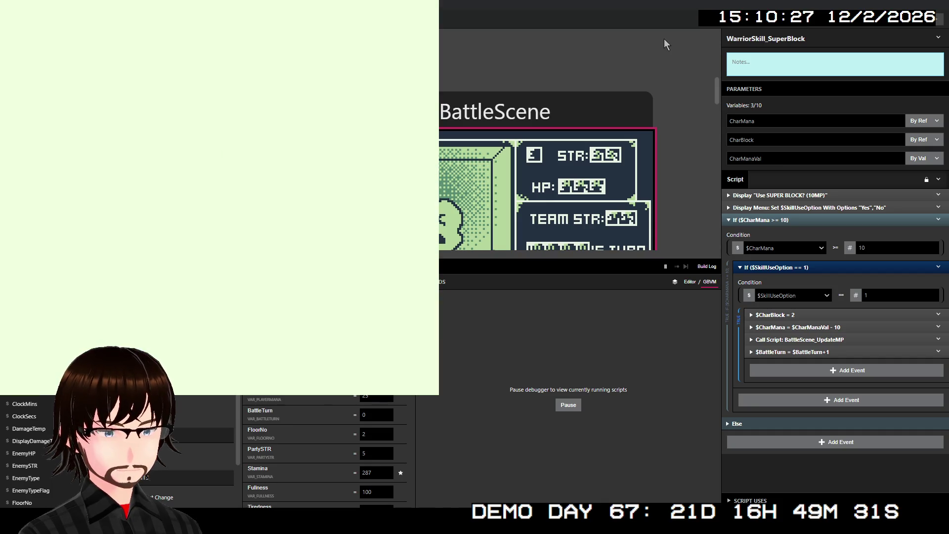
key("Left")
key("Left")
key("Left")
key("Left")
key("Up")
key("Up")
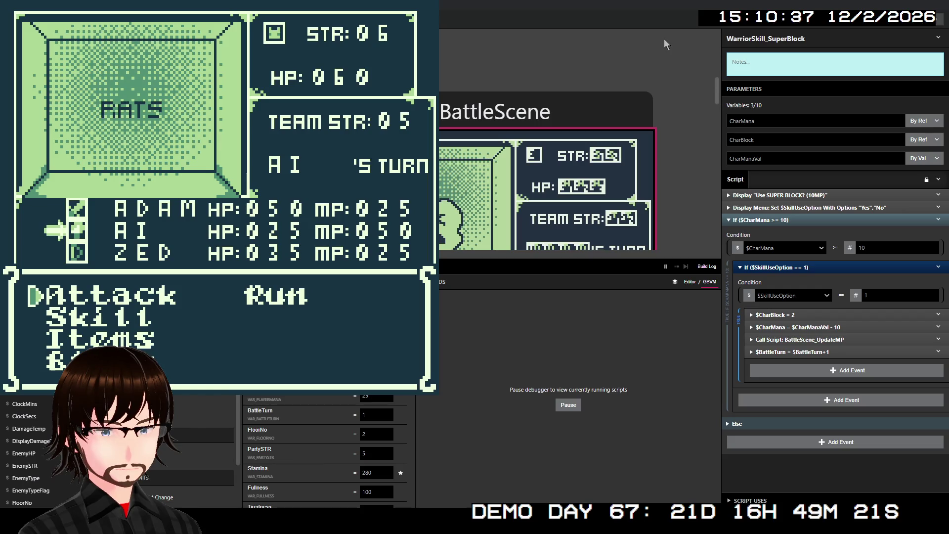
- Cast AI's Fire skill on the Rats for 50 damage, then close the crashed game window
key("Down")
key("z")
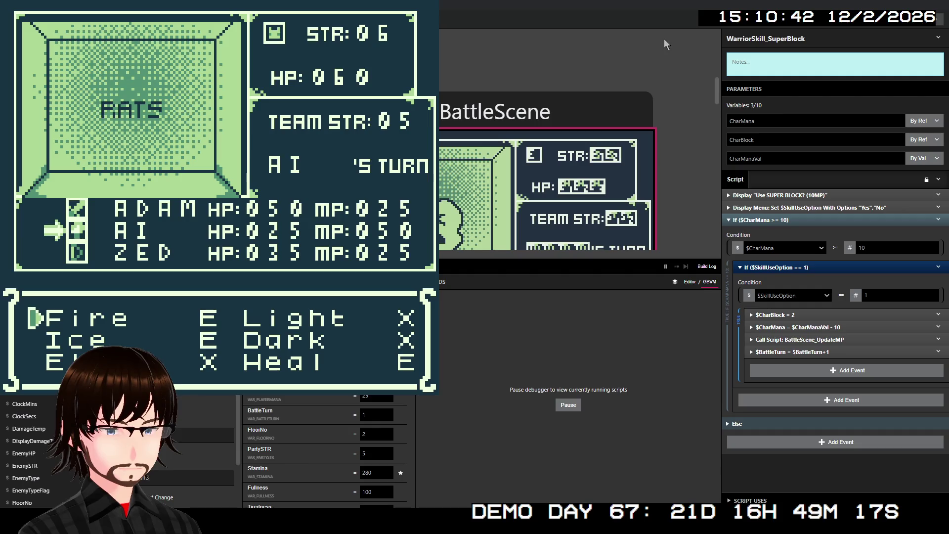
key("z")
key("z")
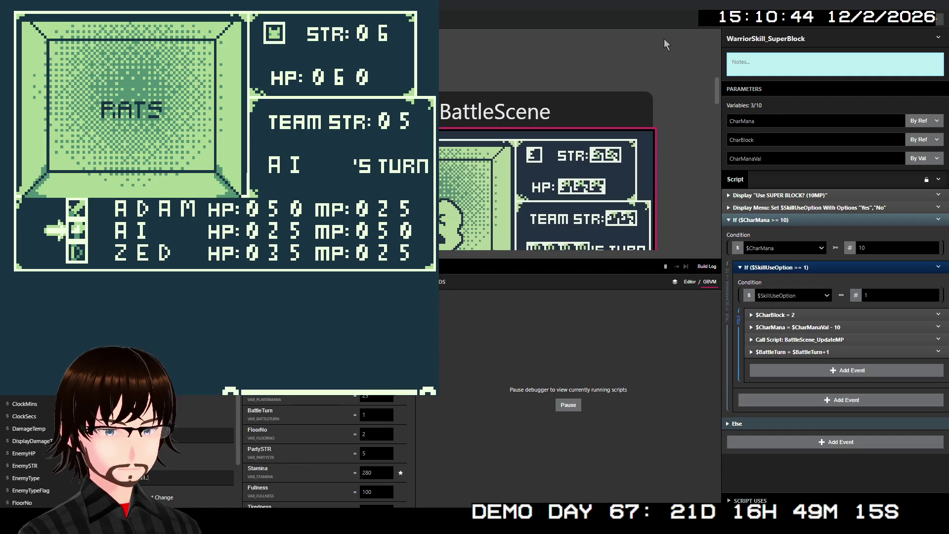
key("z")
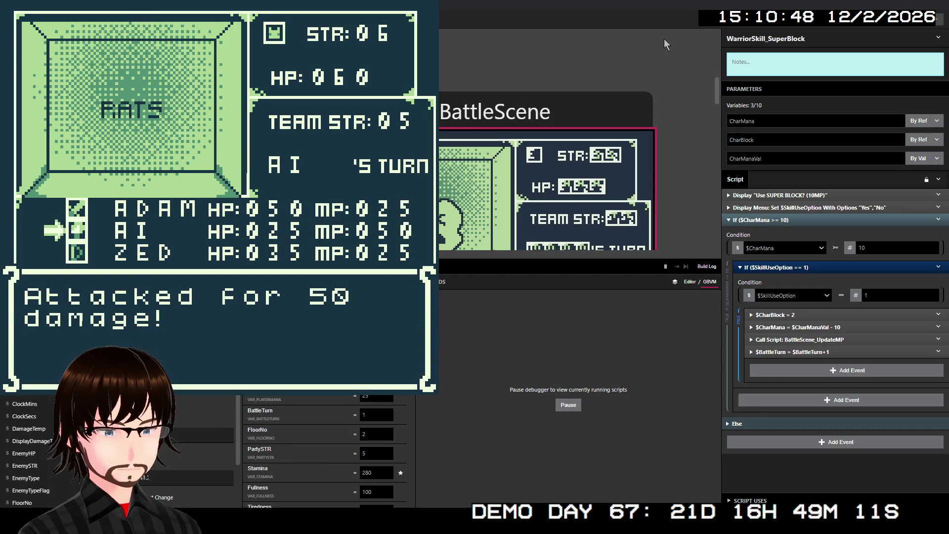
key("z")
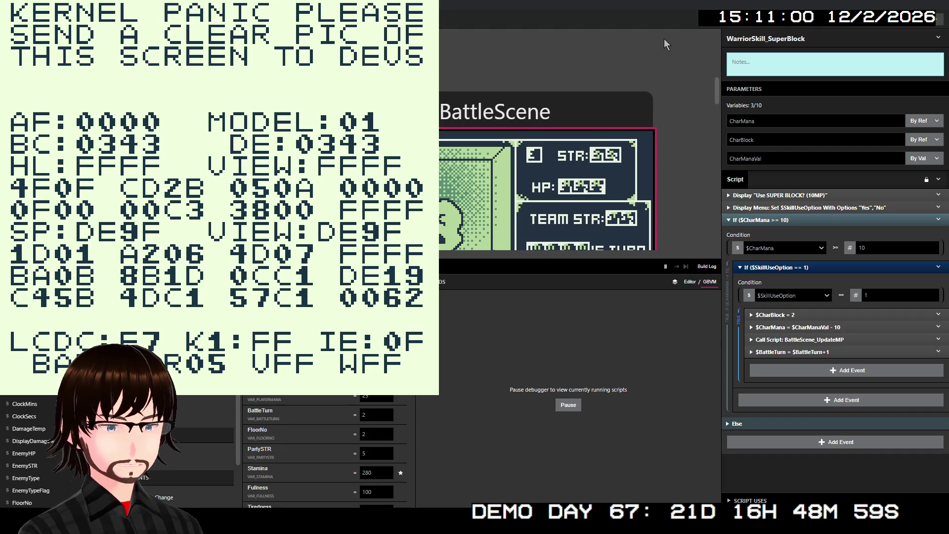
key("alt+F4")
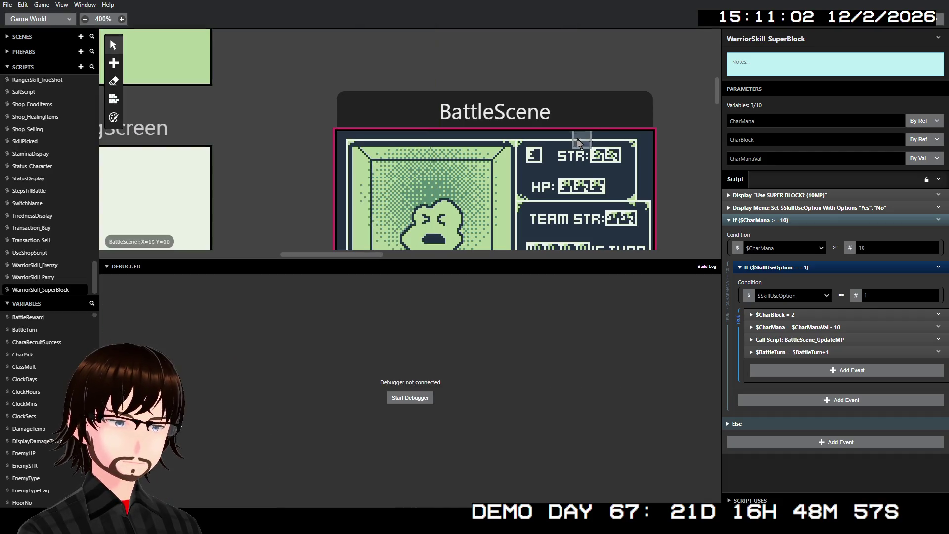
- Relaunch the game, toggle the debugger between Editor and GBVM views, and start a new game
left_click(936, 22)
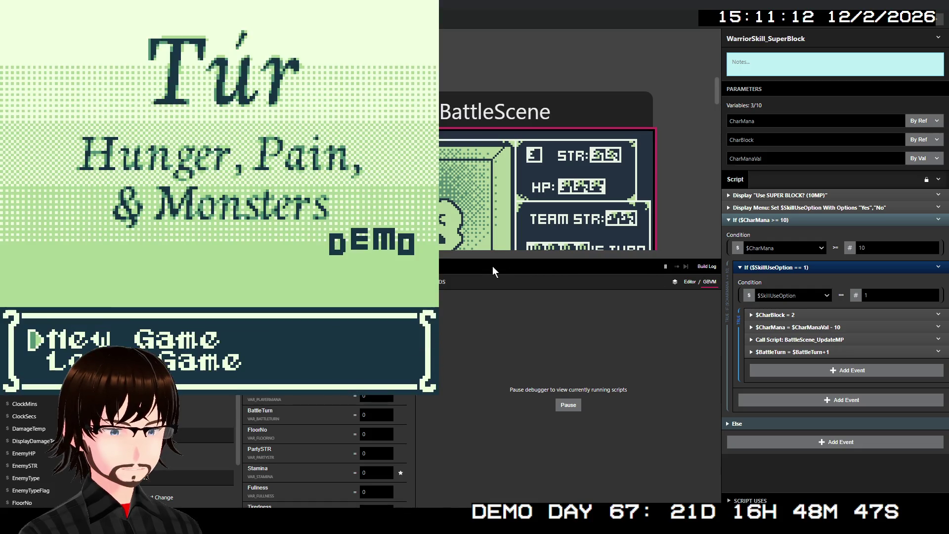
left_click(690, 283)
left_click(709, 283)
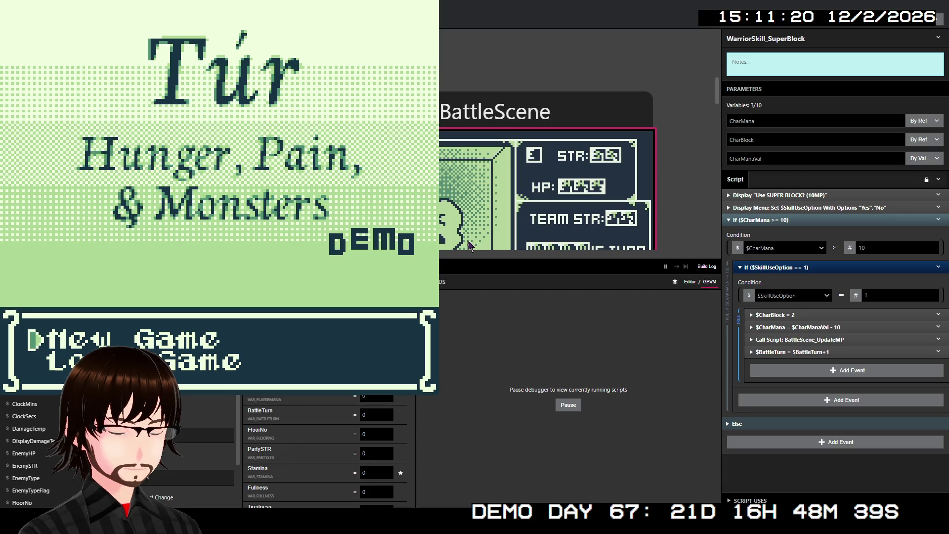
key("Return")
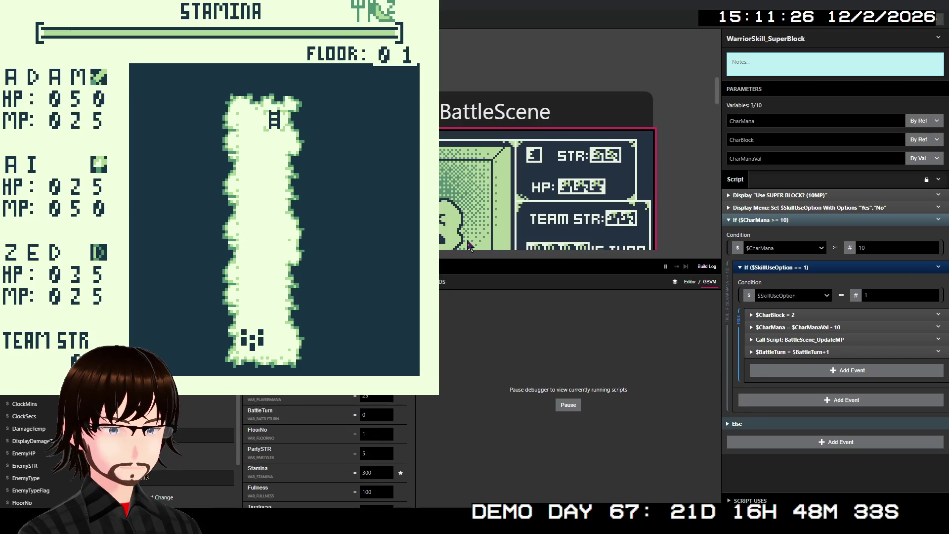
- Walk up floor 1 to the stairs, move on to floor 2, and head left
key("Up")
key("Up")
key("Up")
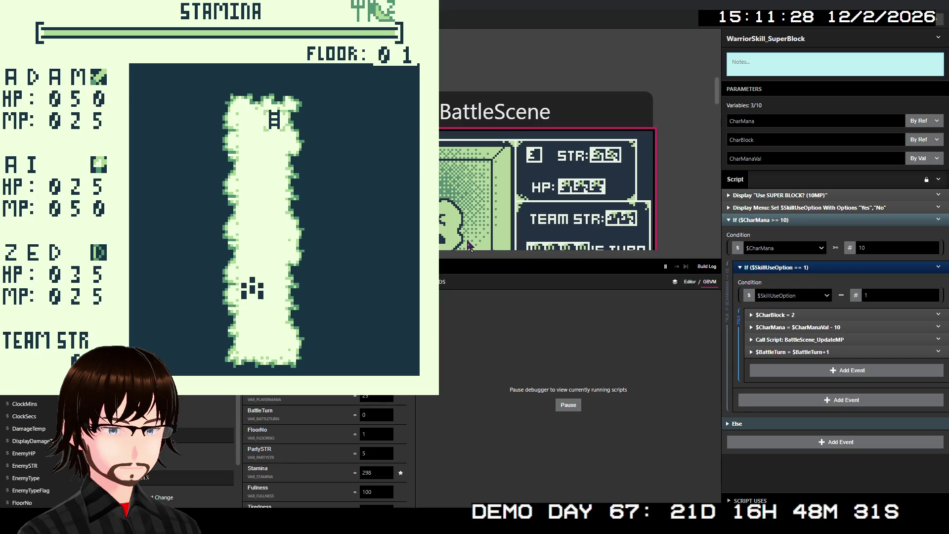
key("Up")
key("Up")
key("Up")
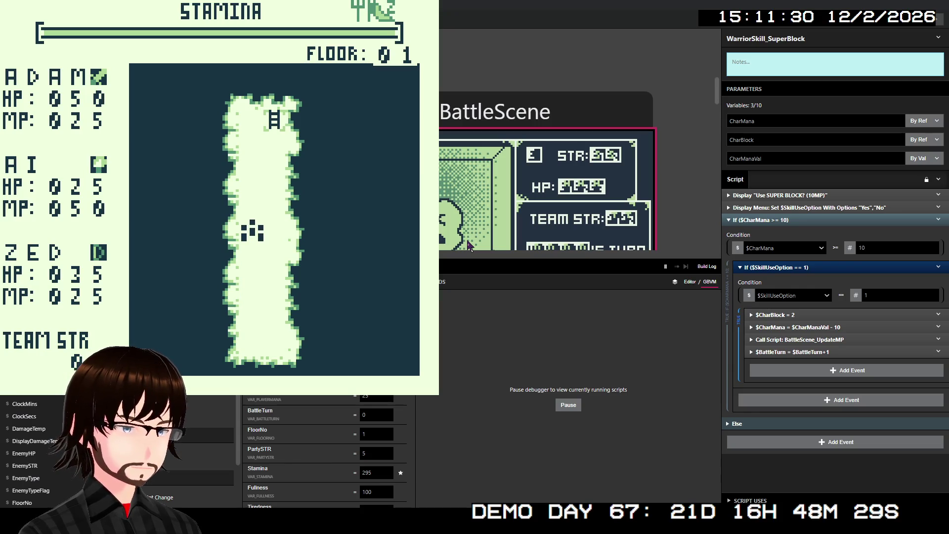
key("Up")
key("Up")
key("Right")
key("Up")
key("Up")
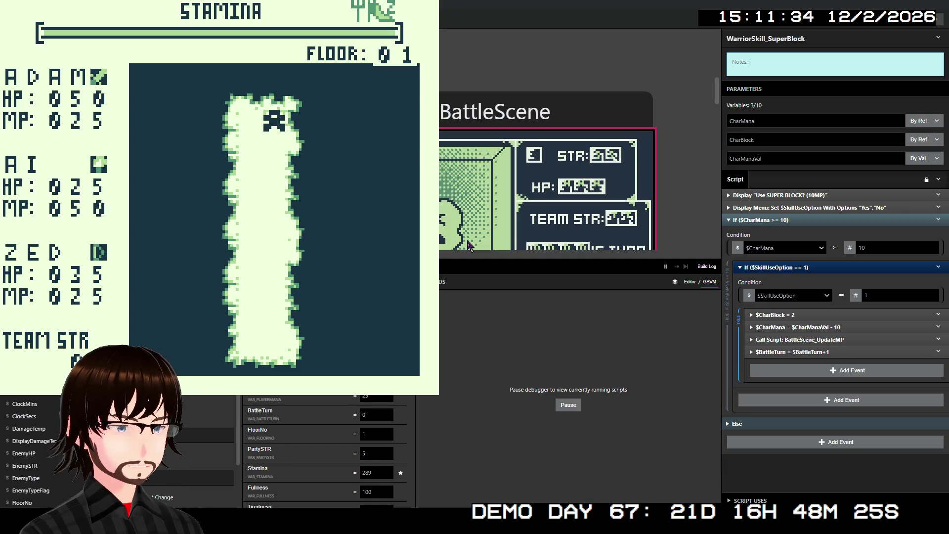
key("z")
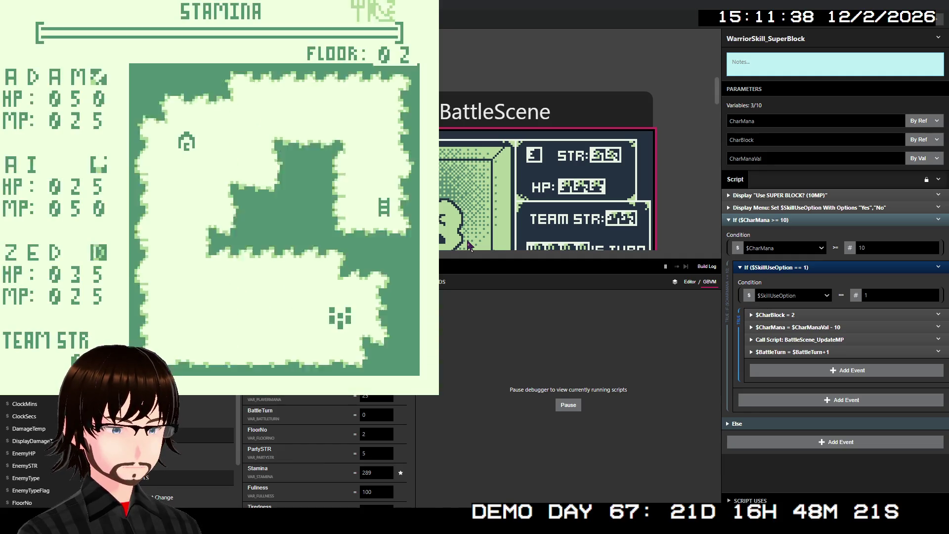
key("Left")
key("Left")
key("Left")
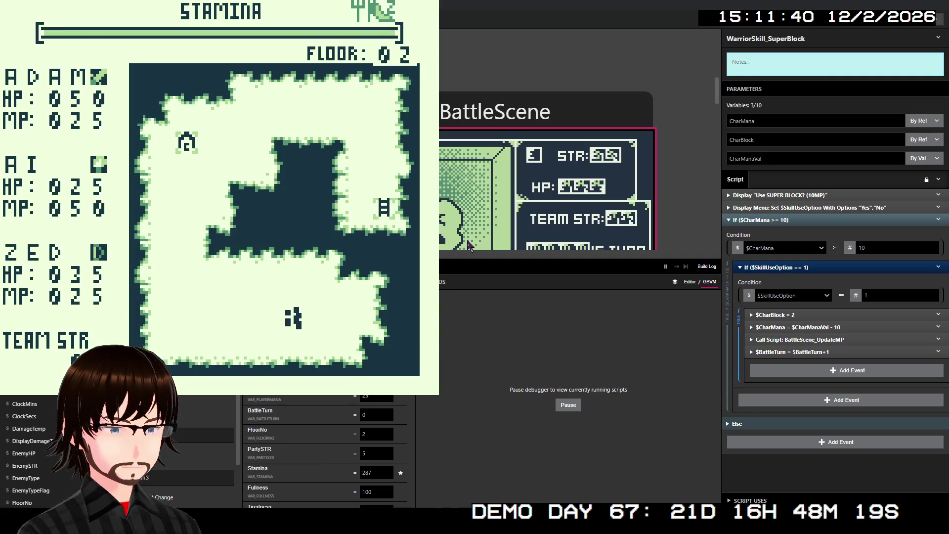
key("Left")
key("Left")
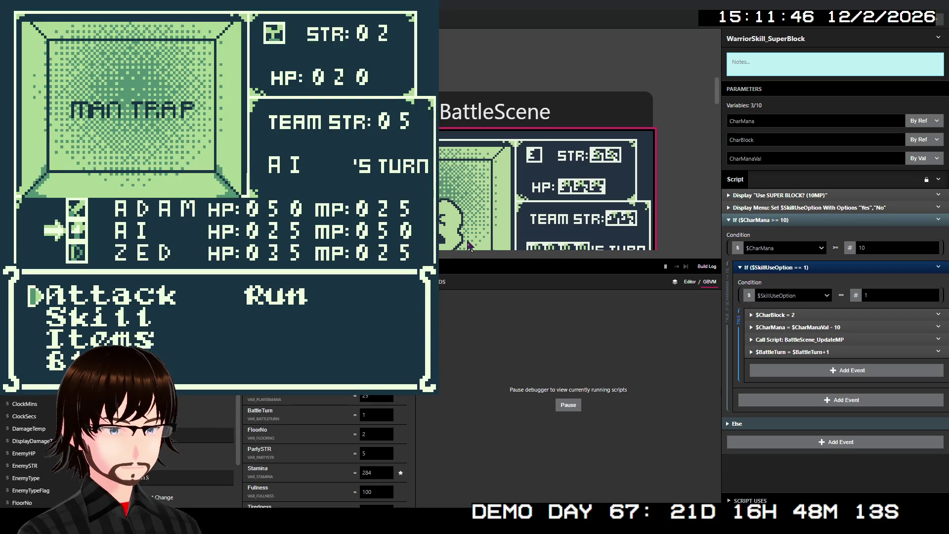
- Have Ai cast the Fire skill on the Man Trap from the Skill menu
key("Down")
key("z")
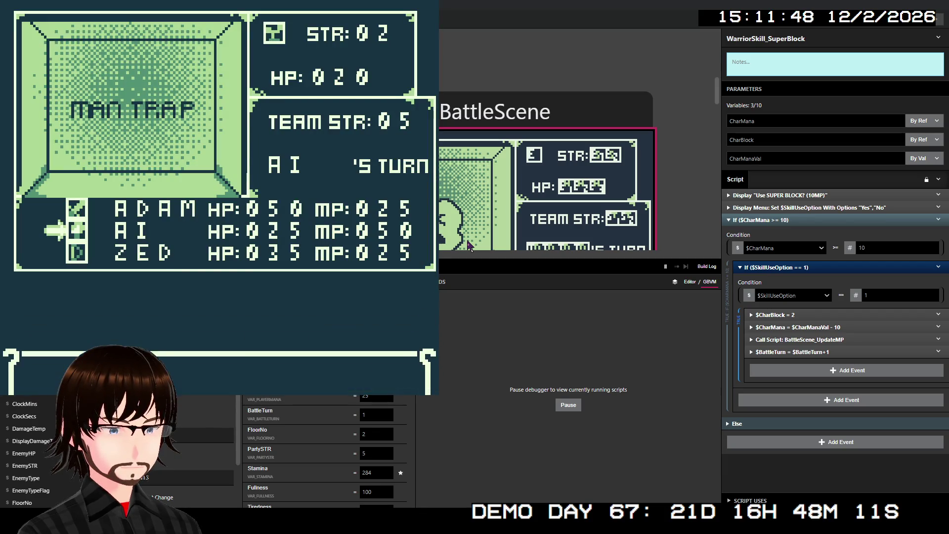
key("z")
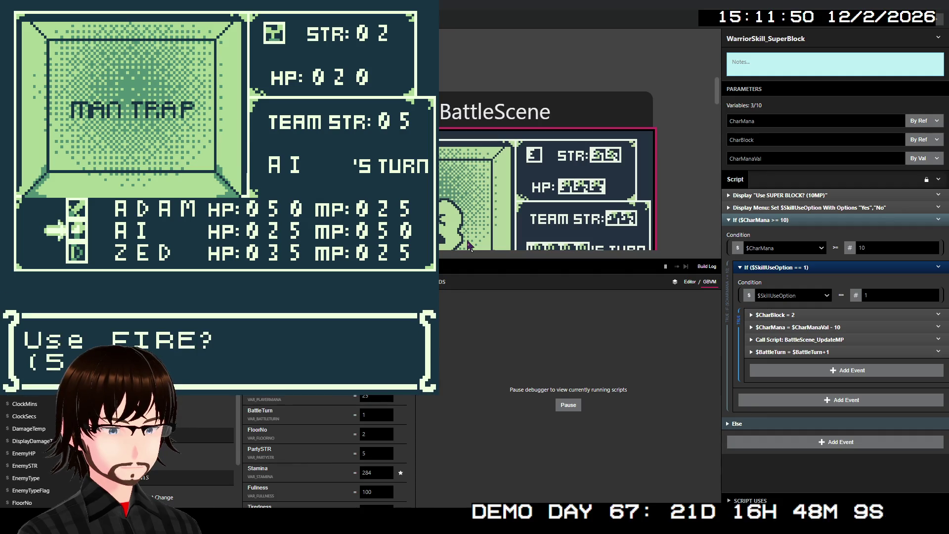
key("z")
key("z")
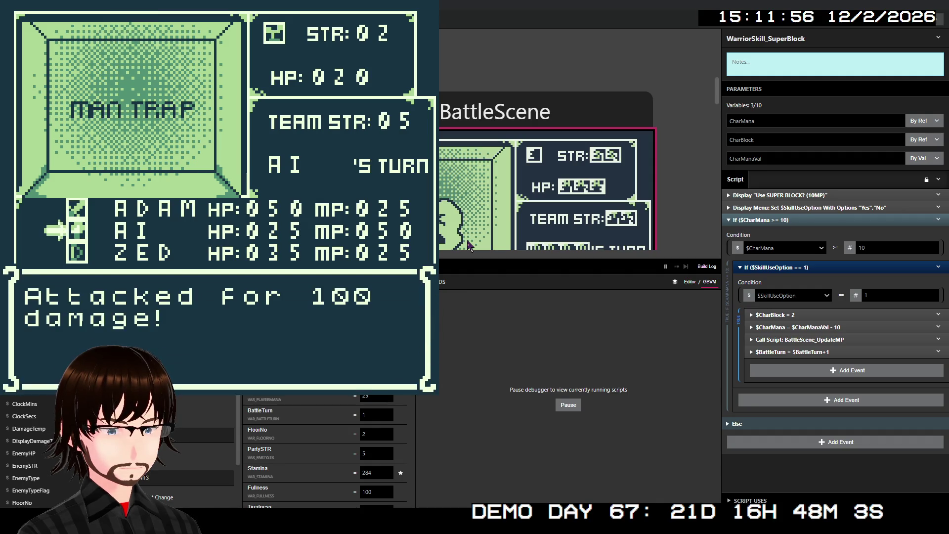
- Advance past the 100 damage, victory and 12G messages, then walk until a Fallen Angel battle starts
key("z")
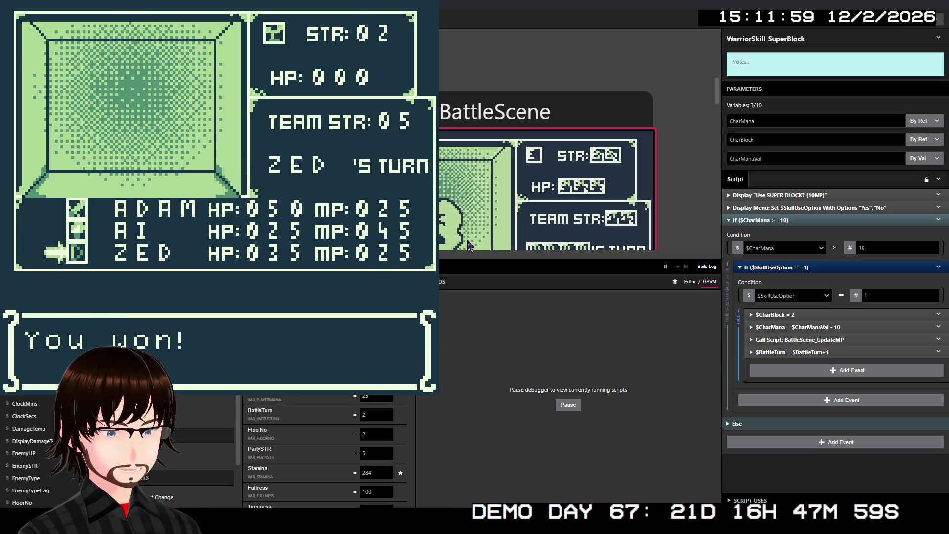
key("z")
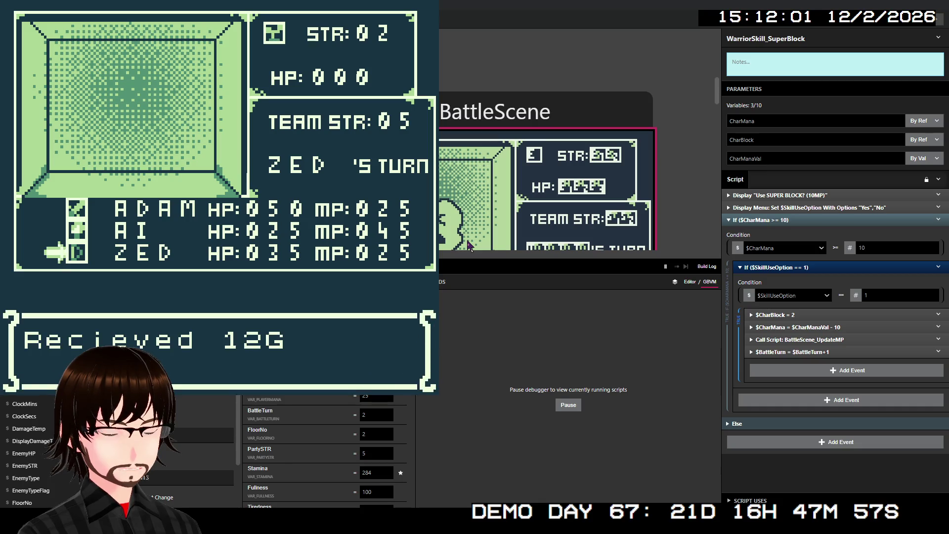
key("z")
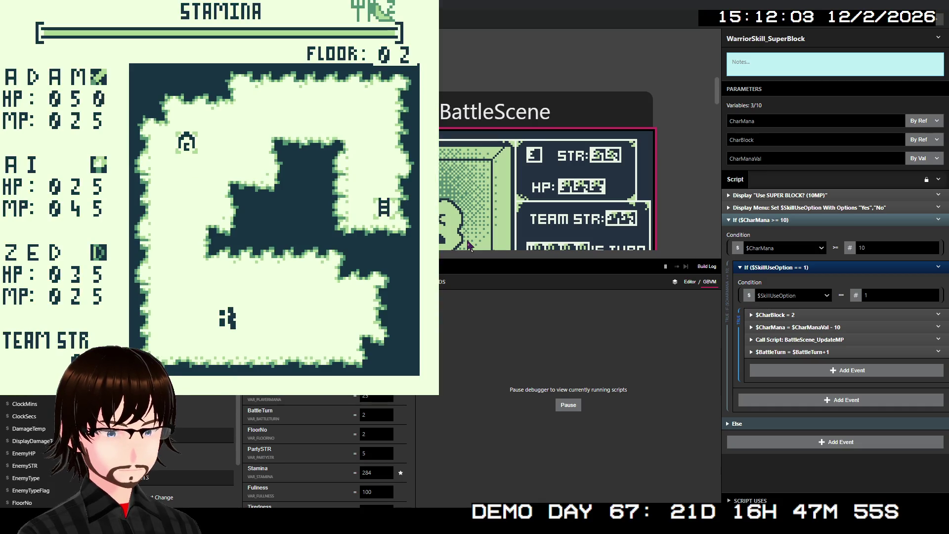
key("Right")
key("Right")
key("Left")
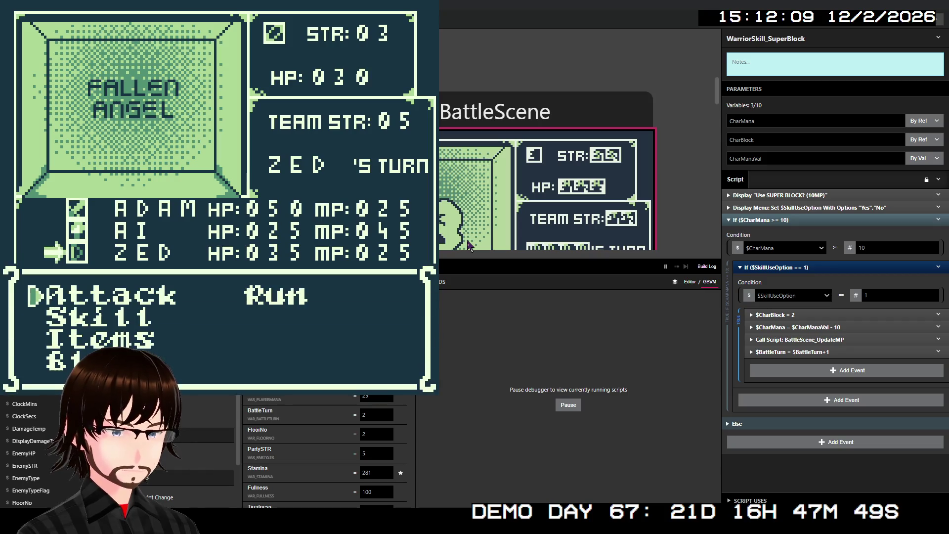
- Use Zed's TrueShot skill on the Fallen Angel, then close the game after the kernel panic
key("Down")
key("z")
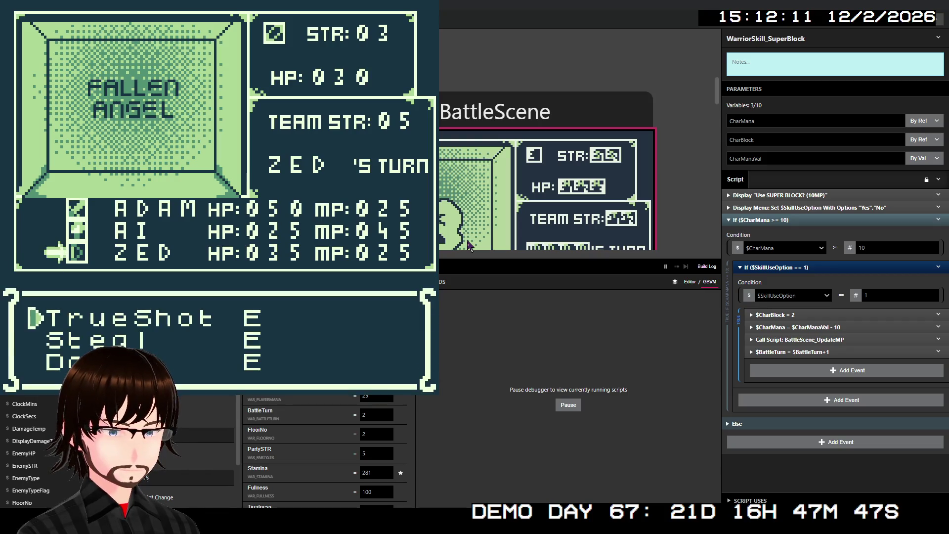
key("z")
key("z")
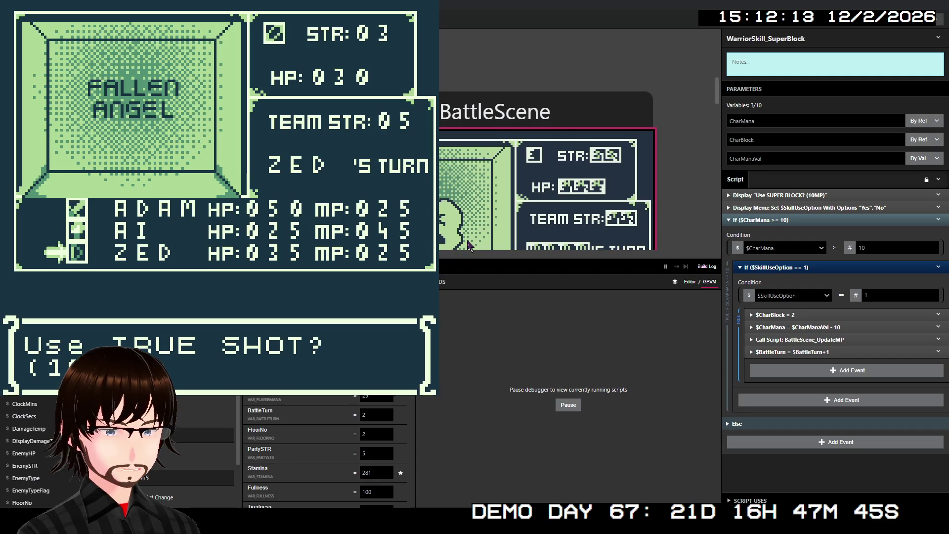
key("z")
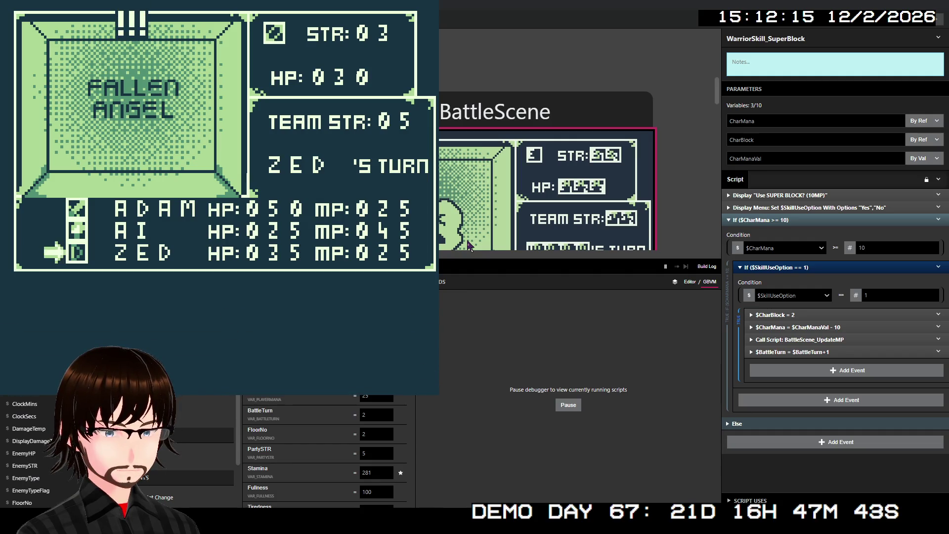
key("z")
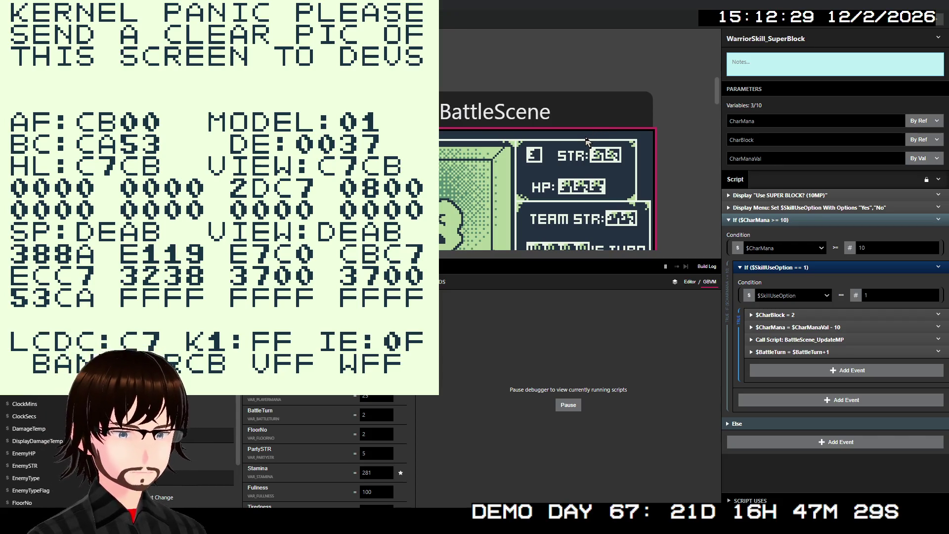
key("alt+F4")
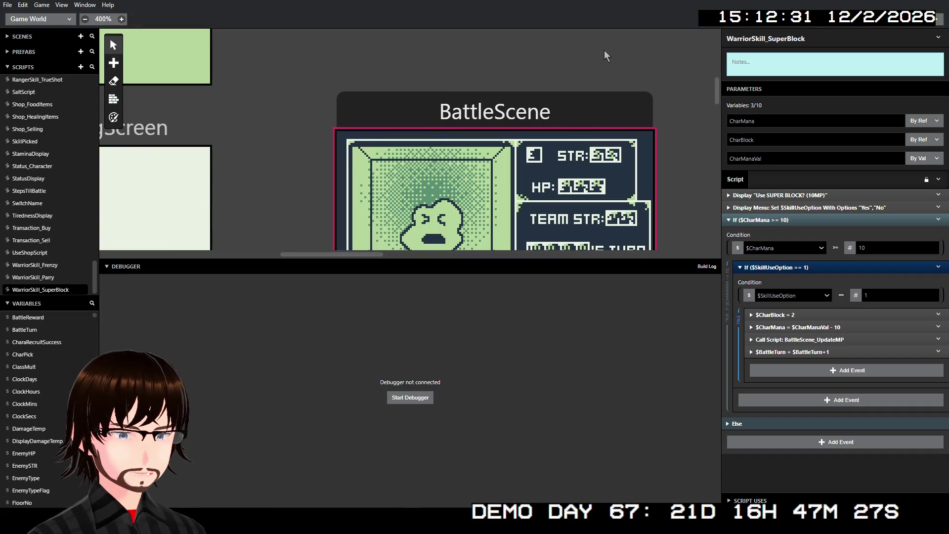
- Deselect the WarriorSkill_SuperBlock script so the sidebar shows the GB_DungeonGame project settings
left_click(604, 49)
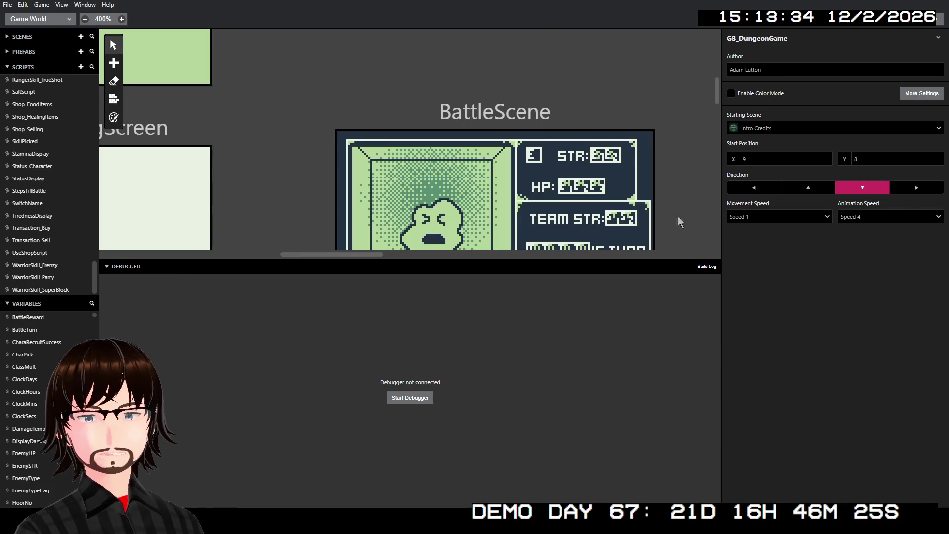
left_click(707, 267)
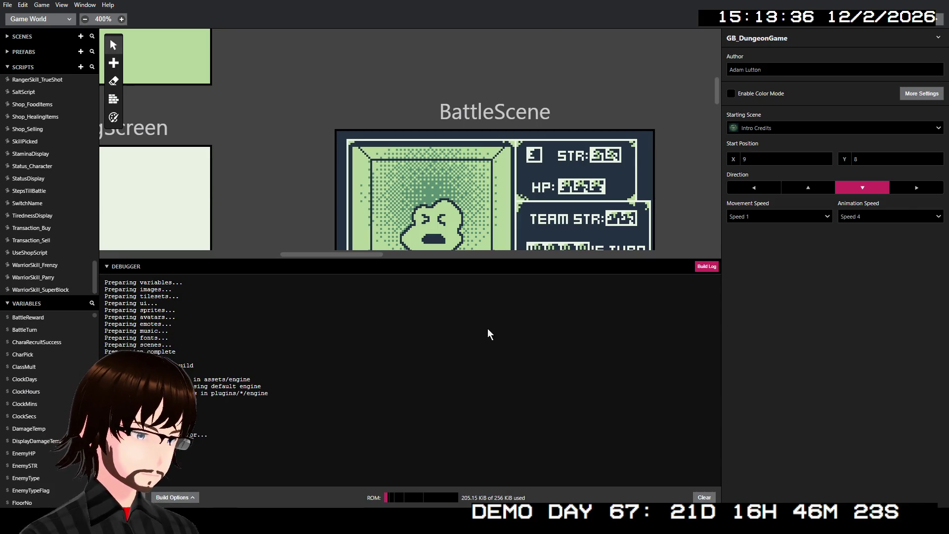
left_click(712, 267)
left_click(713, 268)
left_click(712, 267)
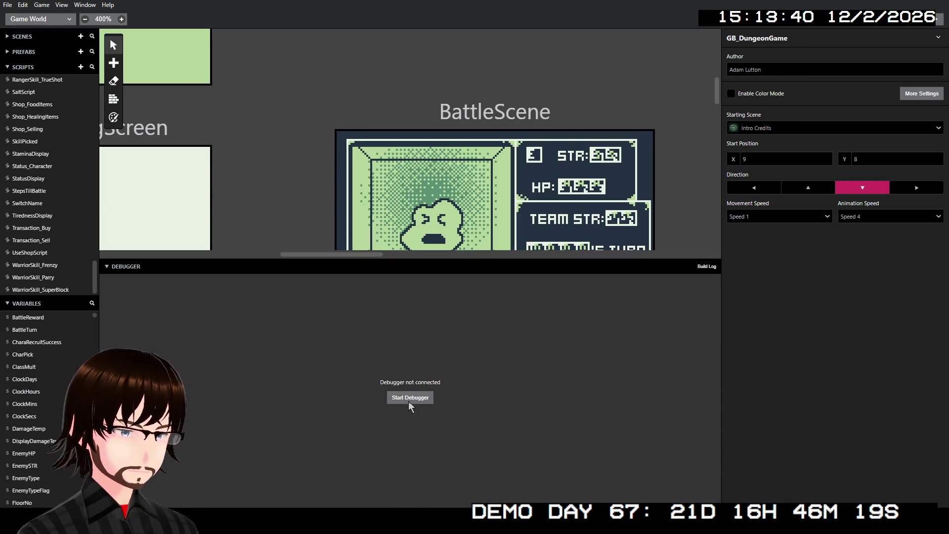